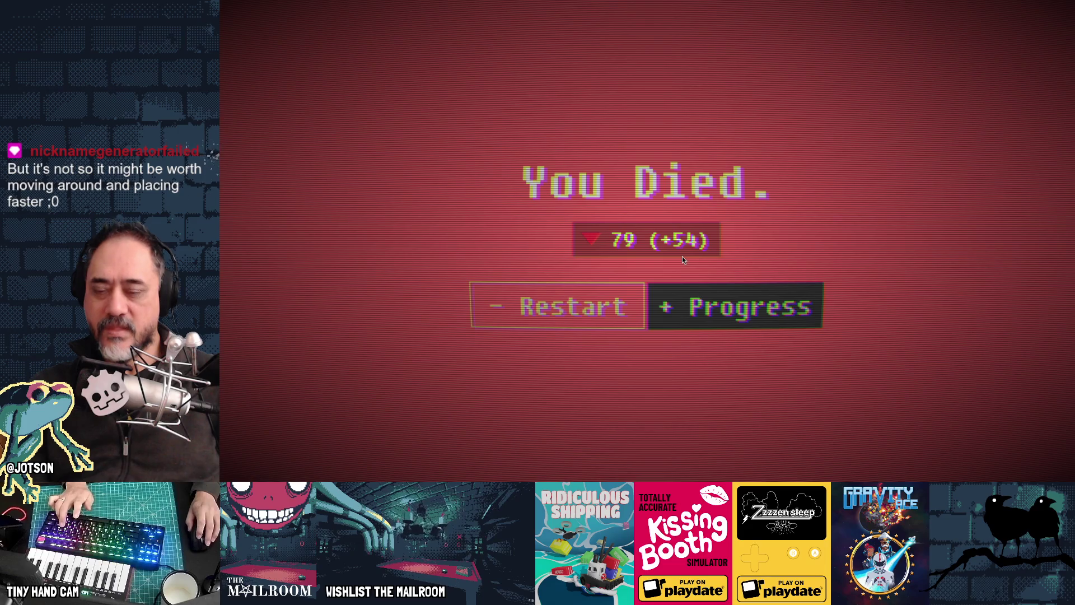
Step: Continue past the death screen to the progression tree and read the first upgrade cards
{"action": "key", "text": "Right"}
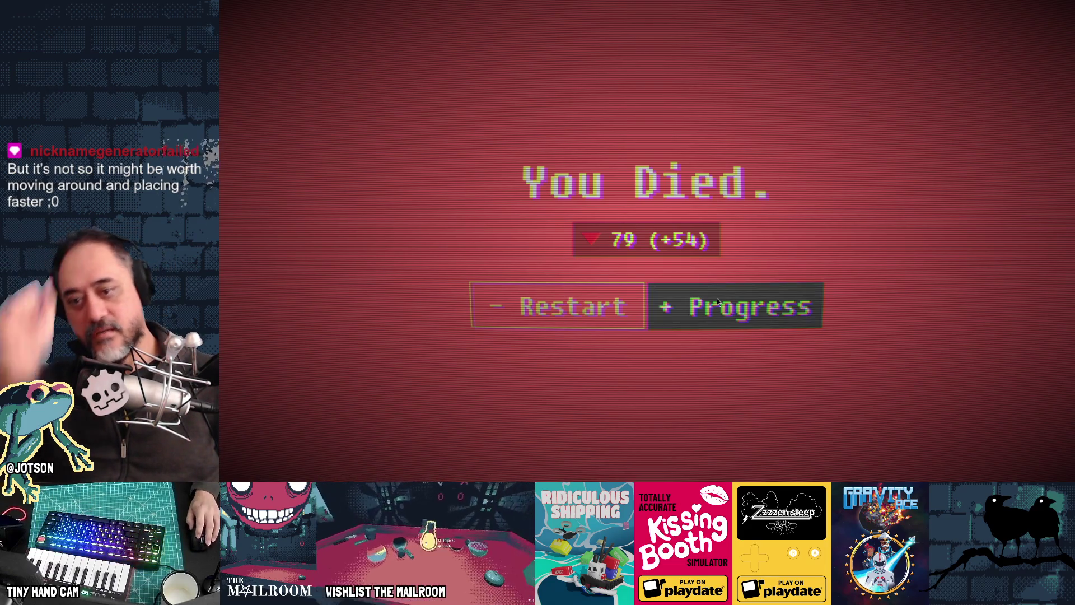
{"action": "key", "text": "Return"}
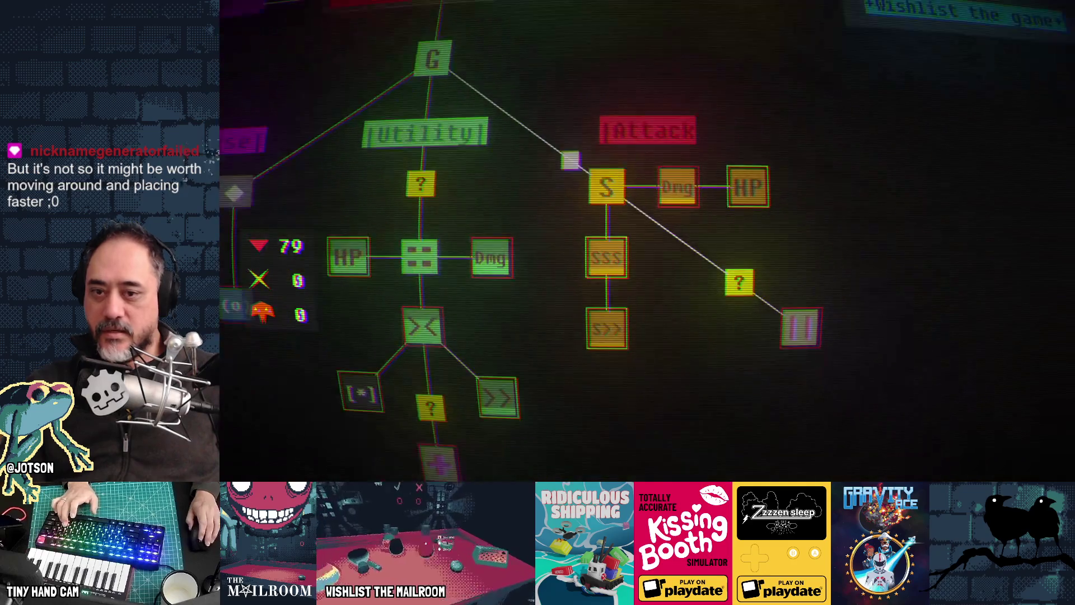
{"action": "mouse_move", "coordinate": [742, 196]}
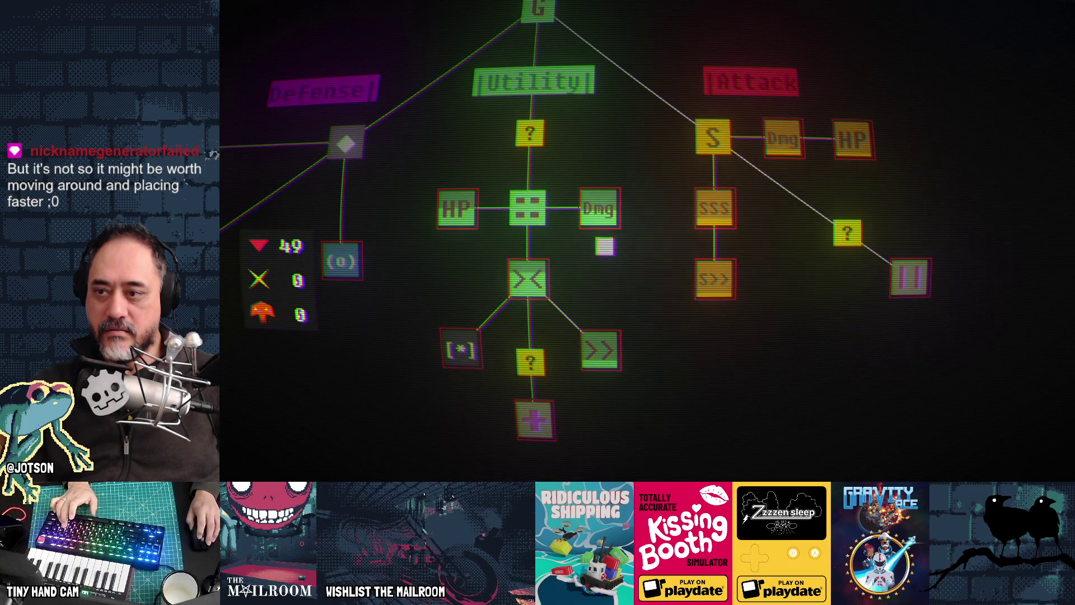
{"action": "mouse_move", "coordinate": [536, 419]}
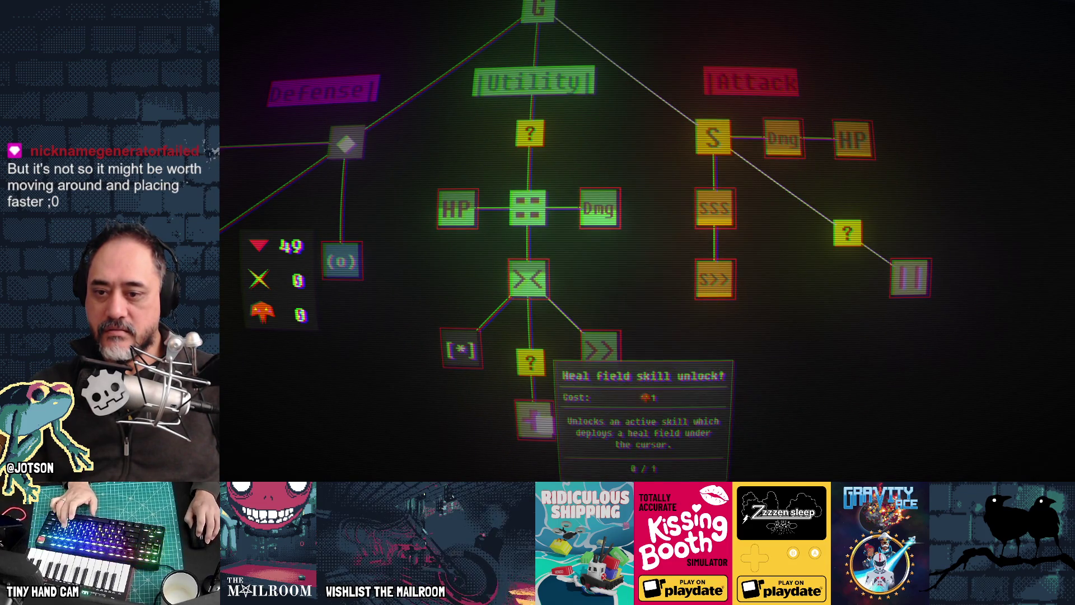
{"action": "mouse_move", "coordinate": [600, 351]}
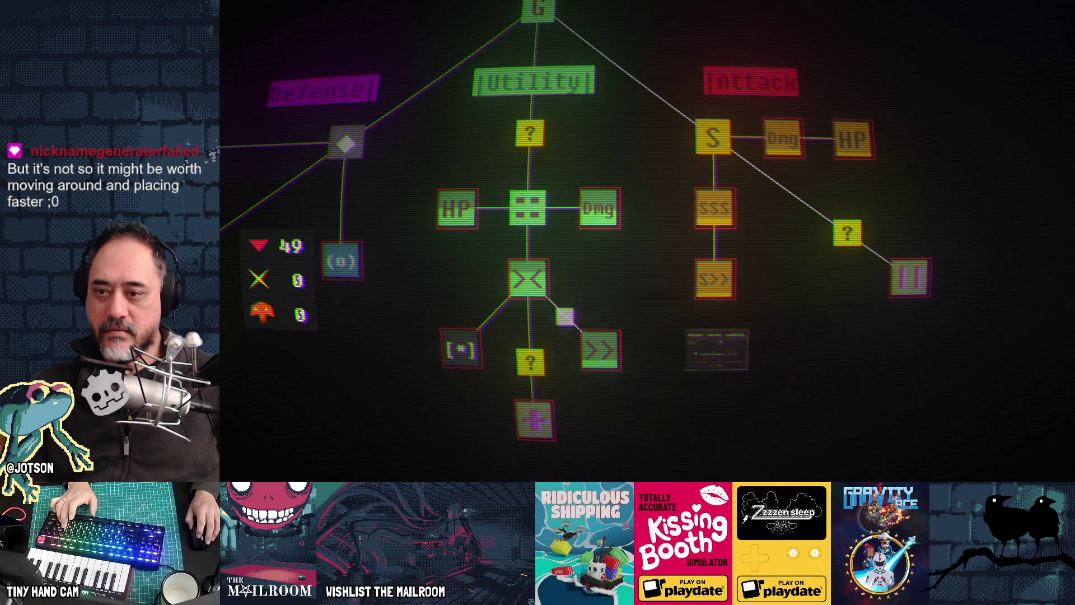
Step: Read the remaining tree node cards, then start a new session at 00:00:00
{"action": "mouse_move", "coordinate": [457, 208]}
{"action": "mouse_move", "coordinate": [530, 208]}
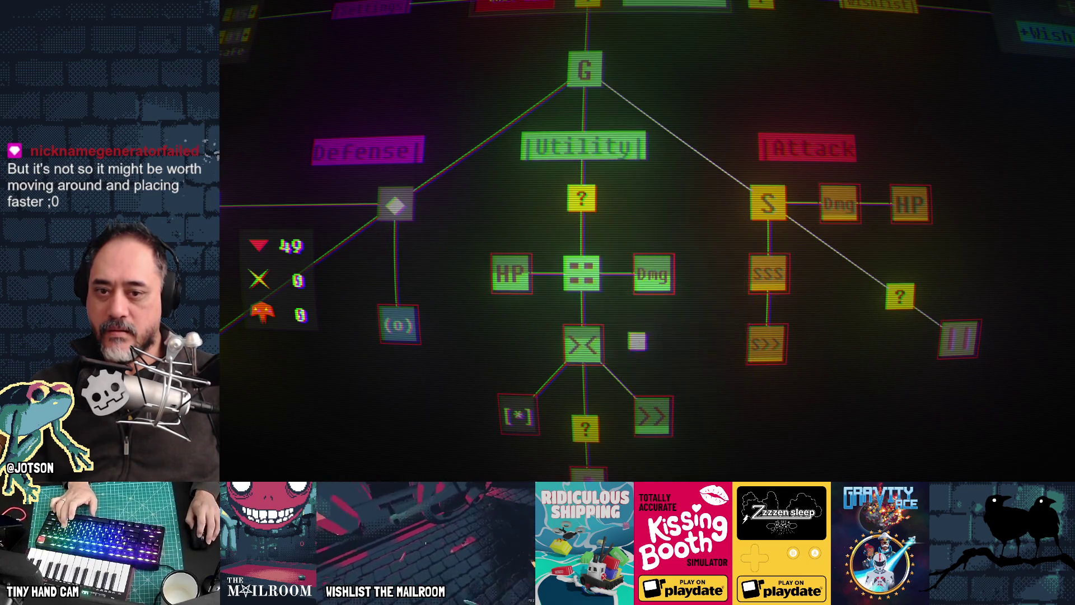
{"action": "mouse_move", "coordinate": [700, 280]}
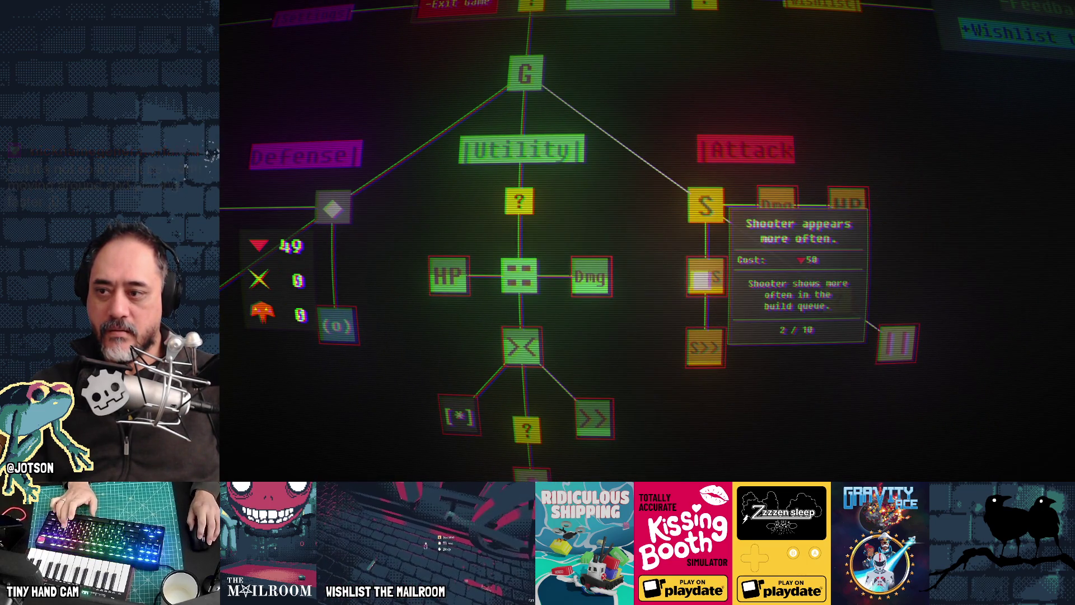
{"action": "mouse_move", "coordinate": [762, 210]}
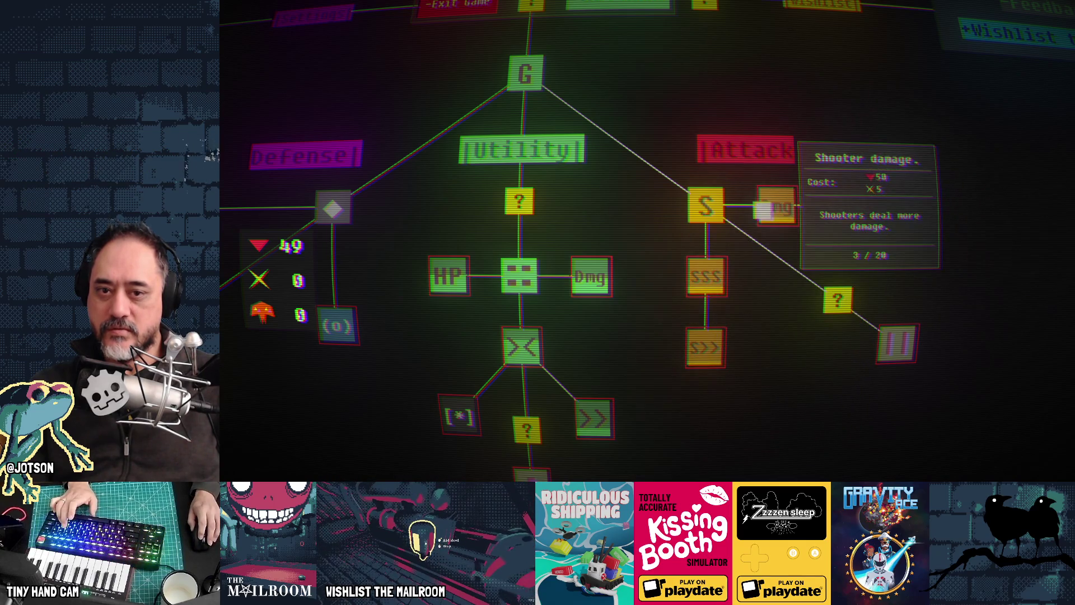
{"action": "mouse_move", "coordinate": [833, 208]}
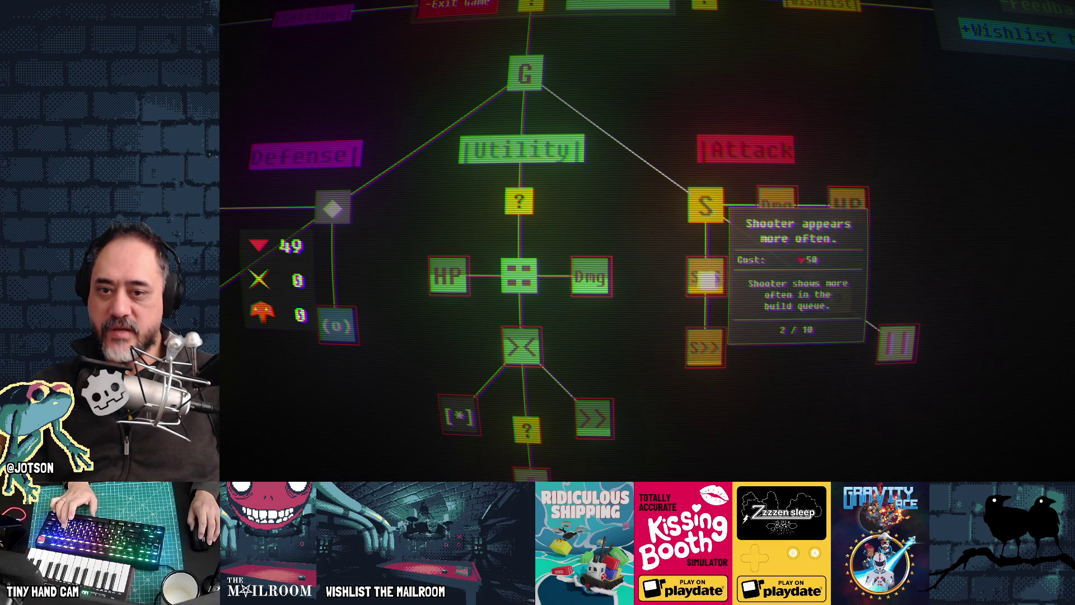
{"action": "left_click", "coordinate": [674, 135]}
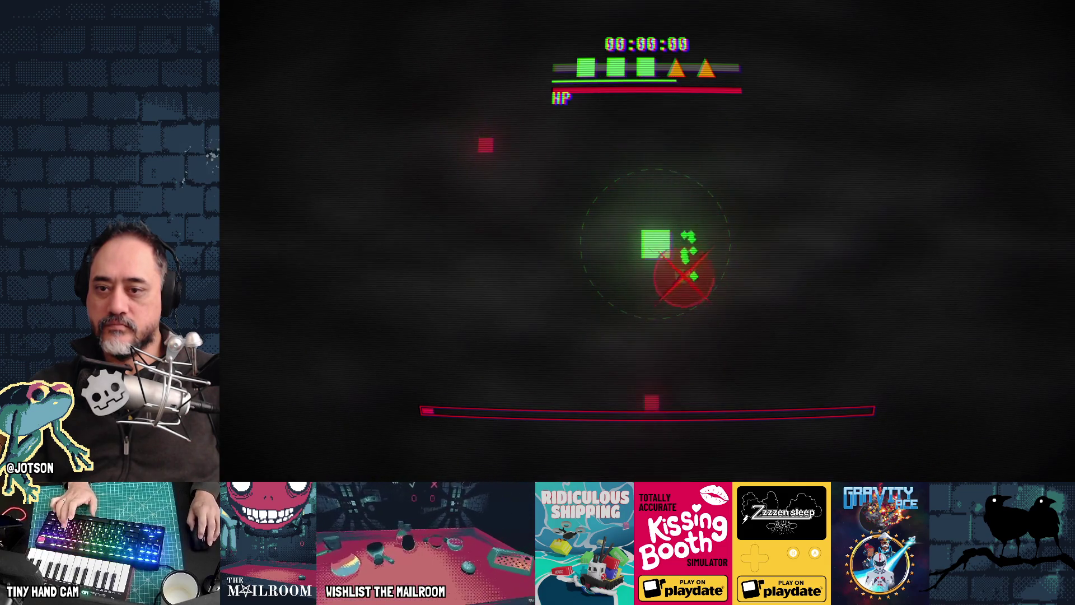
Step: Shoot the nearby enemies and add a green node and two orange triangle nodes to the network
{"action": "left_click", "coordinate": [643, 307]}
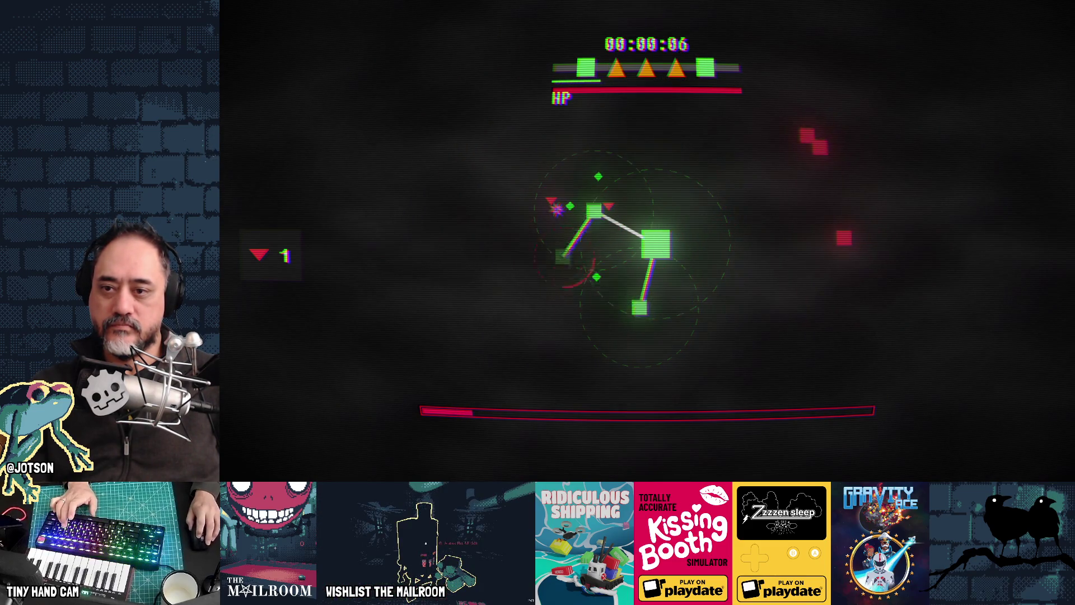
{"action": "left_click", "coordinate": [633, 317]}
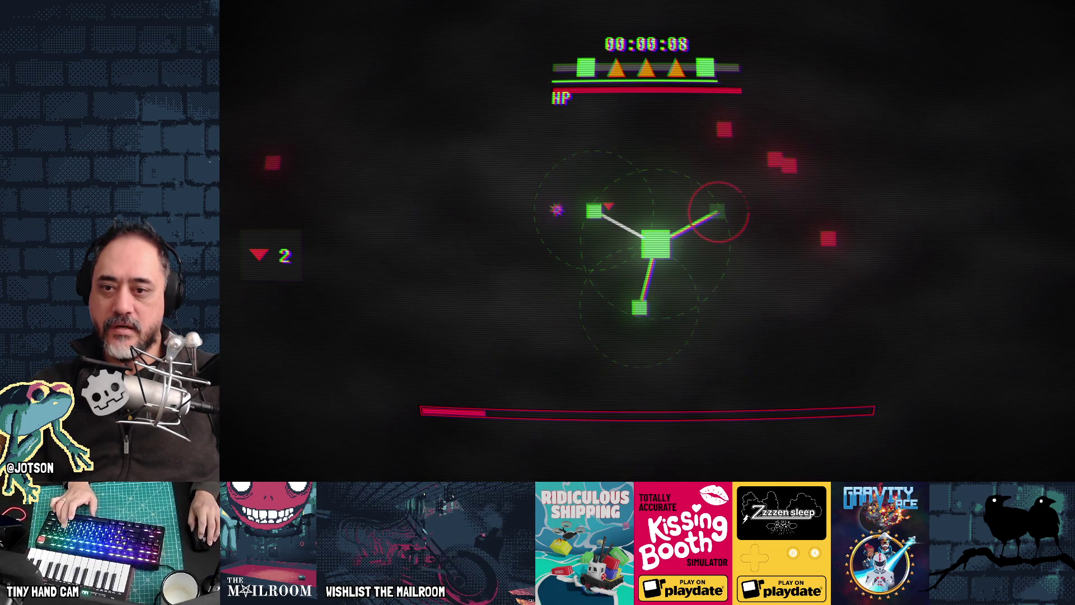
{"action": "left_click", "coordinate": [718, 208]}
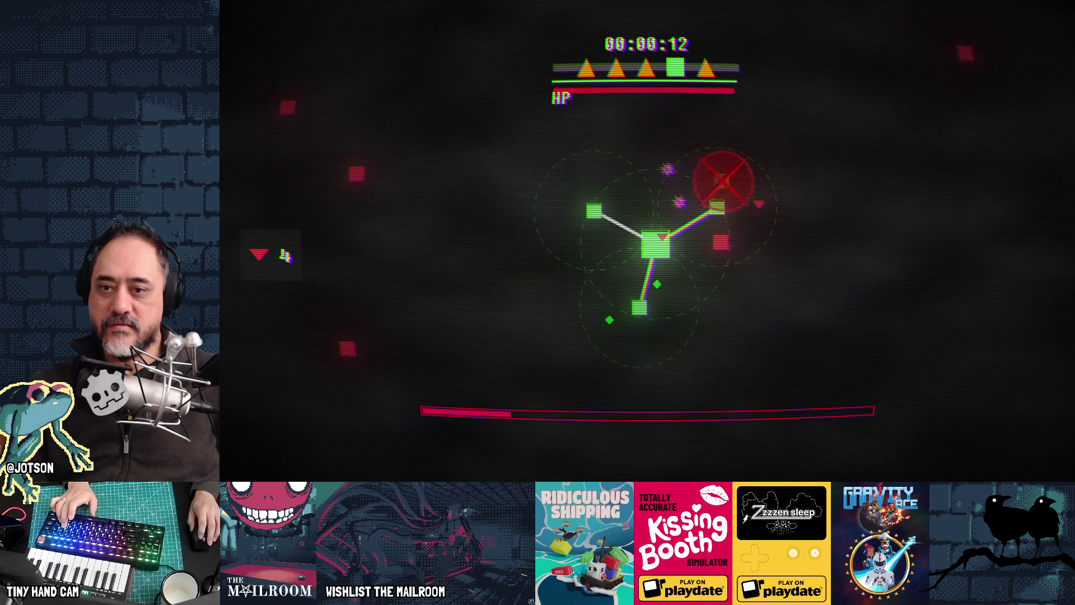
{"action": "left_click", "coordinate": [581, 308]}
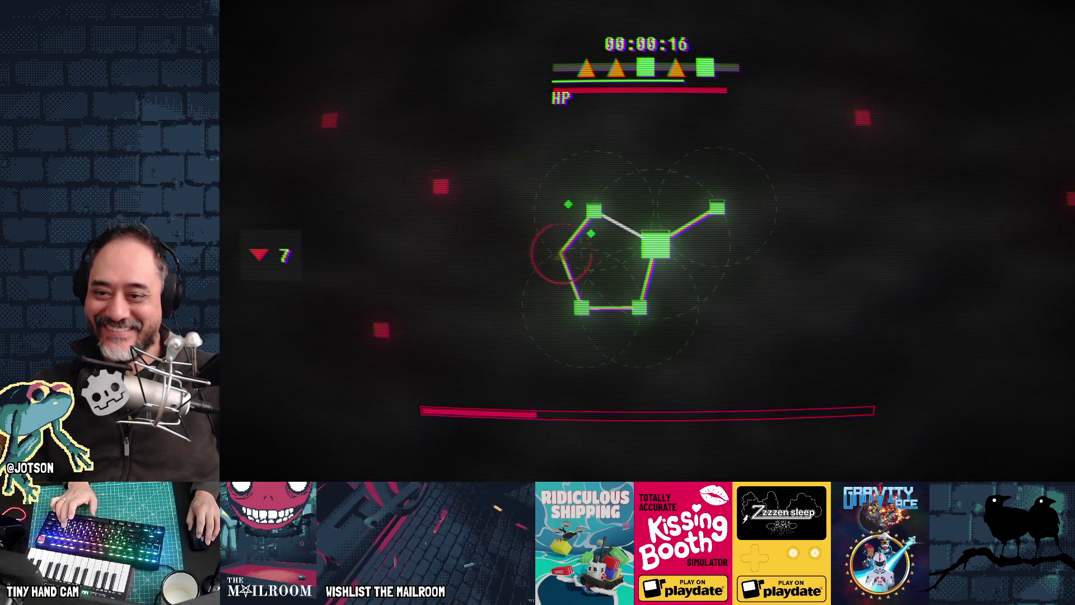
{"action": "left_click", "coordinate": [560, 253]}
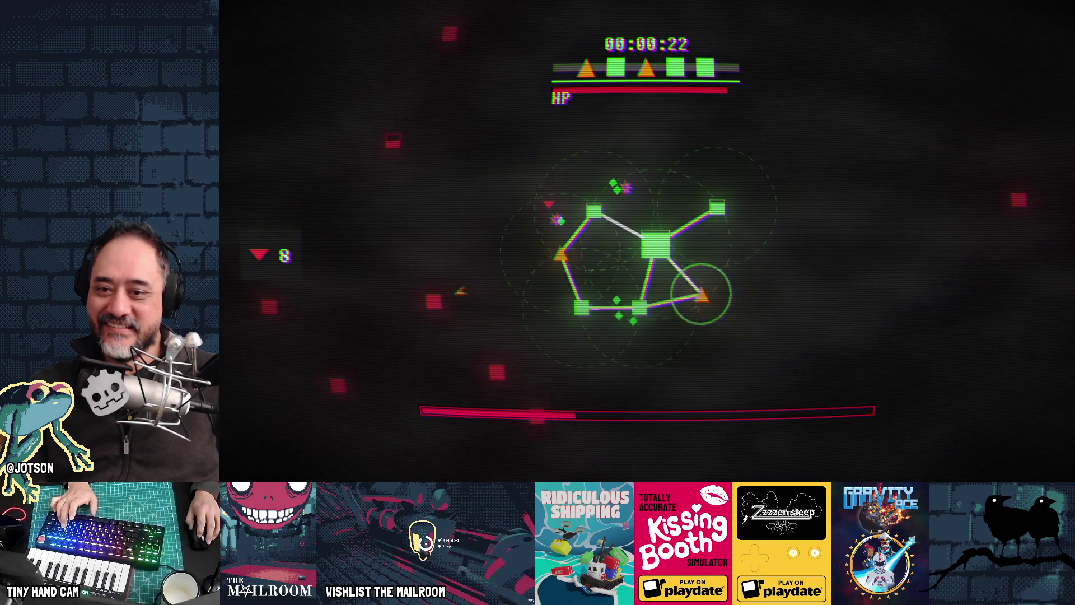
{"action": "left_click", "coordinate": [610, 356]}
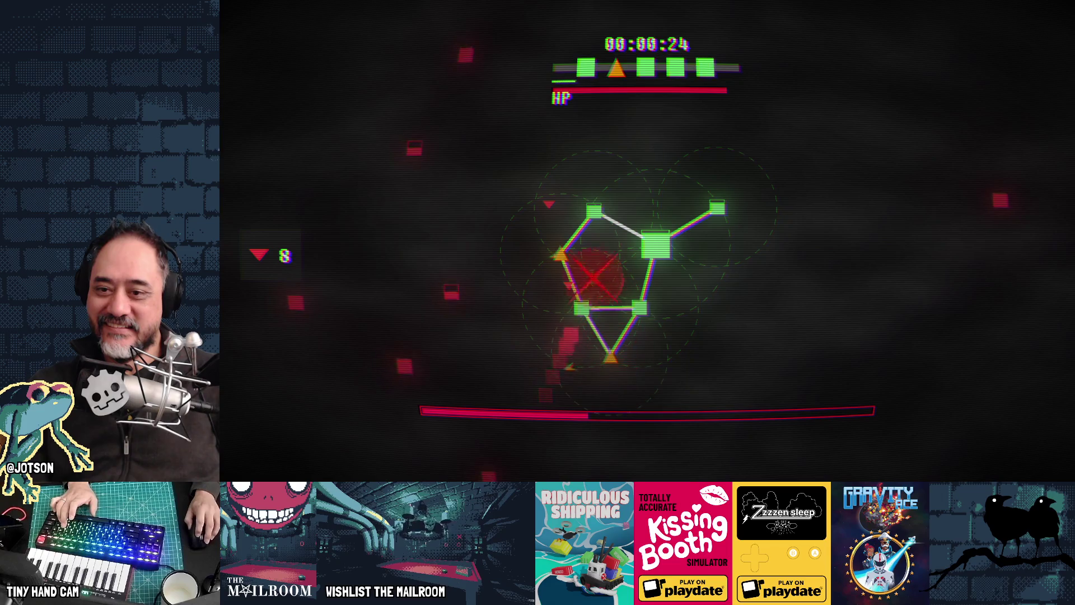
Step: Grow the lattice with more square, triangle and turret nodes until dying with 104 (+55)
{"action": "left_click", "coordinate": [745, 196]}
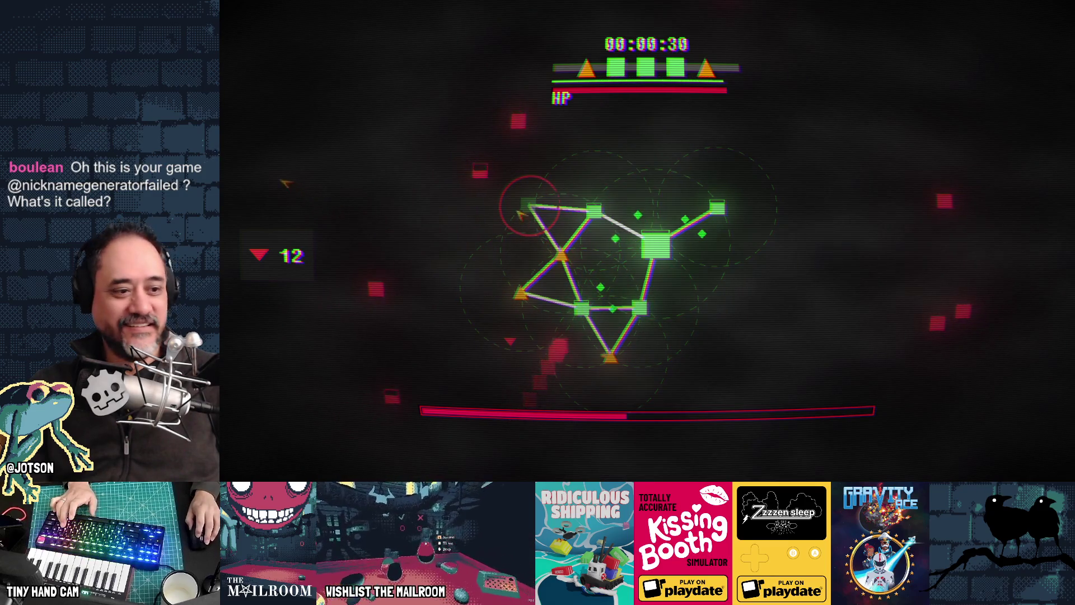
{"action": "left_click", "coordinate": [535, 202]}
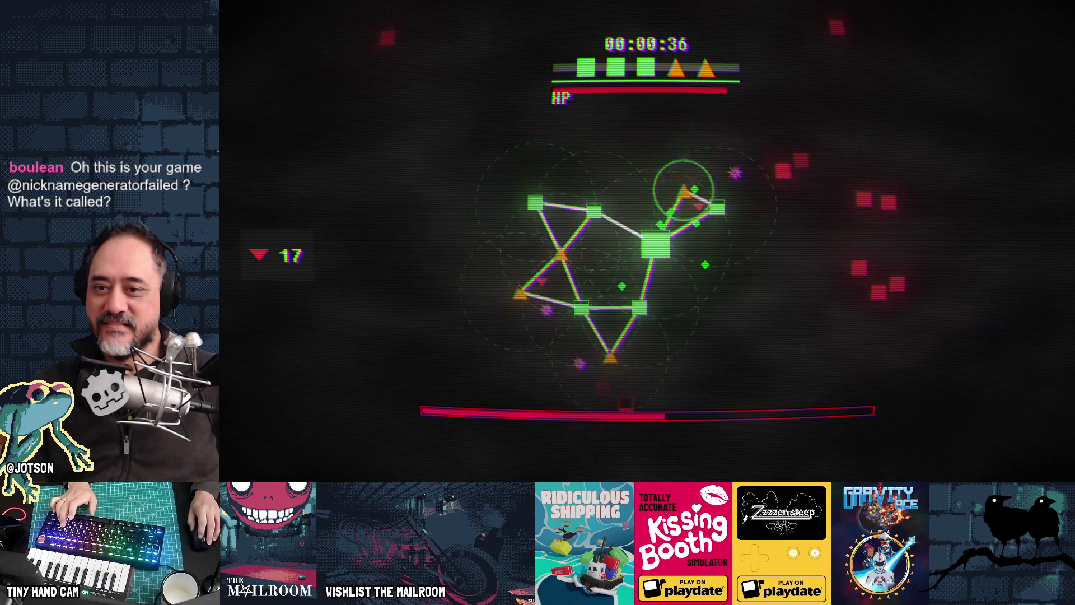
{"action": "left_click", "coordinate": [731, 259]}
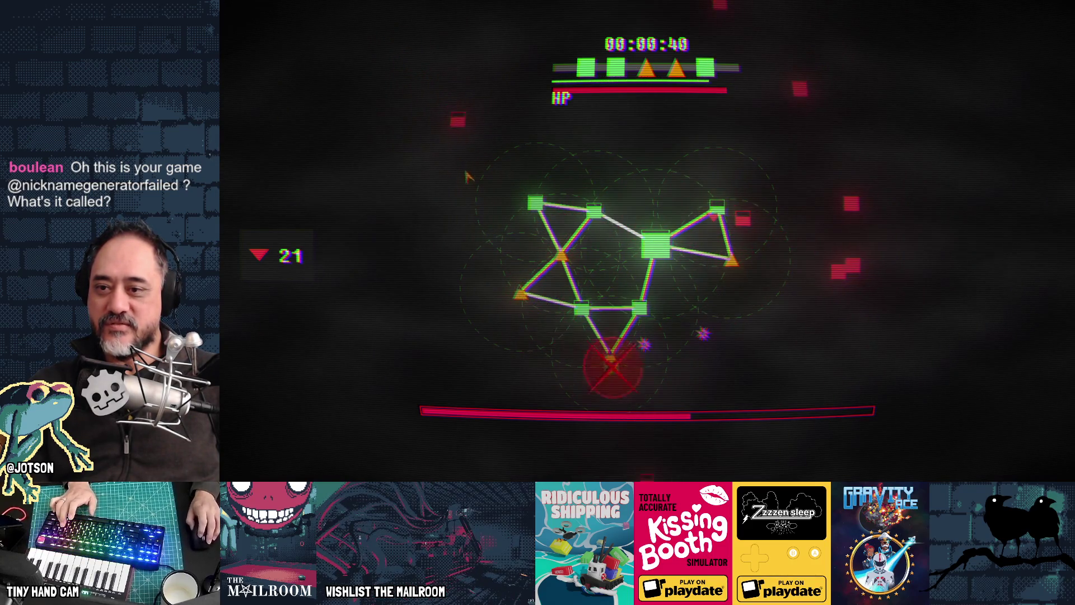
{"action": "left_click", "coordinate": [655, 245]}
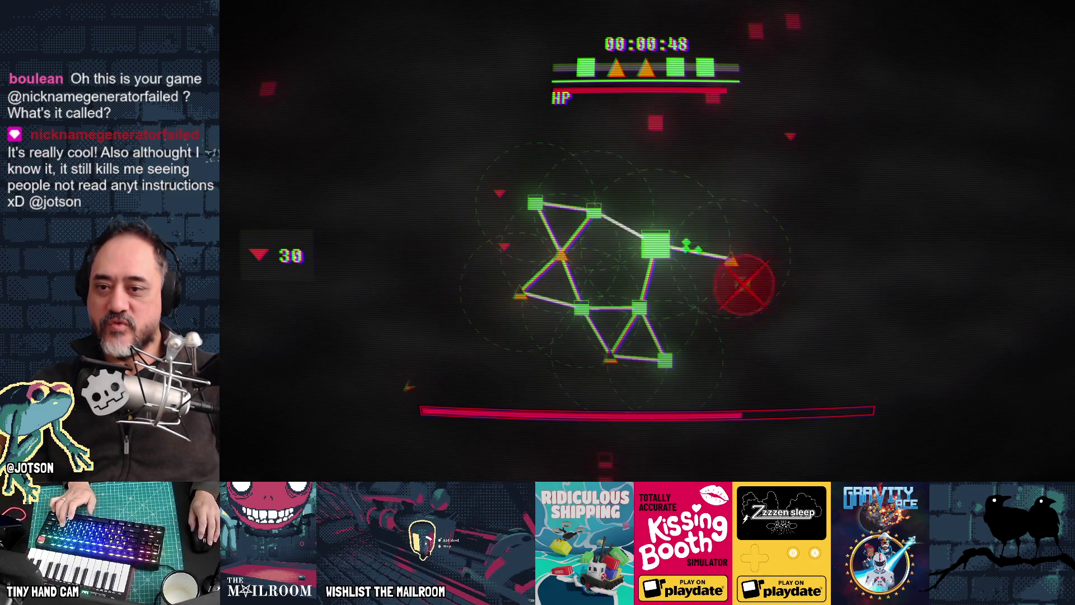
{"action": "left_click", "coordinate": [664, 185]}
{"action": "left_click", "coordinate": [647, 171]}
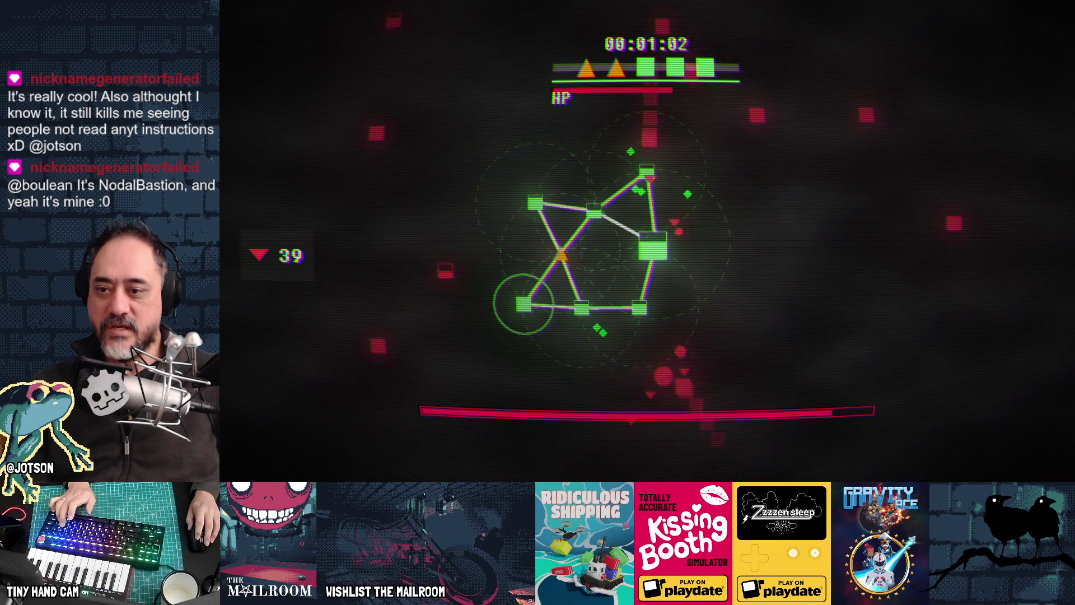
{"action": "left_click", "coordinate": [523, 303]}
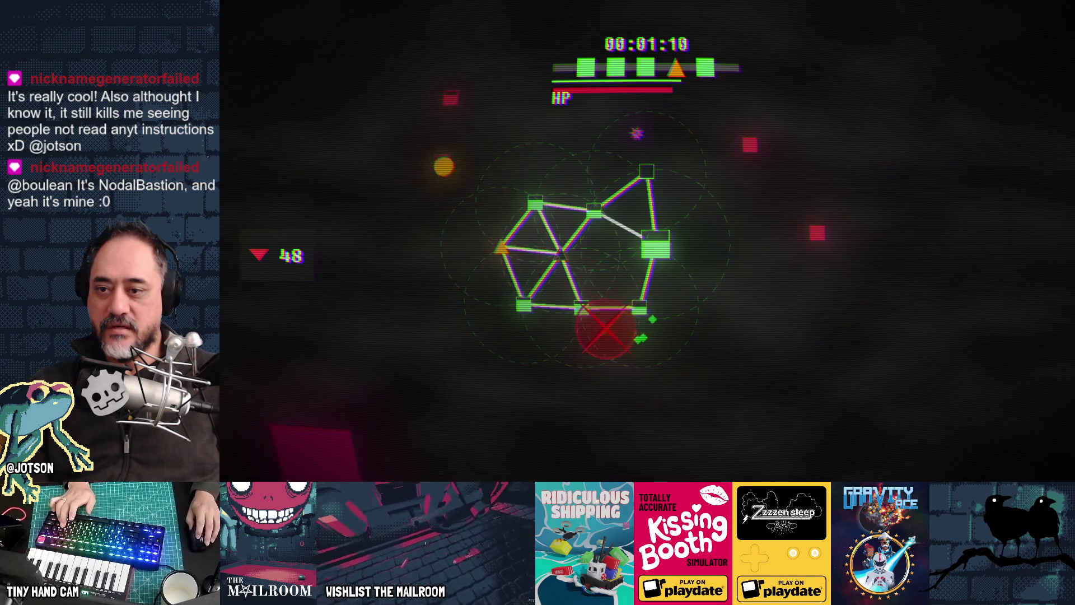
{"action": "left_click", "coordinate": [539, 357]}
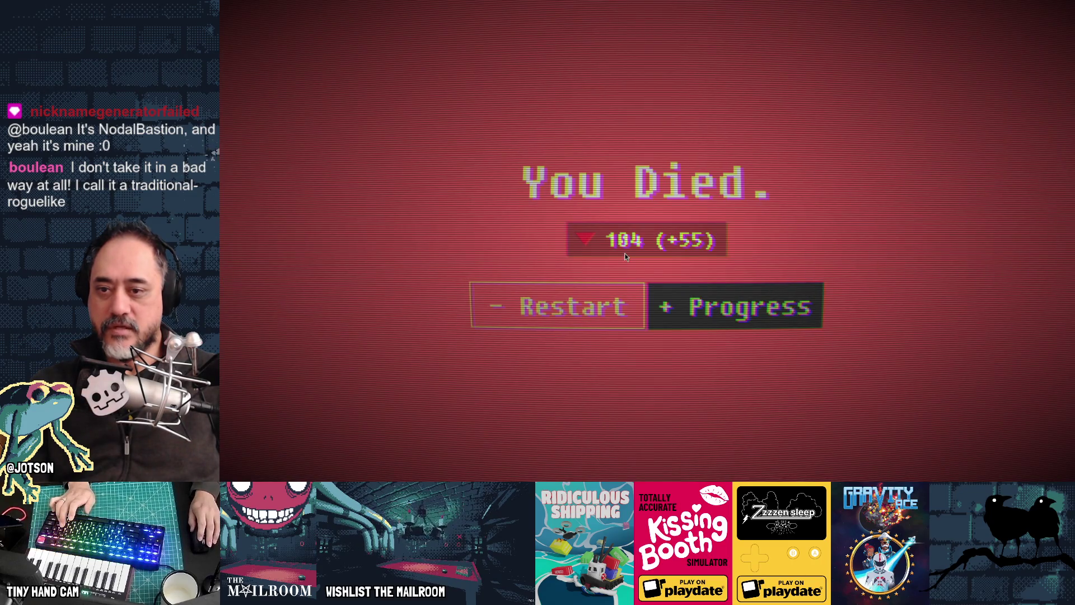
Step: Go to the progression tree, bring the Attack branch into view, and buy the shooter health upgrade
{"action": "left_click", "coordinate": [736, 306]}
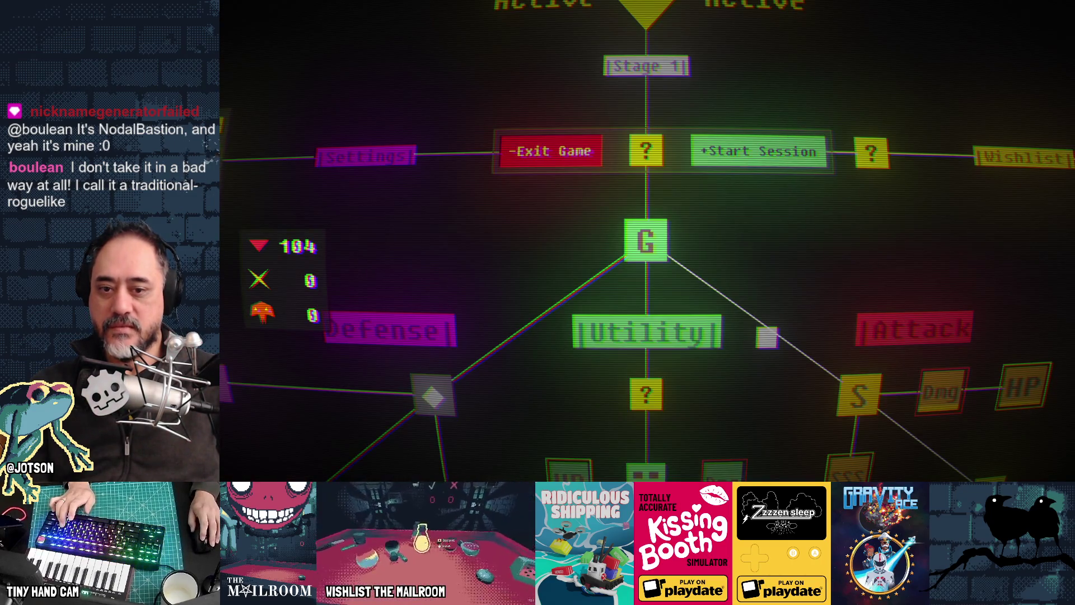
{"action": "scroll", "coordinate": [647, 241], "scroll_direction": "down", "scroll_amount": 1}
{"action": "left_click_drag", "start_coordinate": [762, 382], "coordinate": [694, 343]}
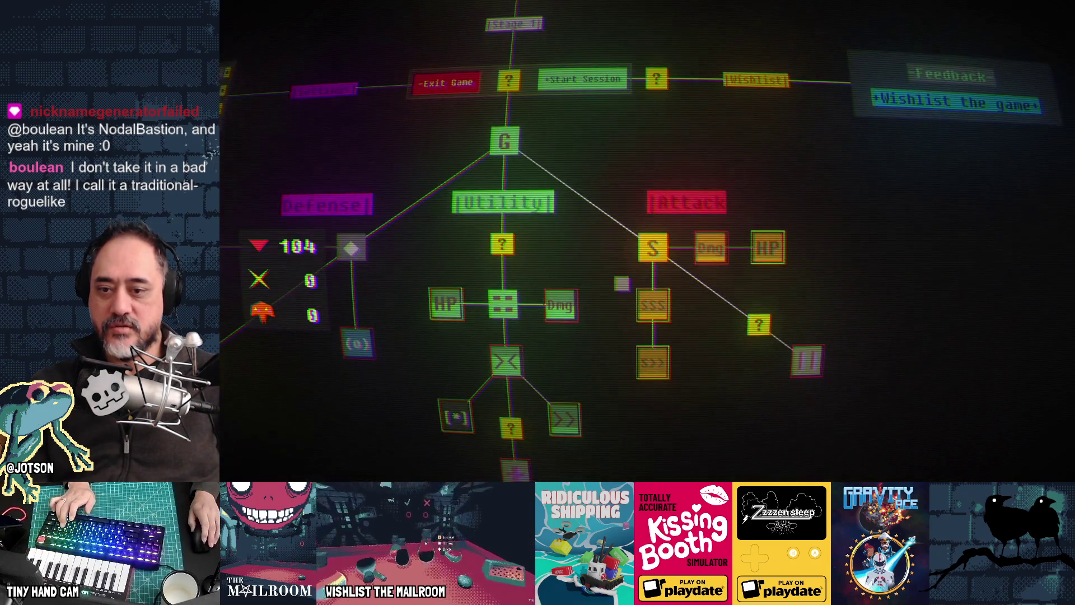
{"action": "left_click", "coordinate": [771, 258]}
Step: Raise 'Shooter appears more often' to level 3, then start a fresh session
{"action": "mouse_move", "coordinate": [560, 313]}
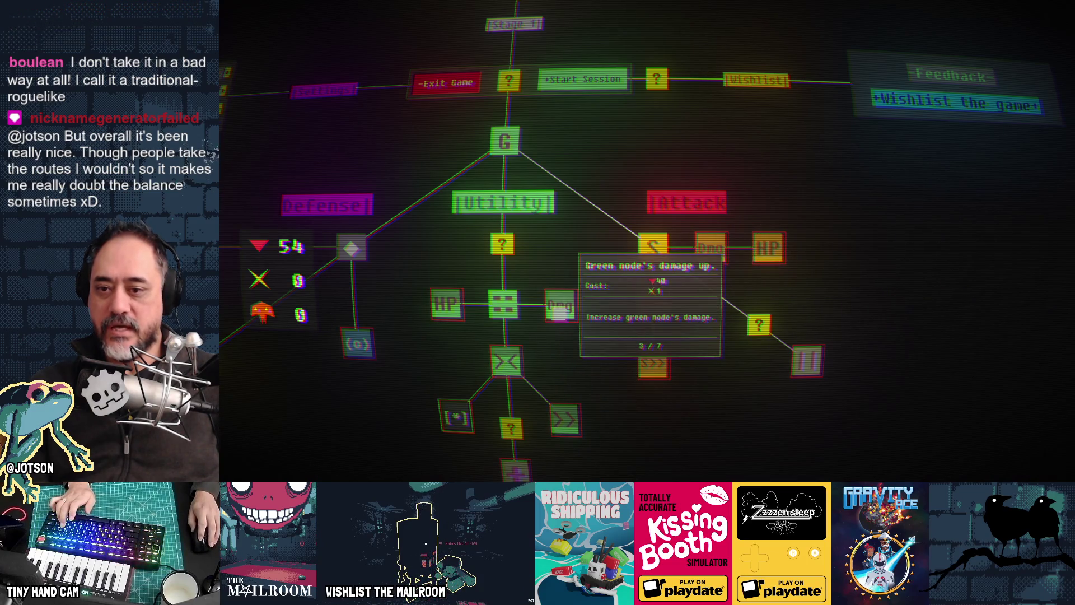
{"action": "mouse_move", "coordinate": [507, 365]}
{"action": "mouse_move", "coordinate": [562, 428]}
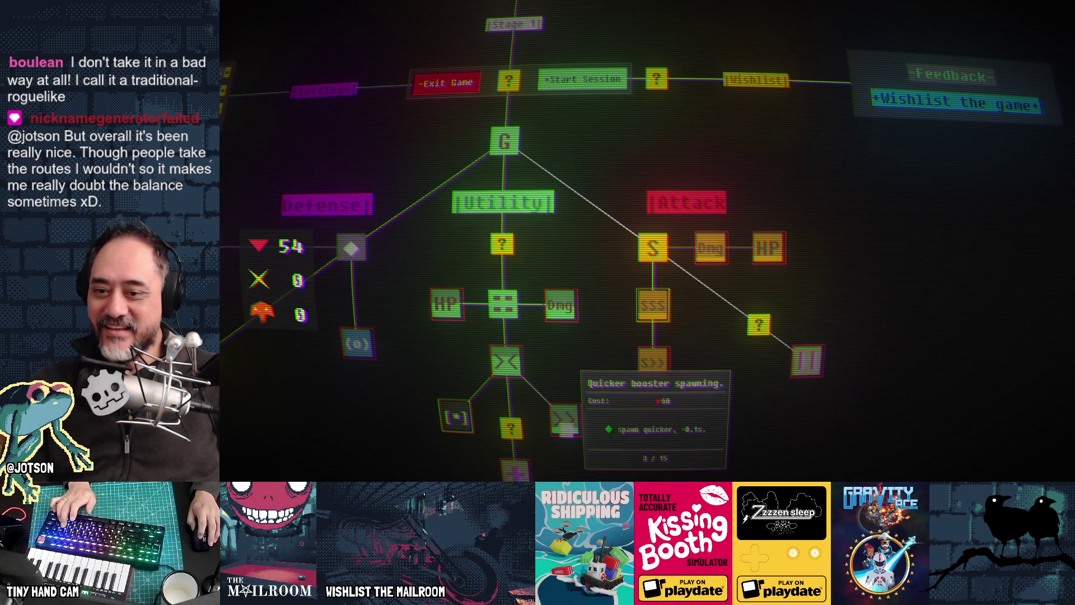
{"action": "mouse_move", "coordinate": [442, 302]}
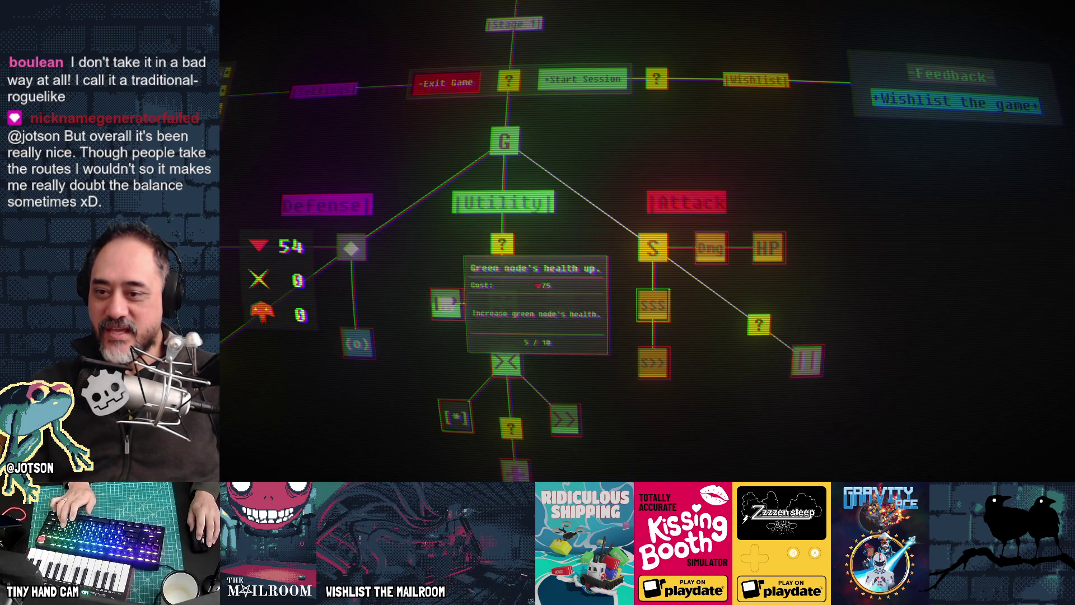
{"action": "mouse_move", "coordinate": [769, 248]}
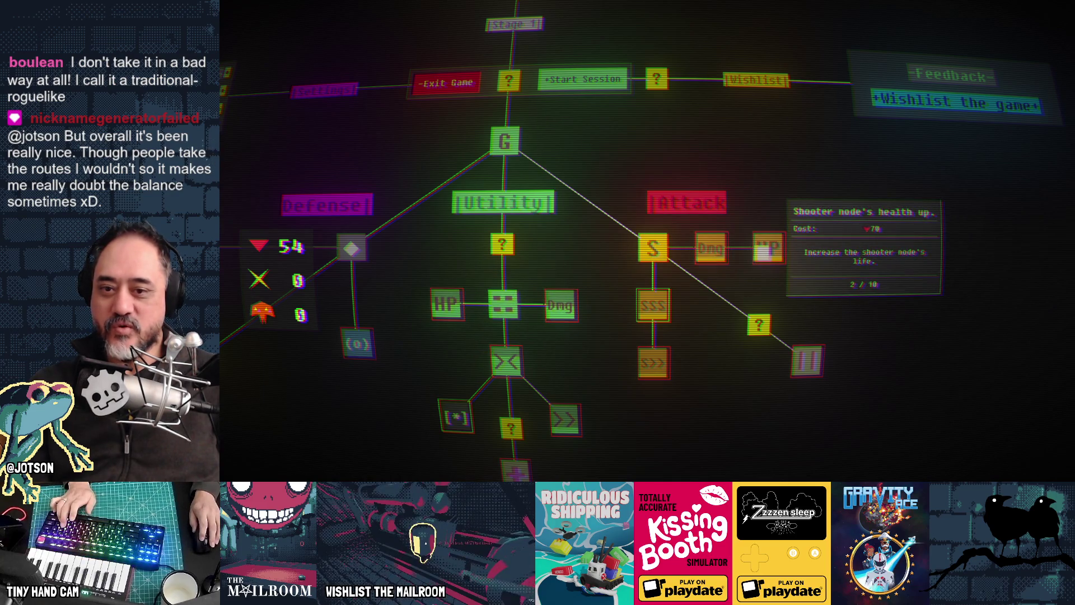
{"action": "mouse_move", "coordinate": [661, 308]}
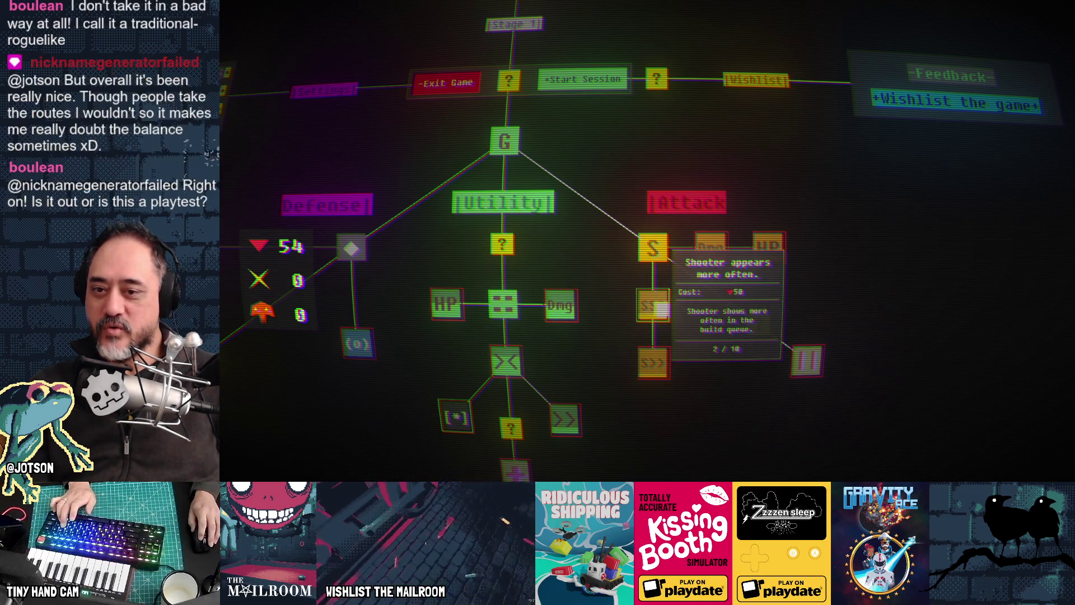
{"action": "left_click", "coordinate": [662, 310]}
{"action": "left_click", "coordinate": [563, 79]}
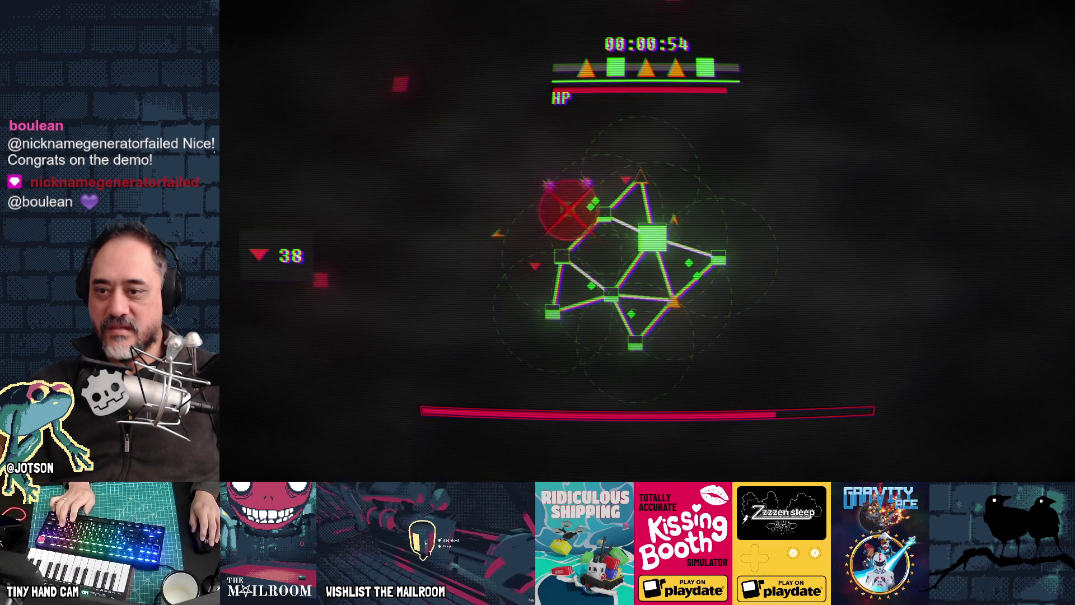
Step: Place a node with Space and keep playing until death, earning 56 for a total of 60
{"action": "key", "text": "space"}
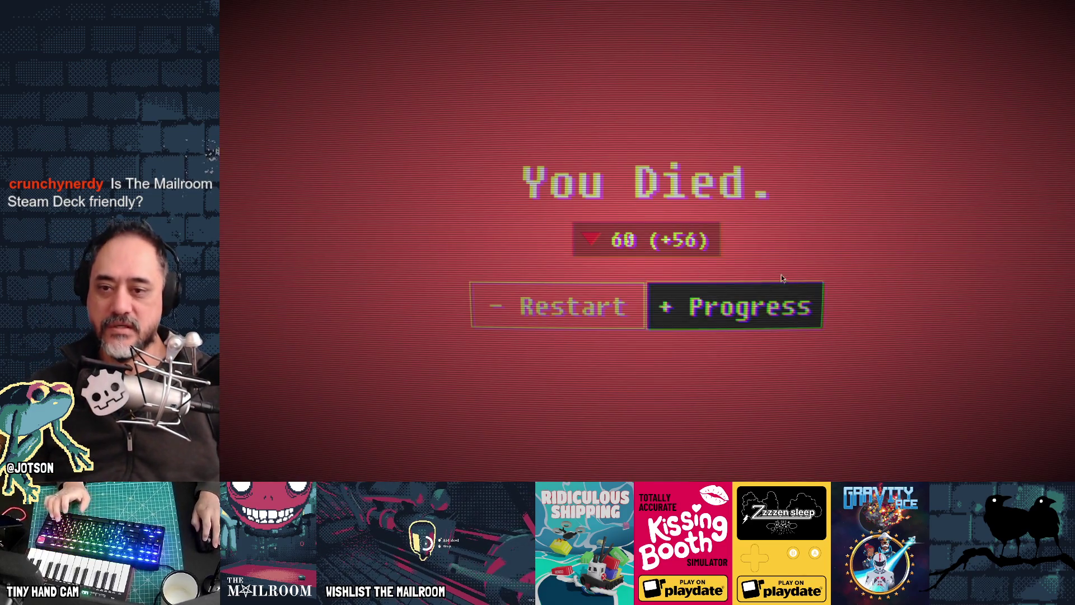
Step: Go from the death screen to the upgrade tree, read the Attack and Utility cards, and start a new session
{"action": "left_click", "coordinate": [774, 297]}
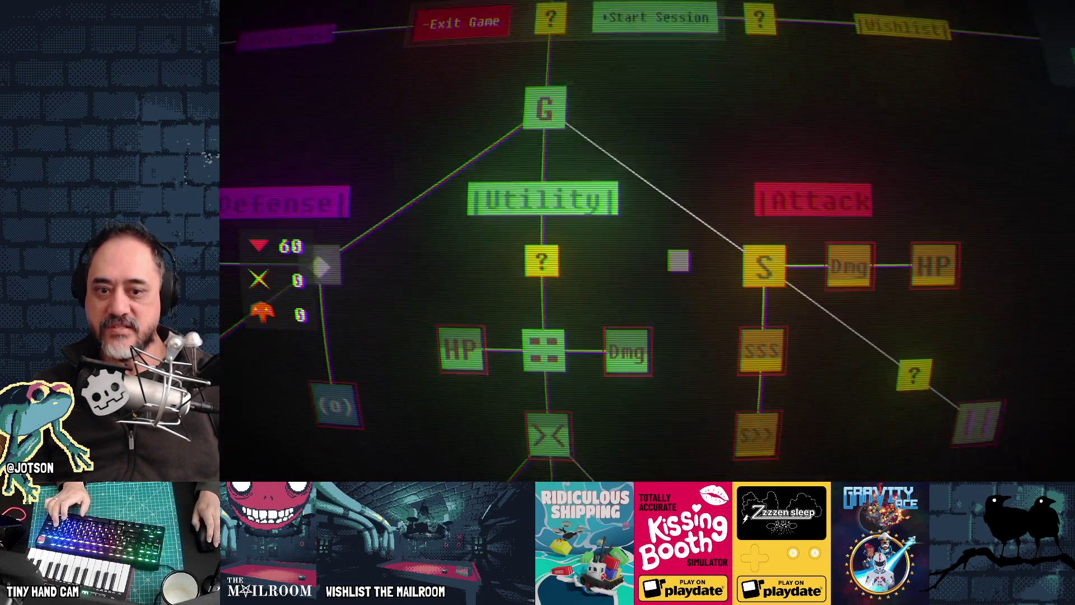
{"action": "mouse_move", "coordinate": [800, 234]}
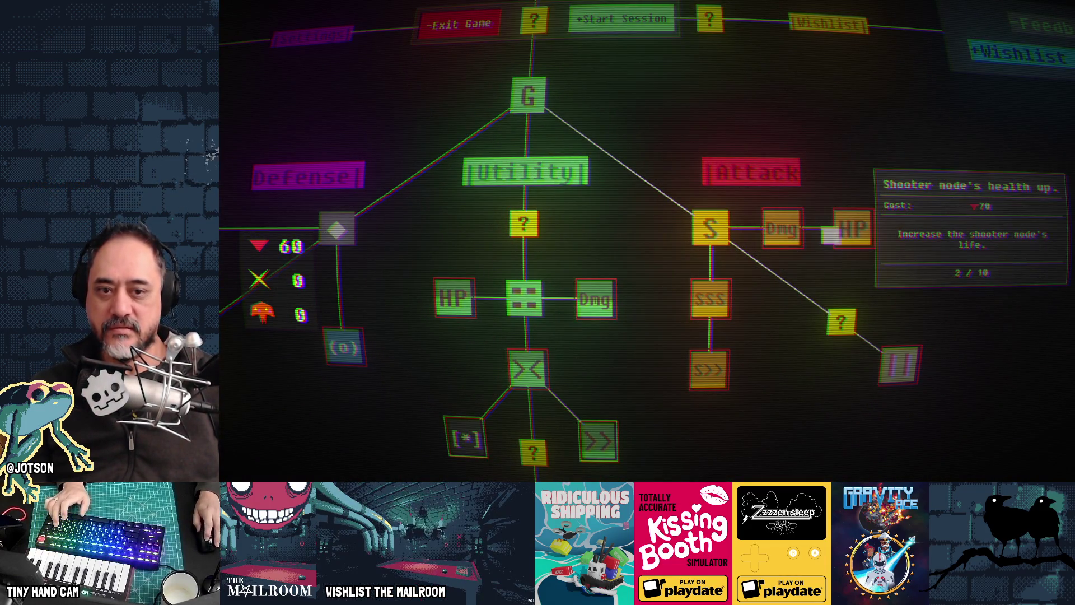
{"action": "mouse_move", "coordinate": [714, 298]}
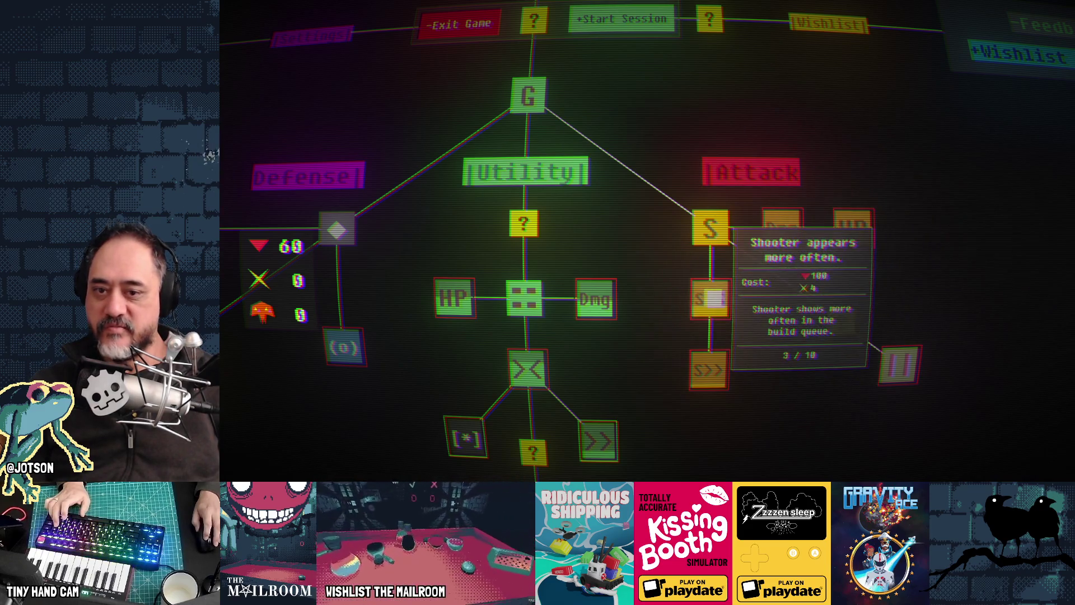
{"action": "mouse_move", "coordinate": [708, 365]}
{"action": "mouse_move", "coordinate": [596, 296]}
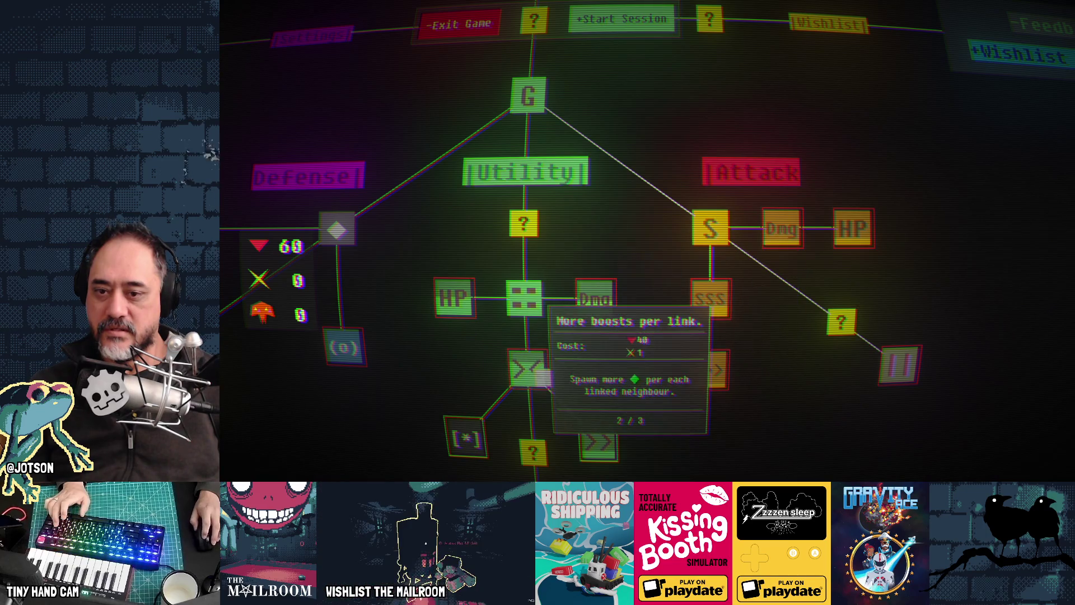
{"action": "mouse_move", "coordinate": [597, 443]}
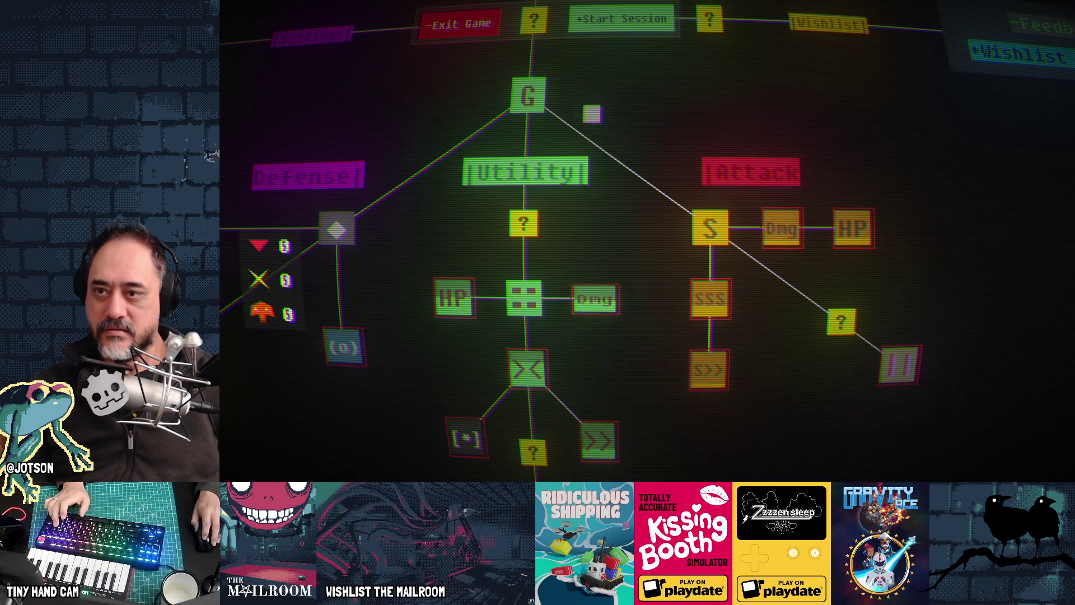
{"action": "left_click", "coordinate": [637, 21]}
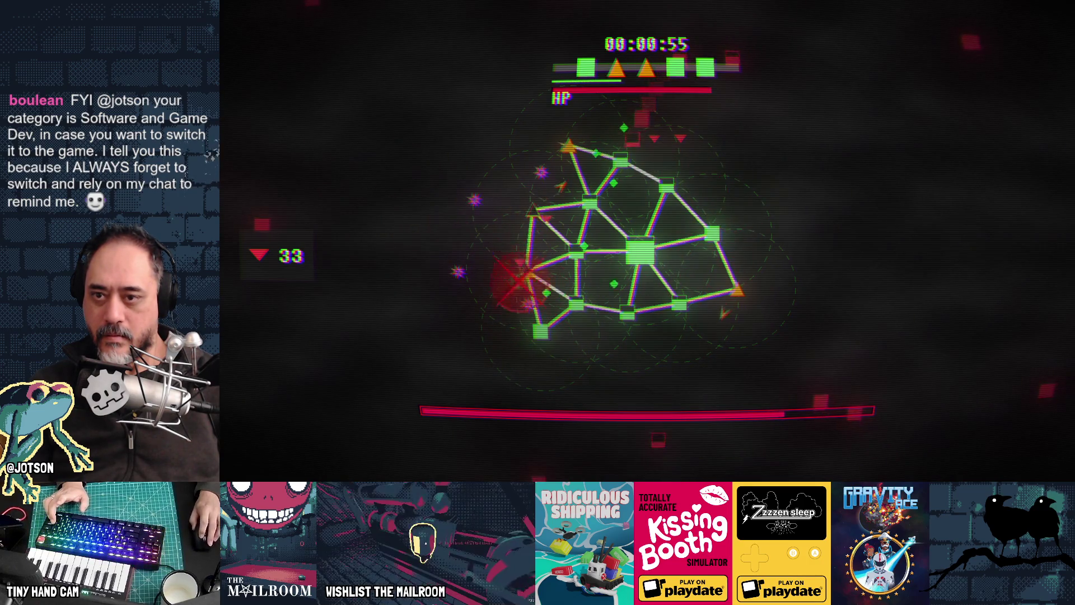
Step: Add six nodes on the left, top and right edges of the network, playing until death at 63 (+63)
{"action": "left_click", "coordinate": [487, 238]}
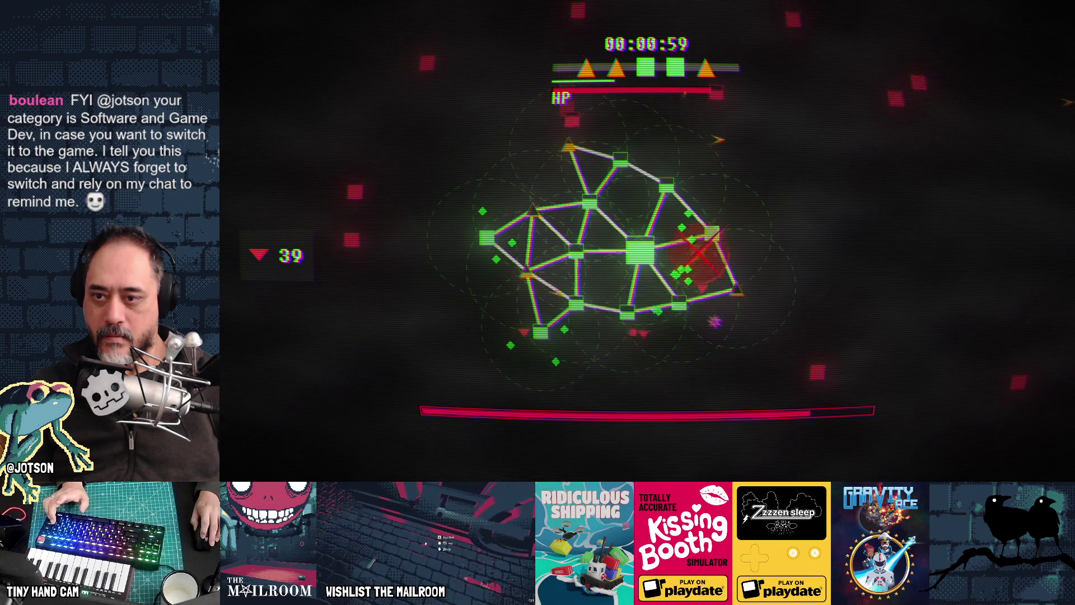
{"action": "left_click", "coordinate": [513, 163]}
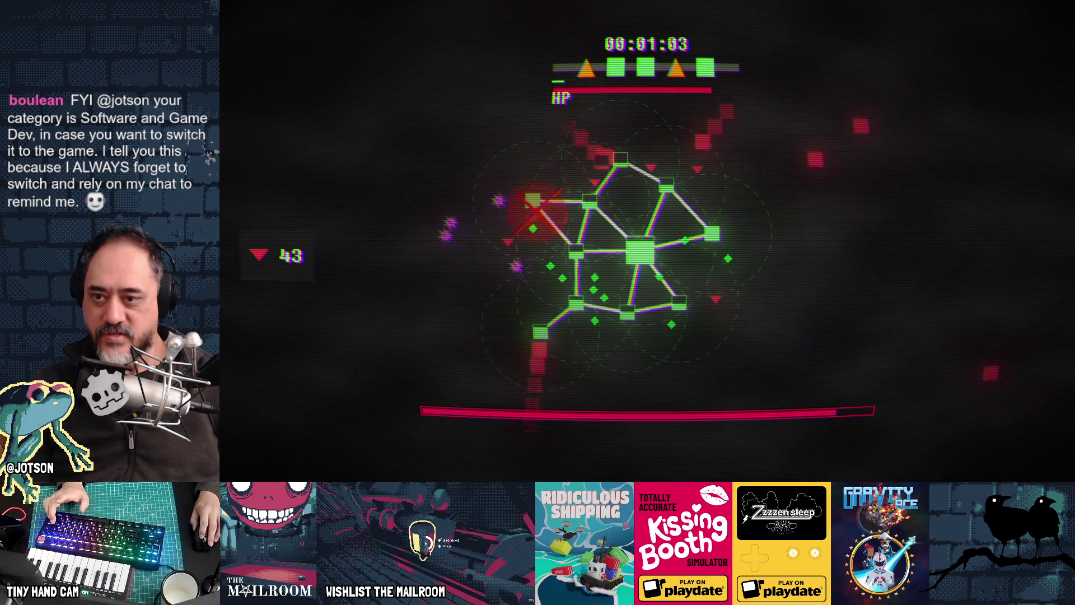
{"action": "left_click", "coordinate": [535, 201]}
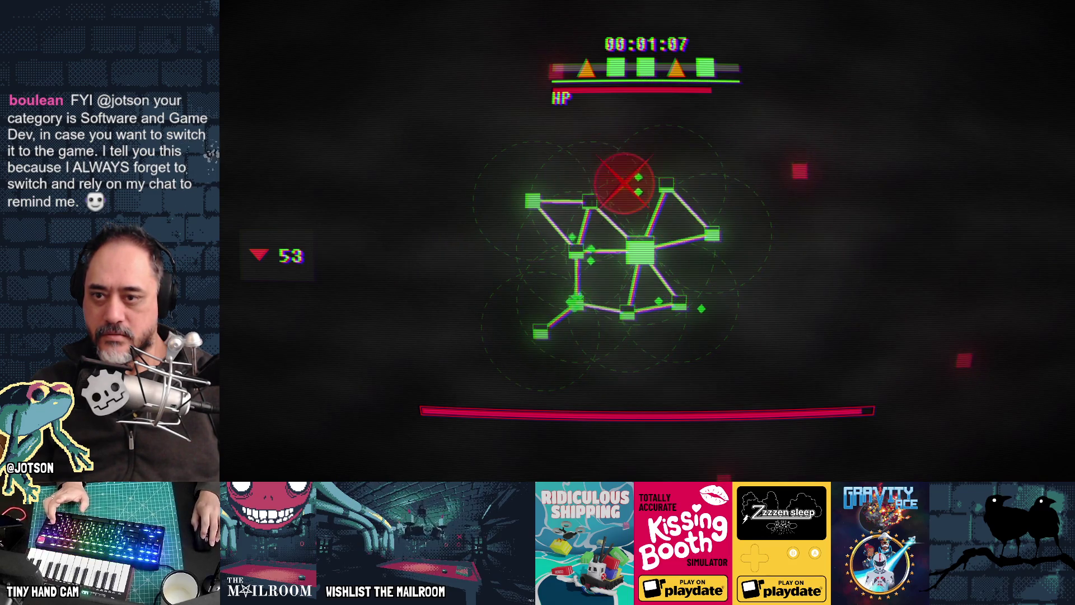
{"action": "left_click", "coordinate": [620, 169]}
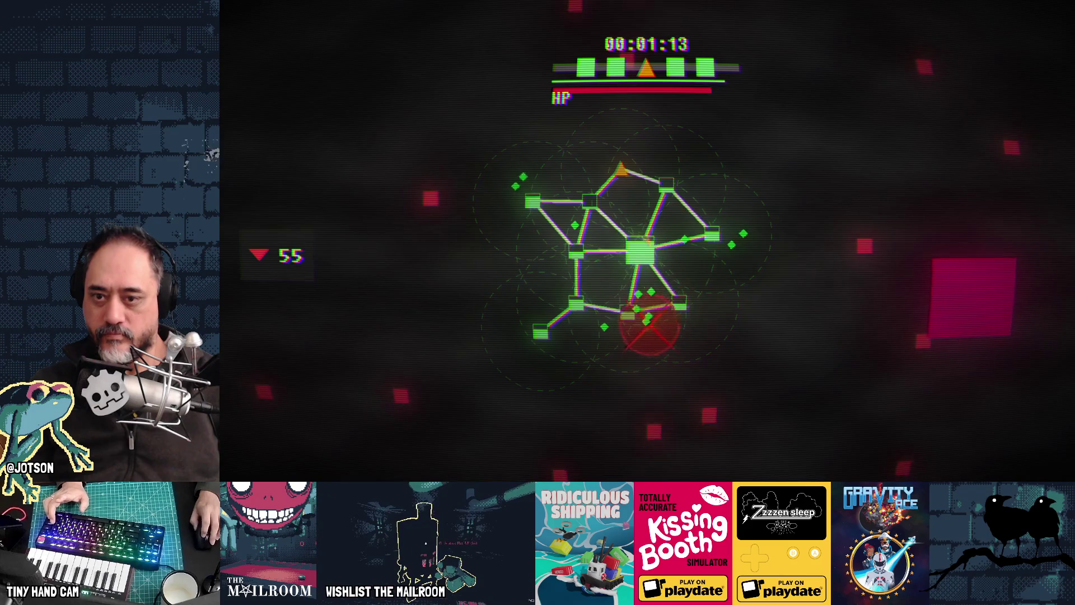
{"action": "left_click", "coordinate": [727, 277]}
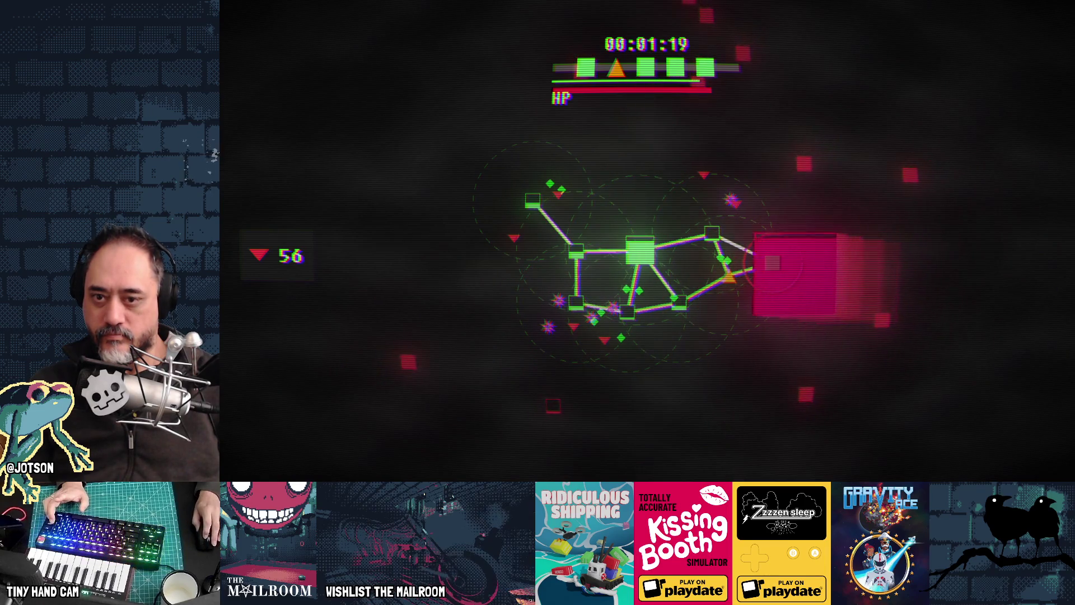
{"action": "left_click", "coordinate": [770, 258]}
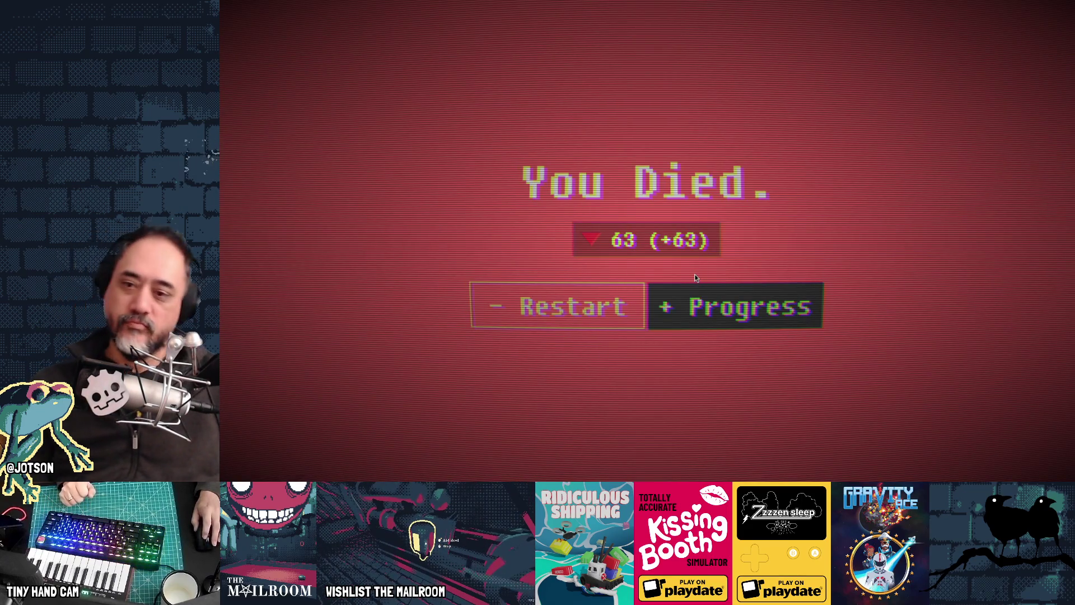
Step: Raise mines' lifetime to 3/10 on the upgrade tree, leaving 13 currency, and start a new session
{"action": "left_click", "coordinate": [697, 305]}
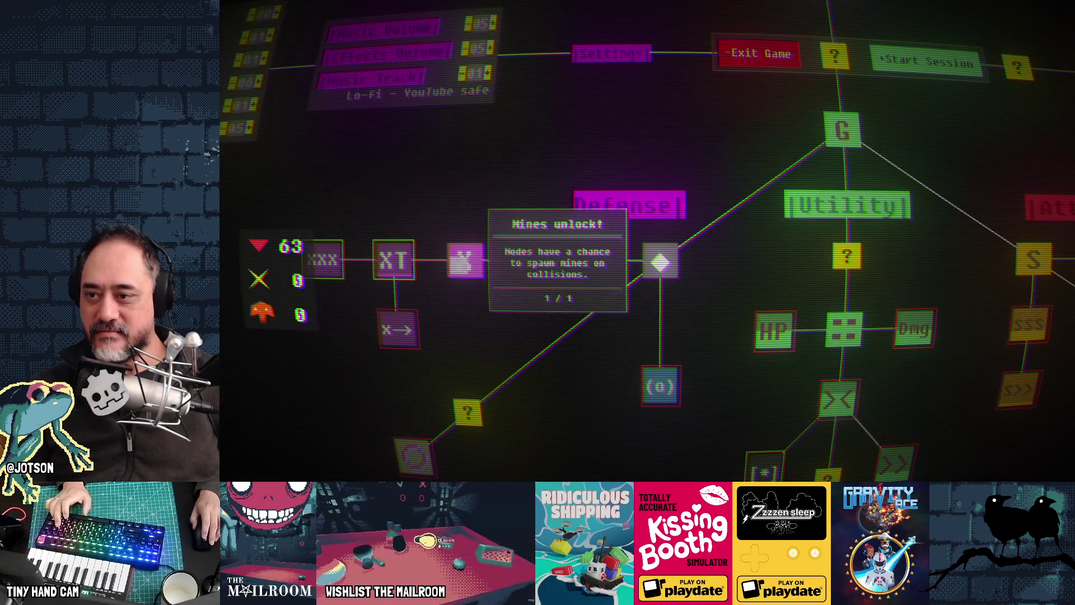
{"action": "mouse_move", "coordinate": [394, 260]}
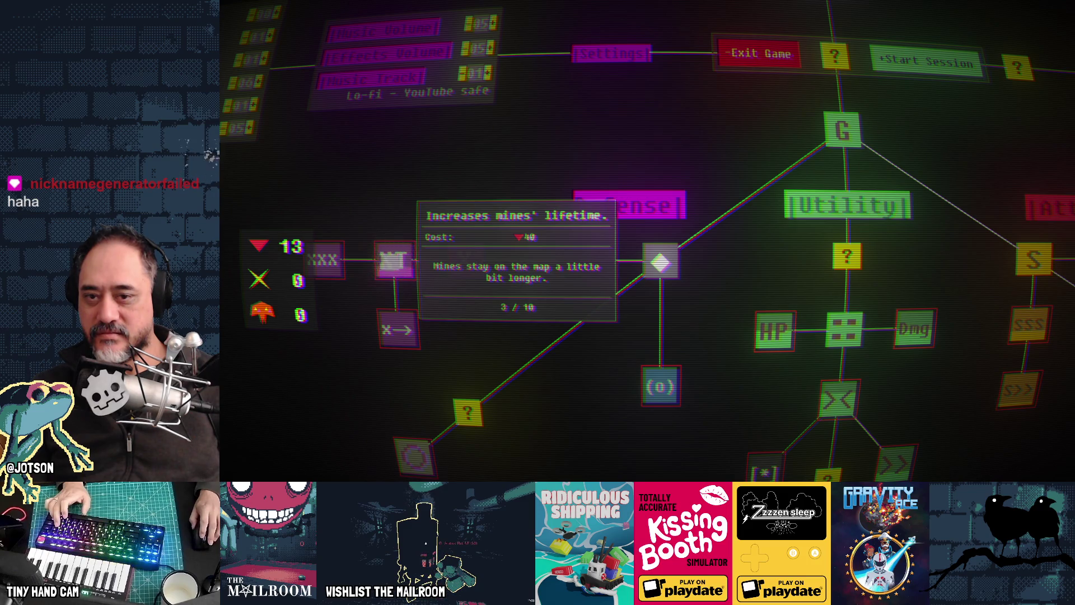
{"action": "key", "text": "space"}
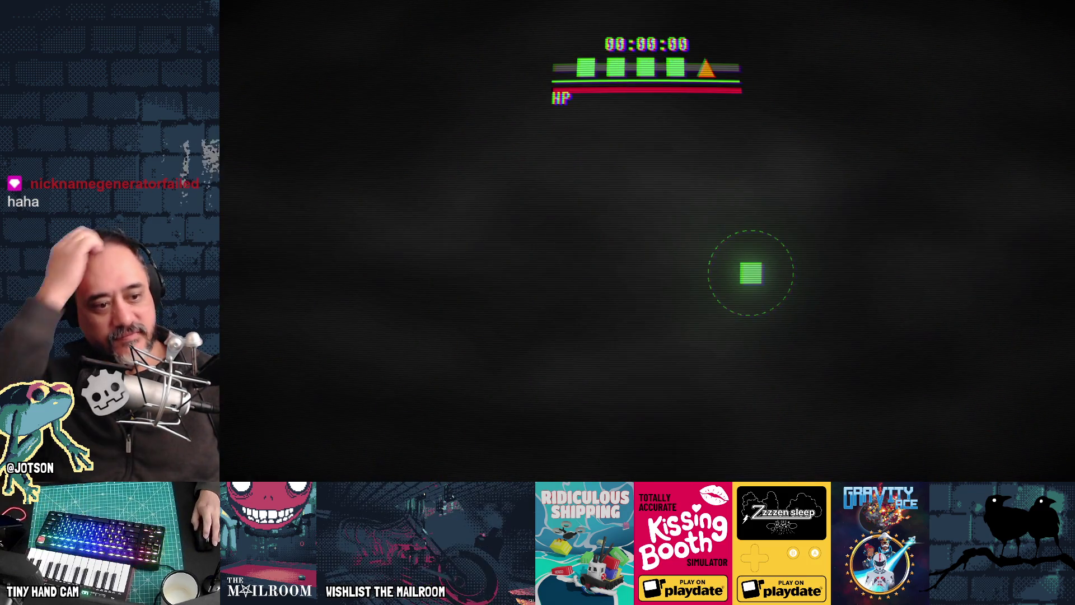
Step: Play the run to its end, then continue to the upgrade tree with 71 currency and start a fresh session
{"action": "key", "text": "a"}
{"action": "key", "text": "d"}
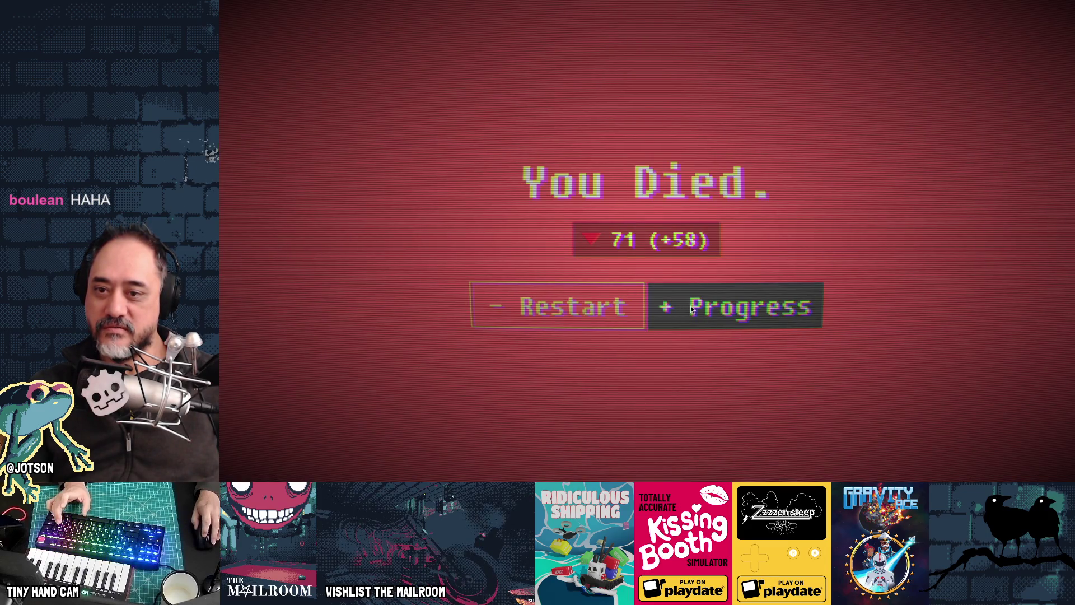
{"action": "left_click", "coordinate": [692, 310]}
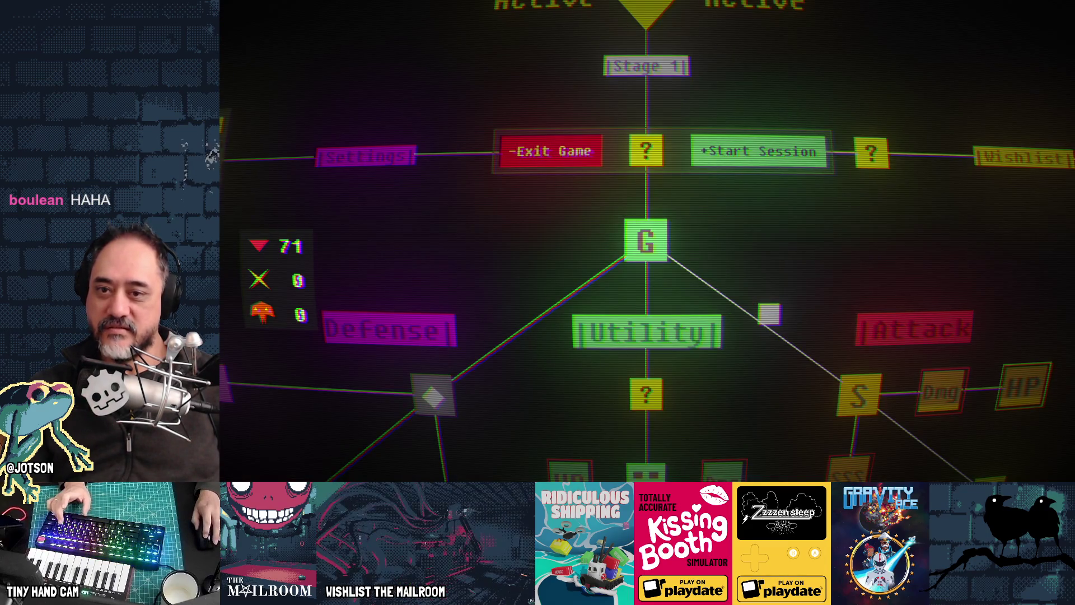
{"action": "left_click", "coordinate": [772, 151]}
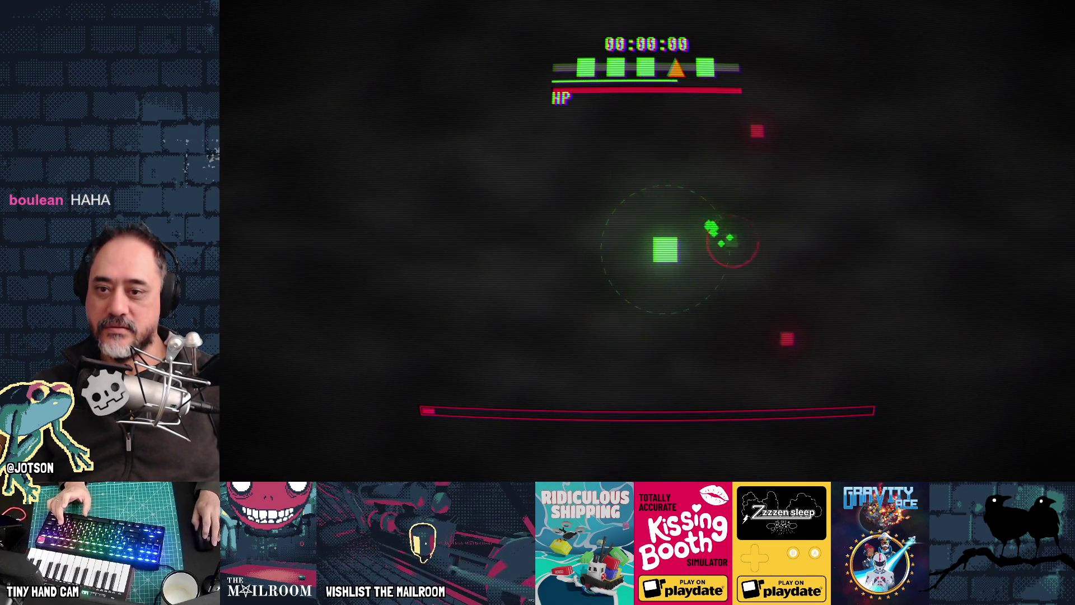
Step: Link four nodes to the core on its right, lower-right, left and upper-left, then play until dying with 124 (+53)
{"action": "left_click", "coordinate": [707, 211]}
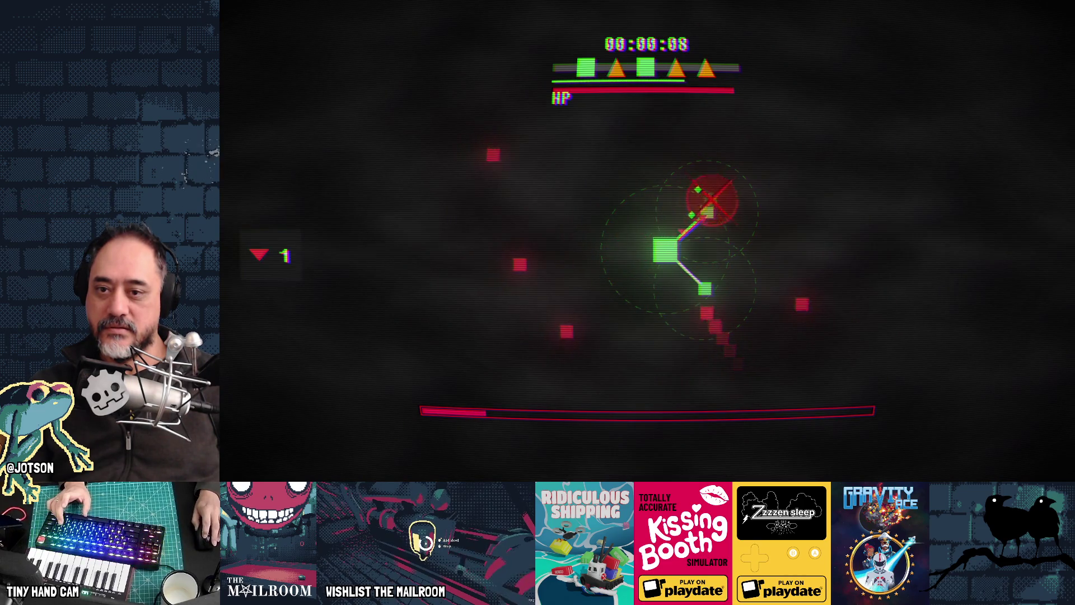
{"action": "left_click", "coordinate": [674, 319]}
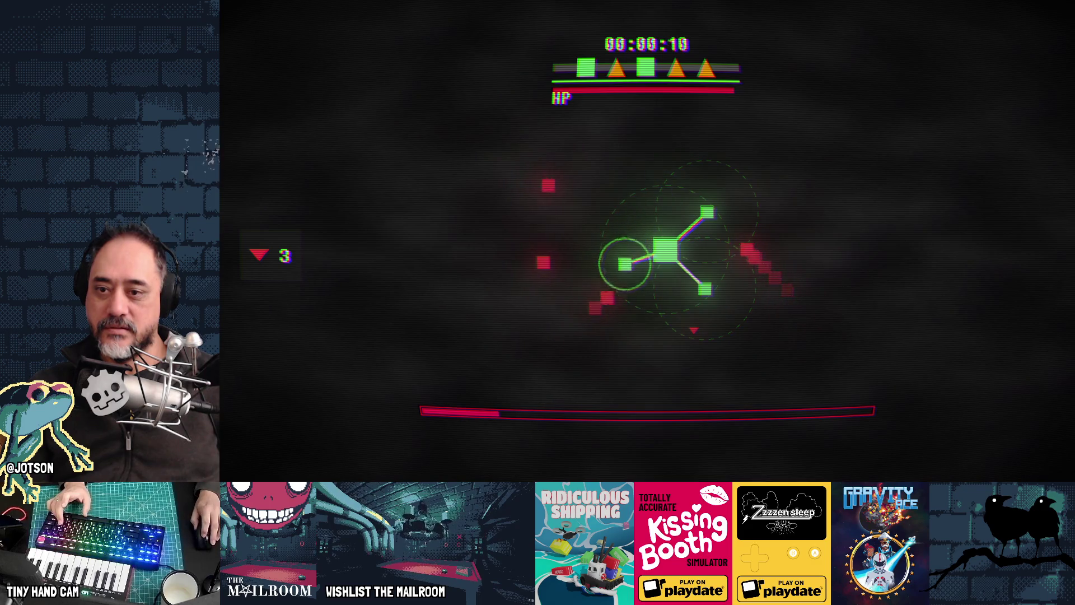
{"action": "left_click", "coordinate": [621, 271]}
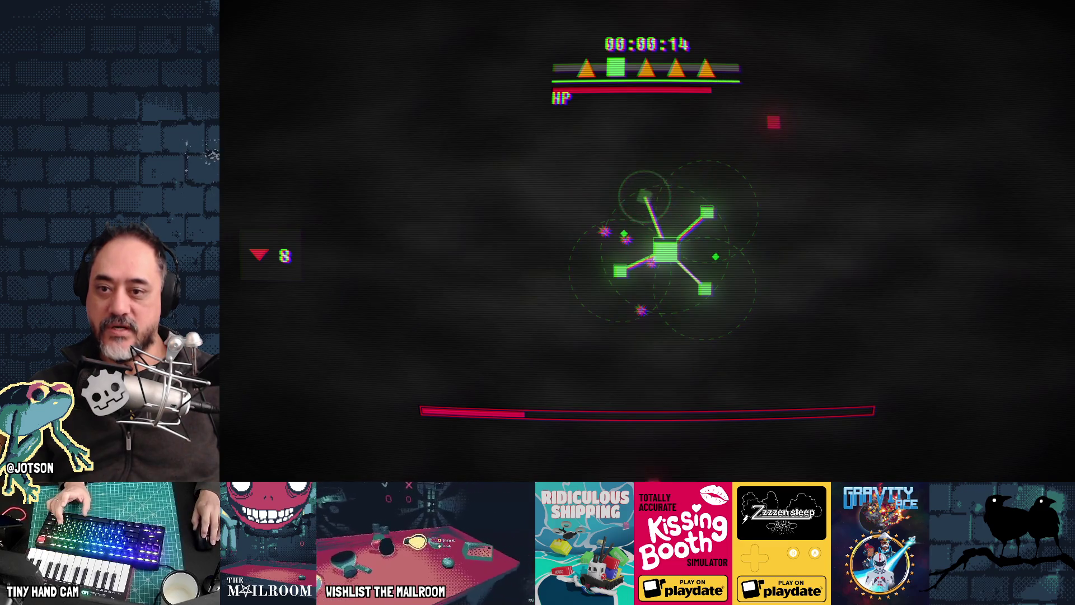
{"action": "left_click", "coordinate": [642, 197]}
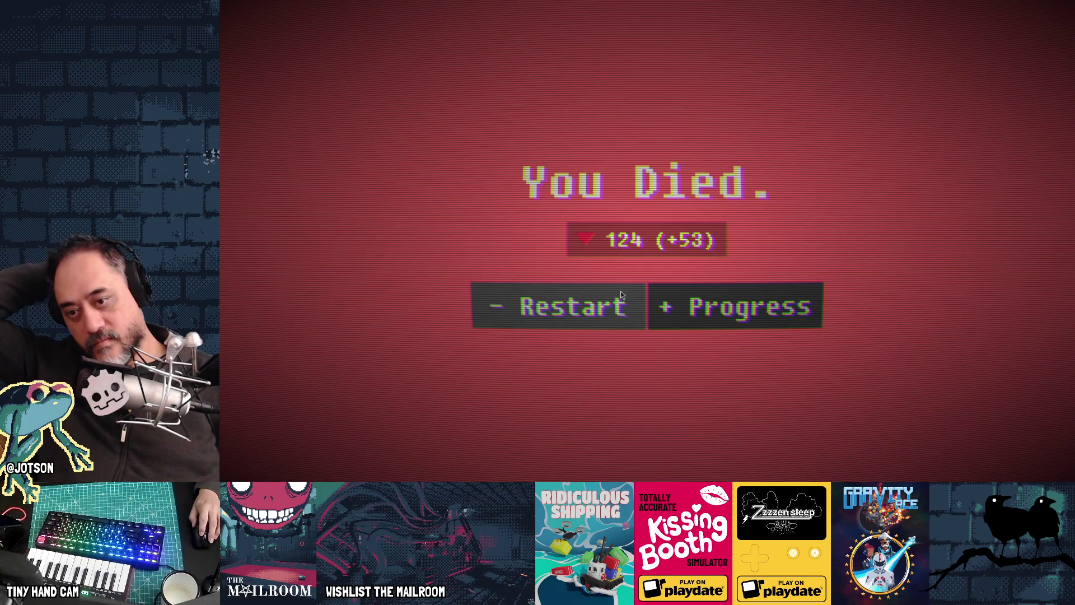
Step: Leave the You Died screen via + Progress to reach the upgrade tree with 124 currency
{"action": "left_click", "coordinate": [678, 313]}
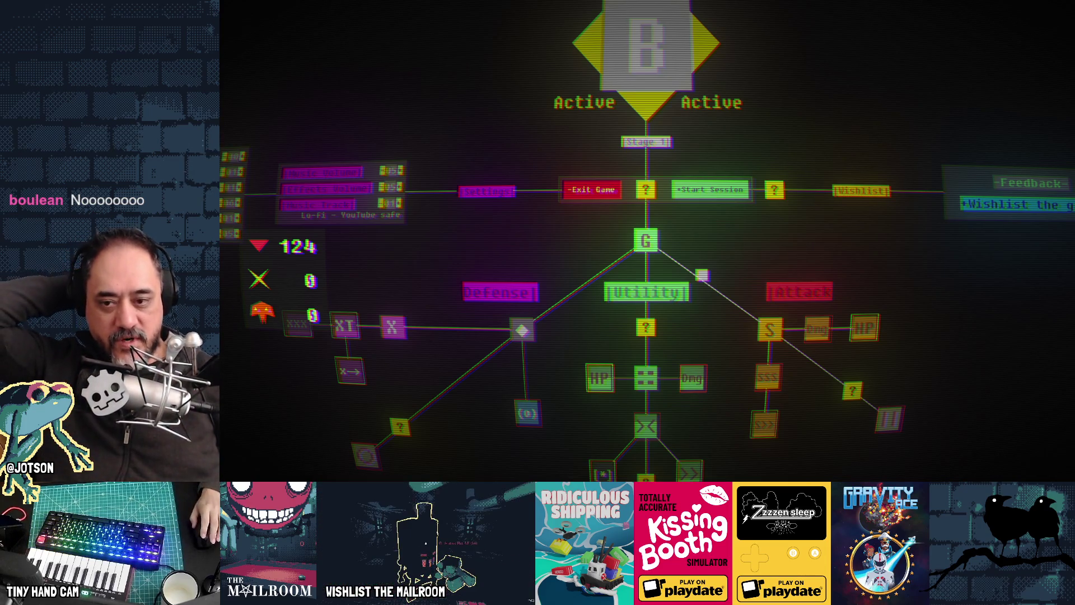
{"action": "mouse_move", "coordinate": [685, 386]}
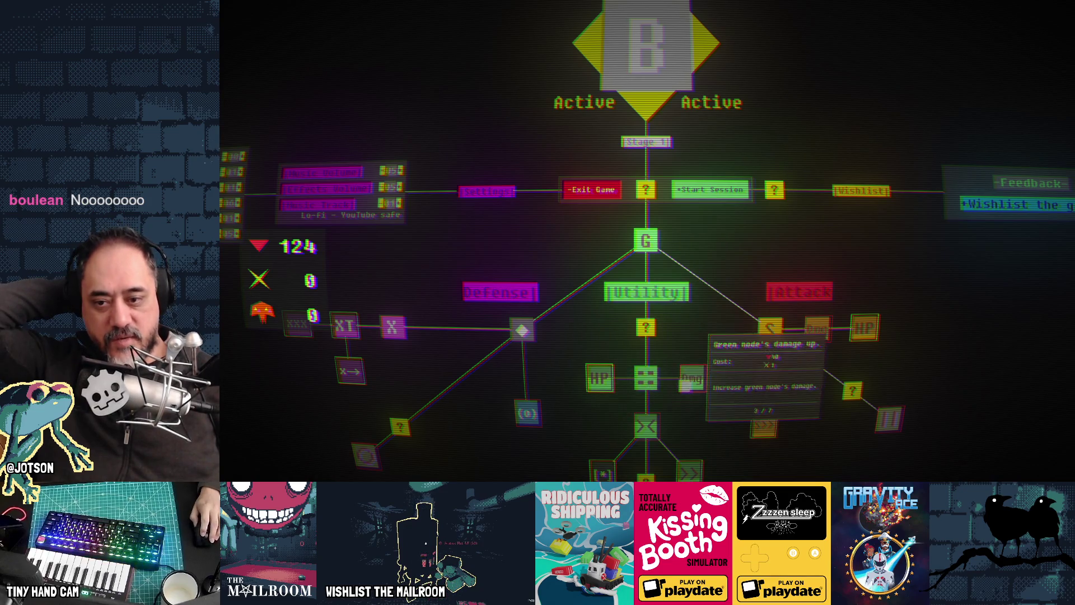
{"action": "mouse_move", "coordinate": [762, 426]}
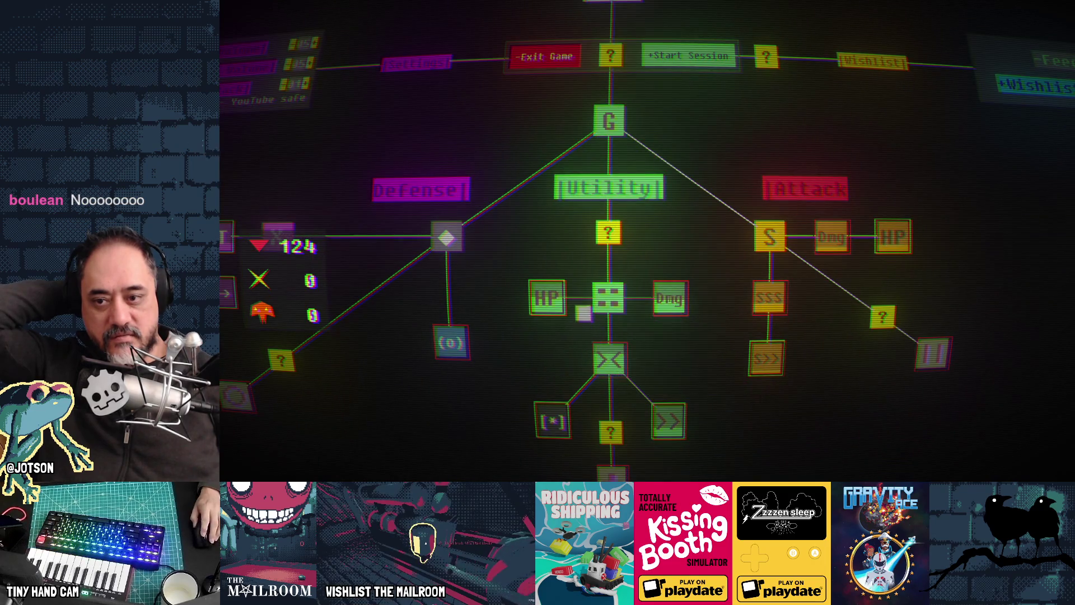
{"action": "mouse_move", "coordinate": [816, 255]}
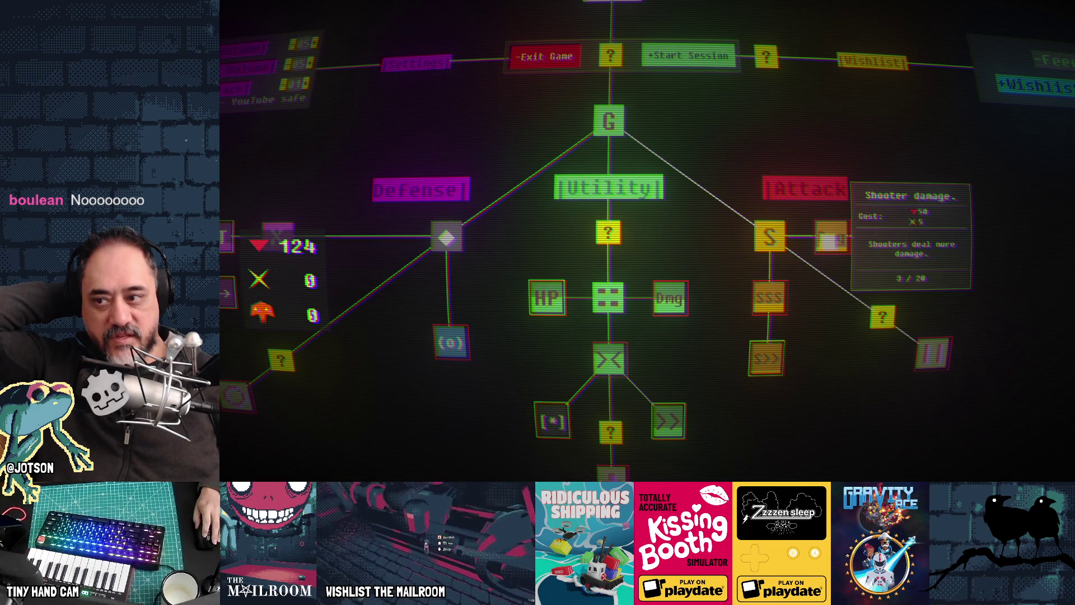
{"action": "mouse_move", "coordinate": [767, 301]}
{"action": "mouse_move", "coordinate": [767, 358]}
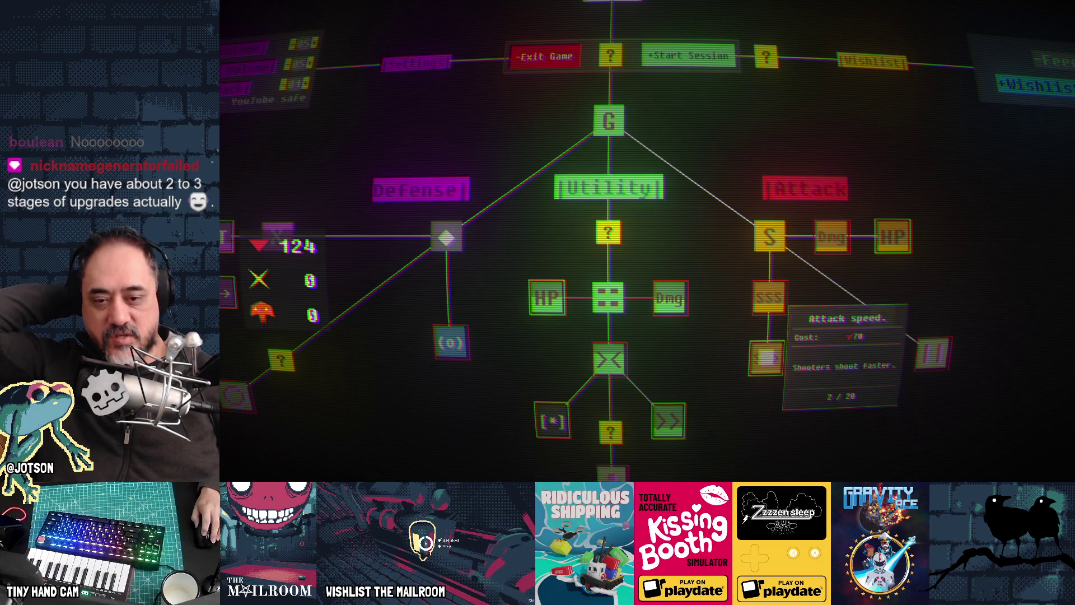
{"action": "mouse_move", "coordinate": [889, 237]}
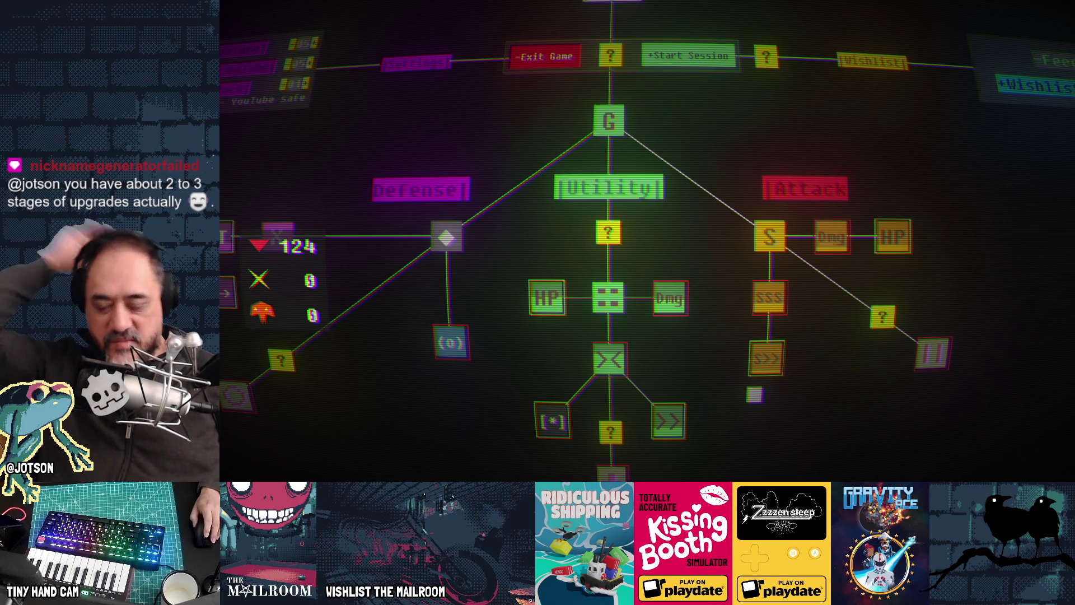
{"action": "scroll", "coordinate": [697, 343], "scroll_direction": "down", "scroll_amount": 2}
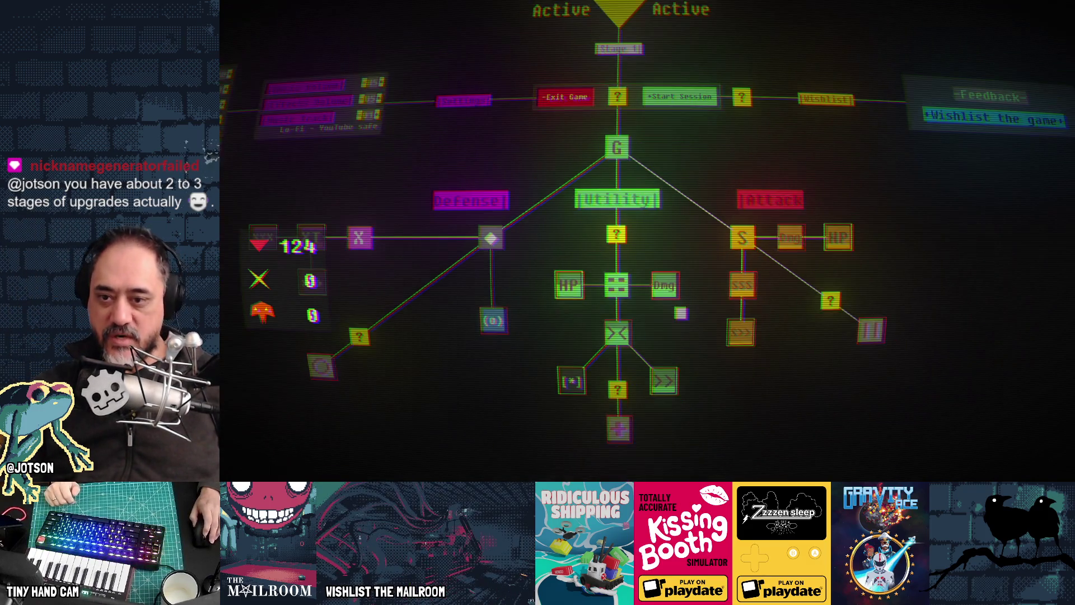
Step: Zoom and pan around the Nodal Bastion upgrade tree, then exit the game to its Steam page
{"action": "scroll", "coordinate": [681, 313], "scroll_direction": "down", "scroll_amount": 3}
{"action": "scroll", "coordinate": [680, 312], "scroll_direction": "up", "scroll_amount": 3}
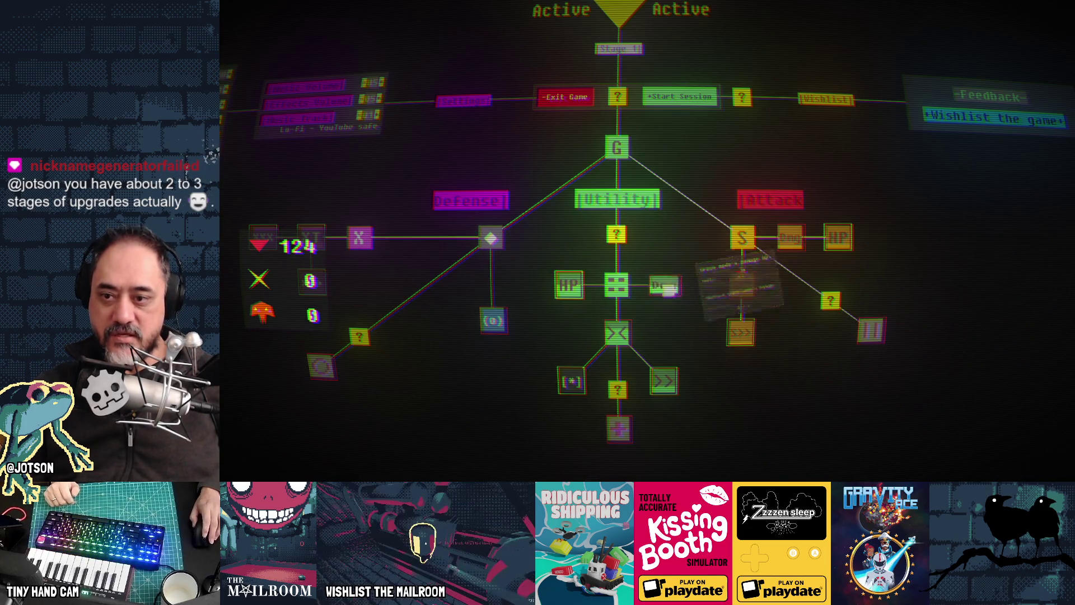
{"action": "scroll", "coordinate": [515, 274], "scroll_direction": "down", "scroll_amount": 2}
{"action": "scroll", "coordinate": [599, 308], "scroll_direction": "up", "scroll_amount": 3}
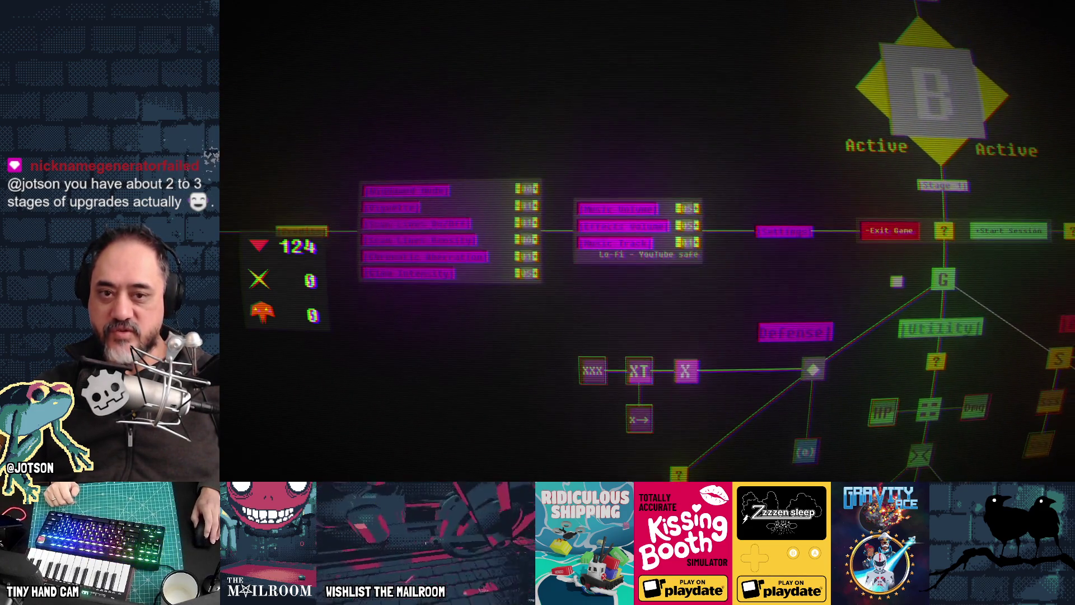
{"action": "scroll", "coordinate": [599, 308], "scroll_direction": "down", "scroll_amount": 2}
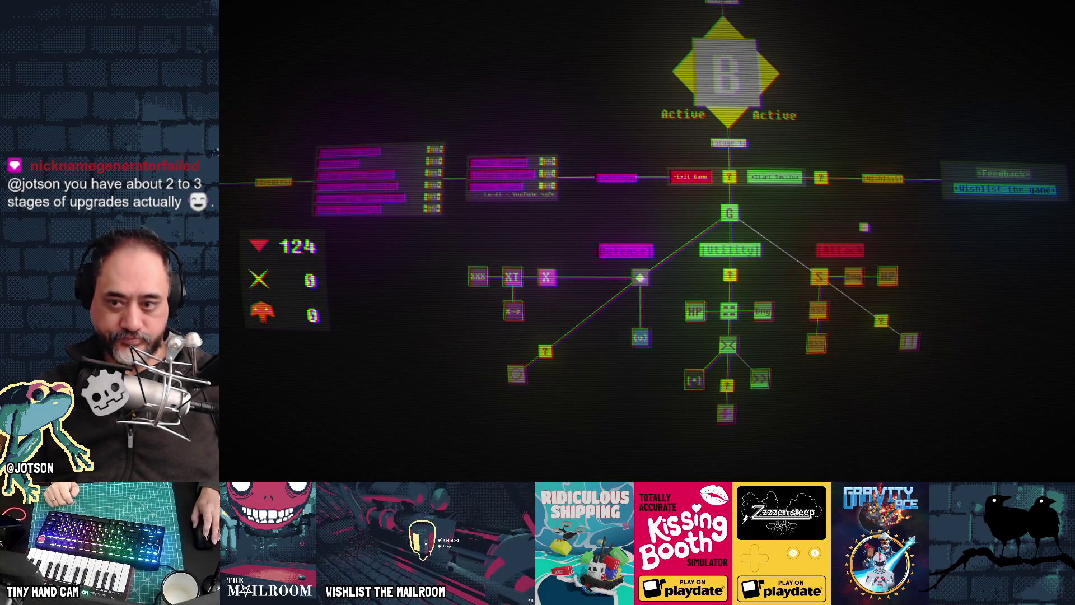
{"action": "mouse_move", "coordinate": [908, 225]}
{"action": "left_mouse_down"}
{"action": "mouse_move", "coordinate": [837, 243]}
{"action": "mouse_move", "coordinate": [824, 270]}
{"action": "mouse_move", "coordinate": [824, 256]}
{"action": "left_mouse_up"}
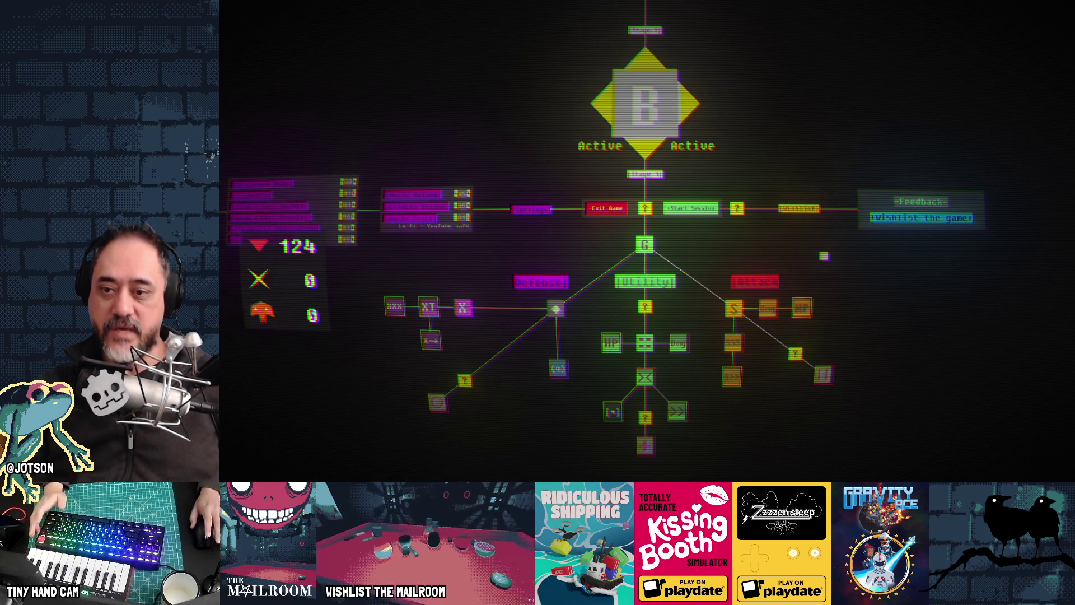
{"action": "left_click_drag", "start_coordinate": [824, 256], "coordinate": [824, 269]}
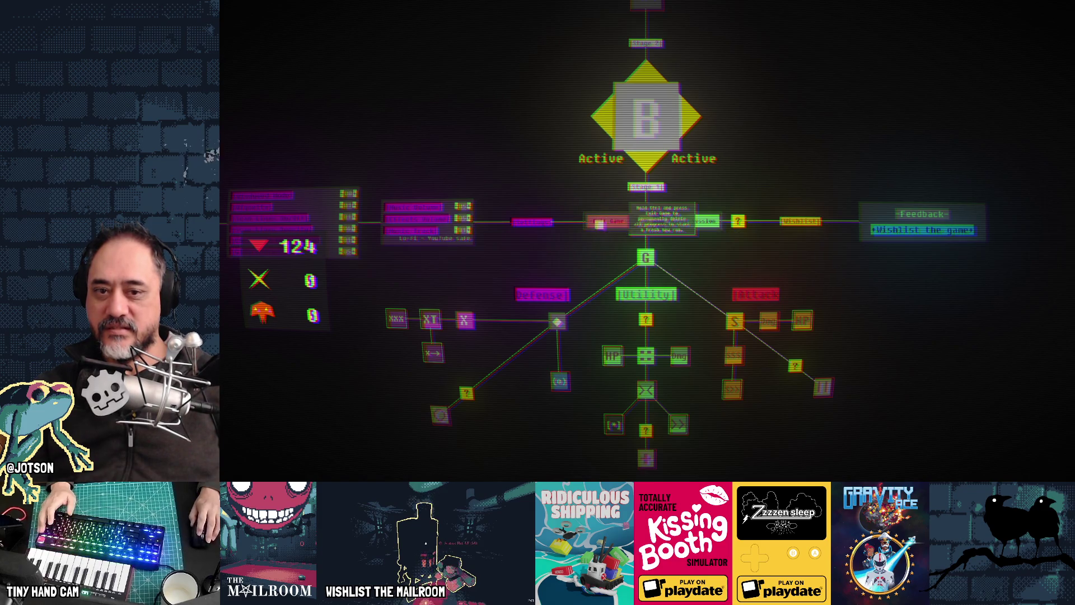
{"action": "left_click", "coordinate": [600, 224]}
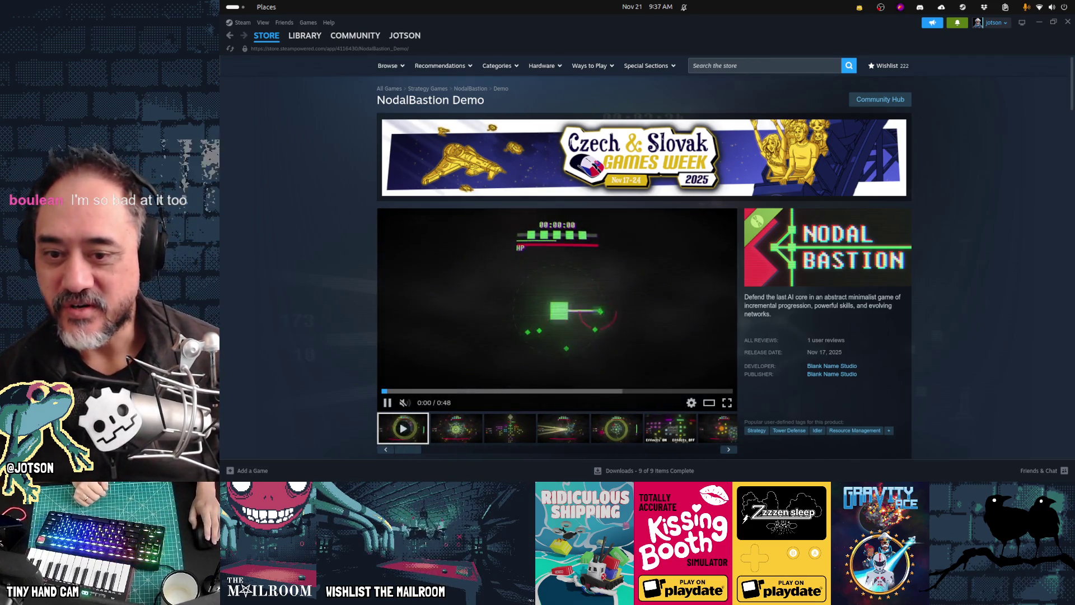
{"action": "scroll", "coordinate": [1038, 315], "scroll_direction": "down", "scroll_amount": 3}
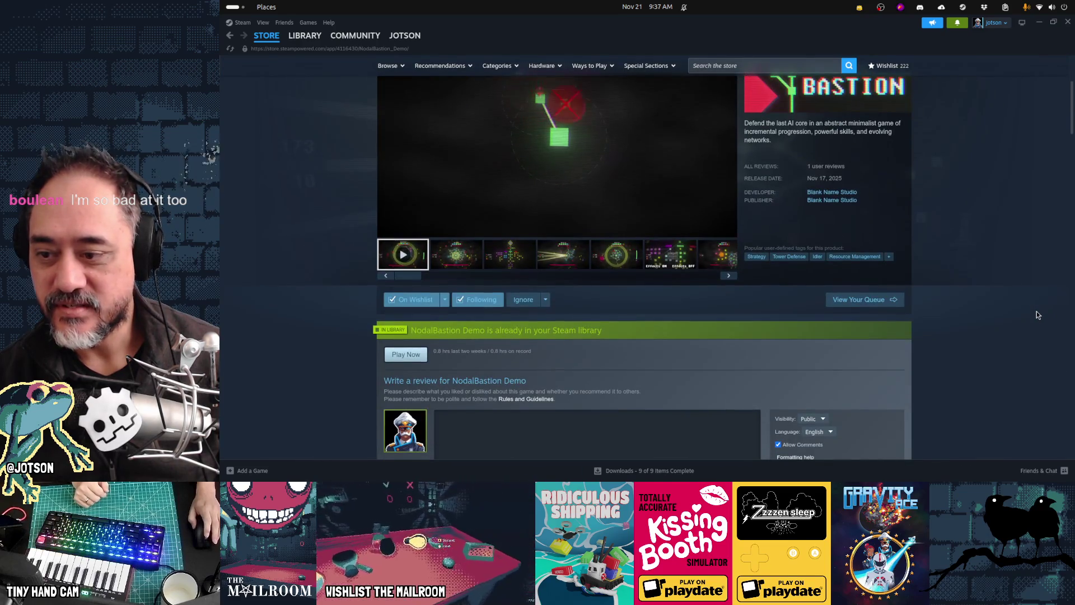
{"action": "scroll", "coordinate": [1038, 316], "scroll_direction": "down", "scroll_amount": 3}
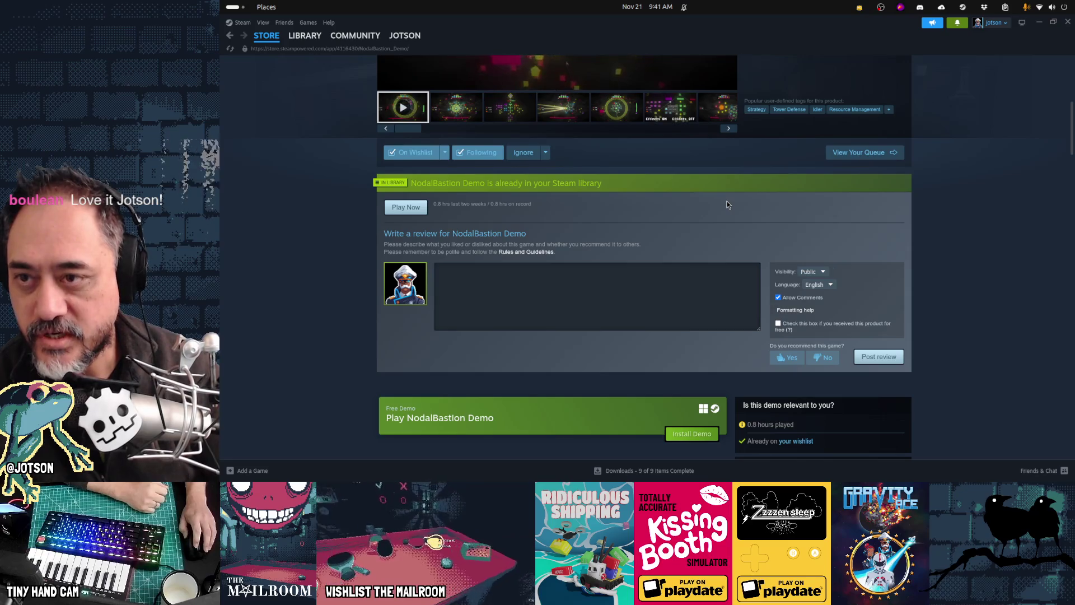
{"action": "mouse_move", "coordinate": [815, 463]}
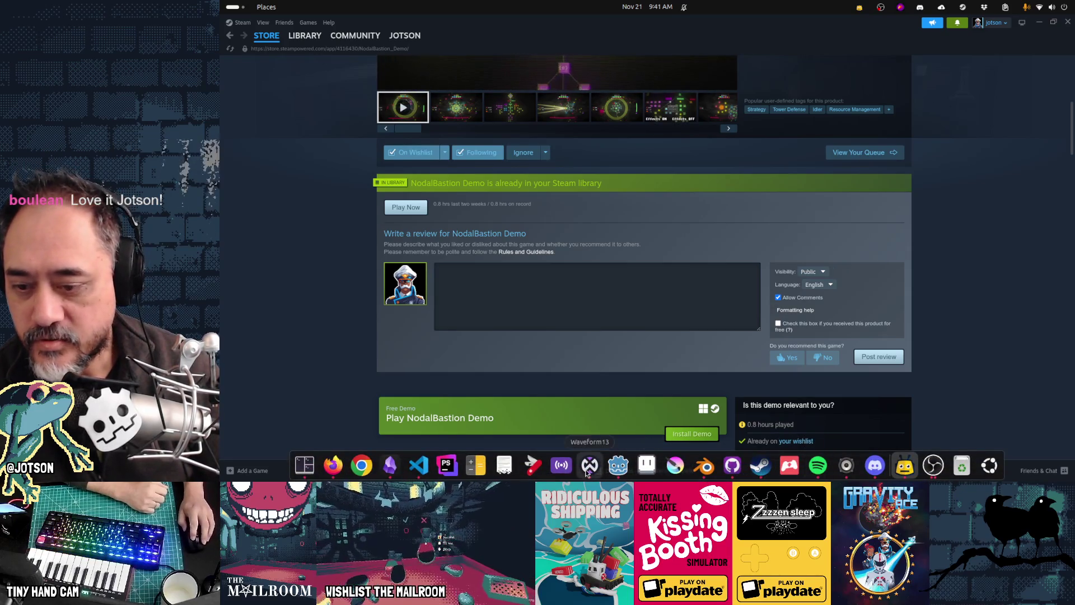
Step: Return to the Godot editor on title.gd, then bring up Obsidian's Gamedev TODO kanban board
{"action": "key", "text": "alt+Tab"}
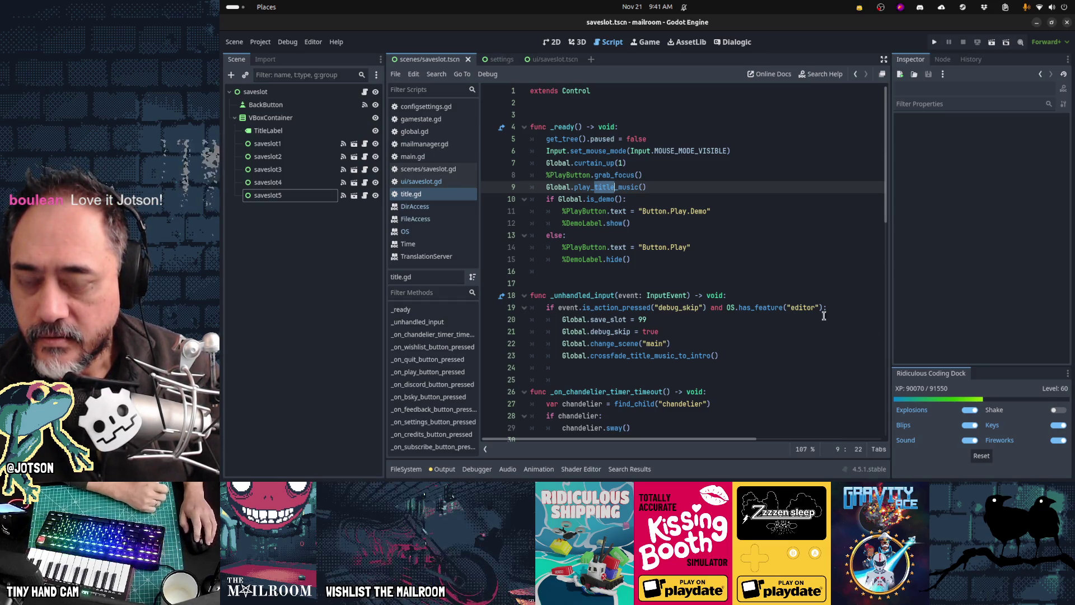
{"action": "left_click", "coordinate": [390, 465]}
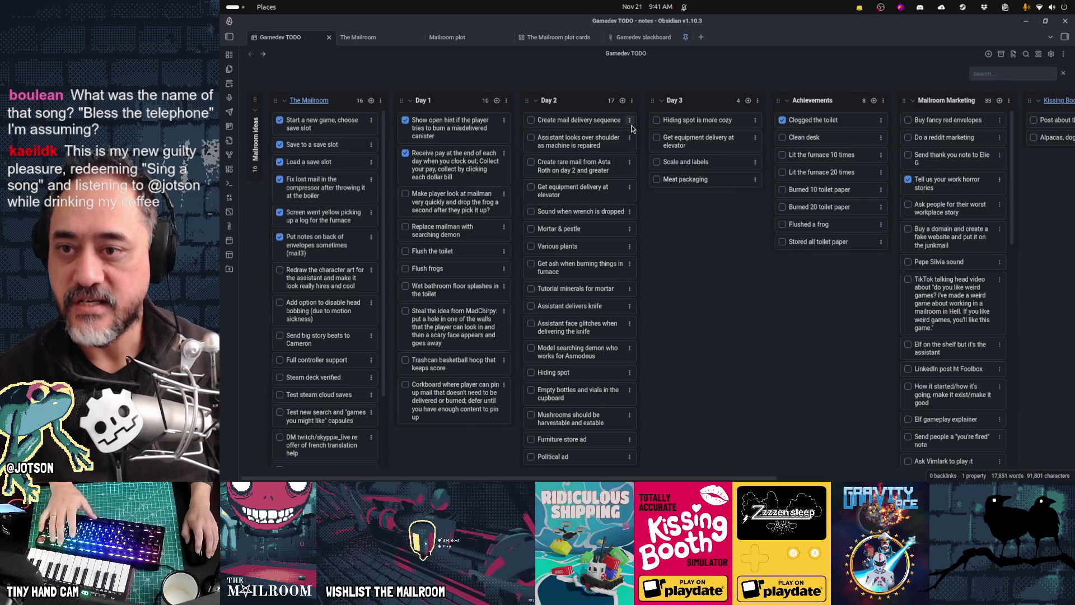
Step: Switch back to Godot and launch the mailroom game from saveslot.tscn with F6
{"action": "key", "text": "alt+Tab"}
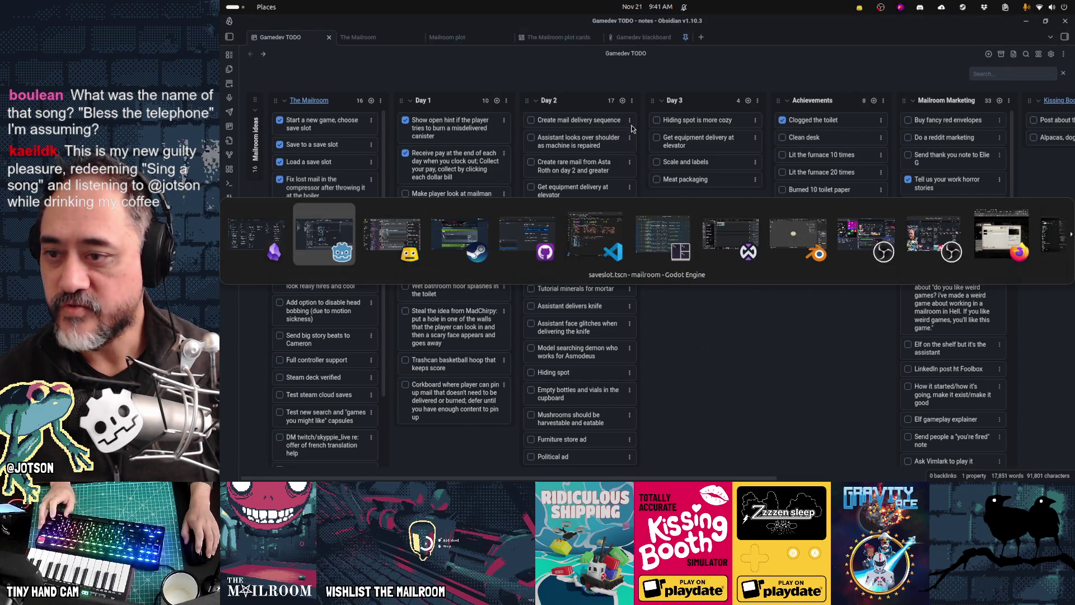
{"action": "key", "text": "F6"}
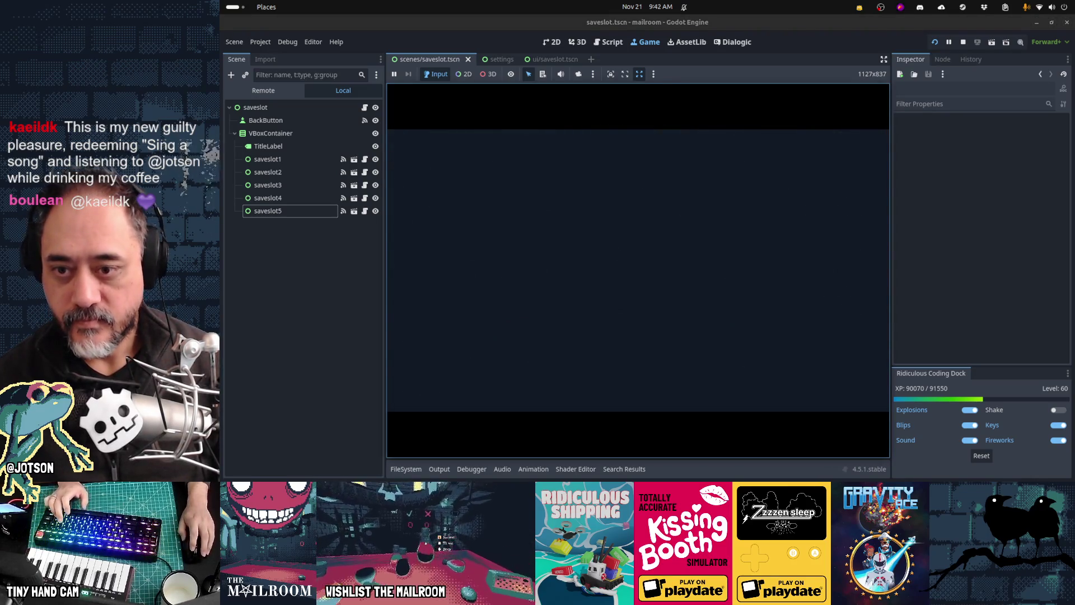
Step: Use the in-game console commands 're' and 'demo' to reload and turn demo mode off
{"action": "type", "text": "reload"}
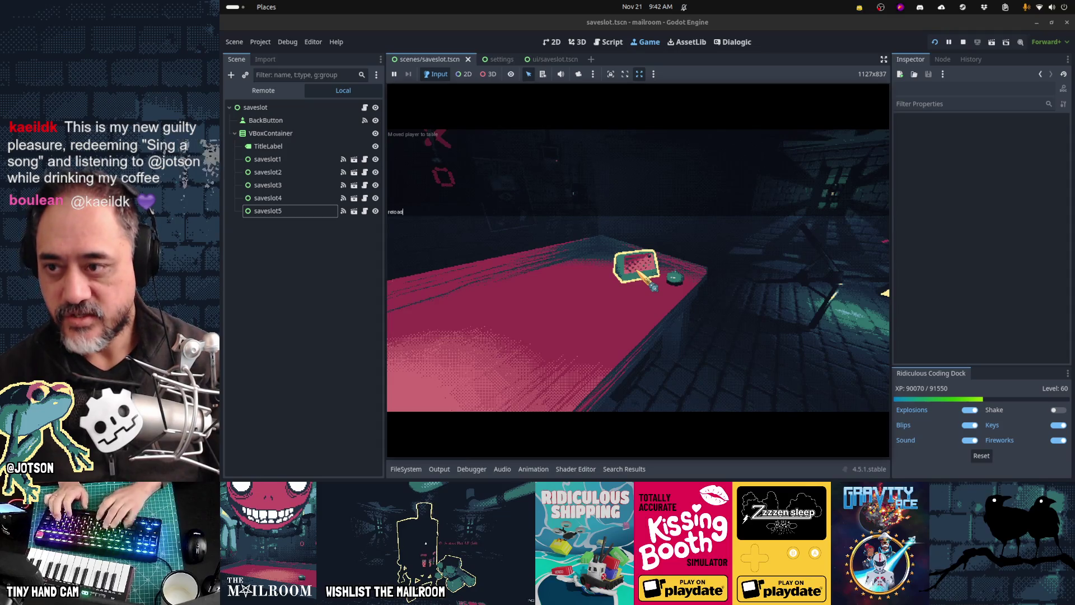
{"action": "key", "text": "Return"}
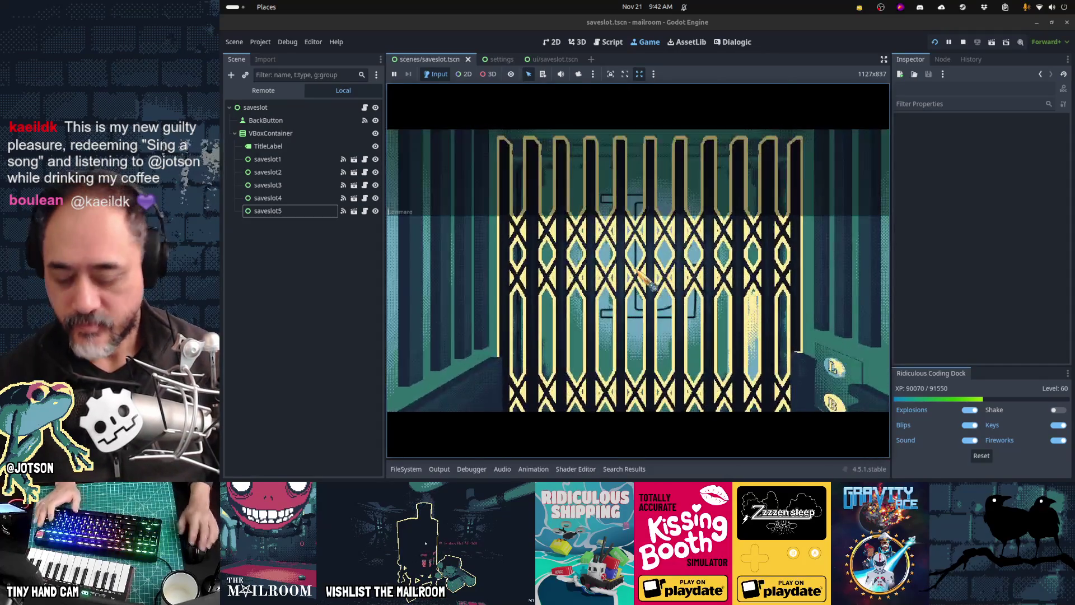
{"action": "type", "text": "demo"}
{"action": "key", "text": "Return"}
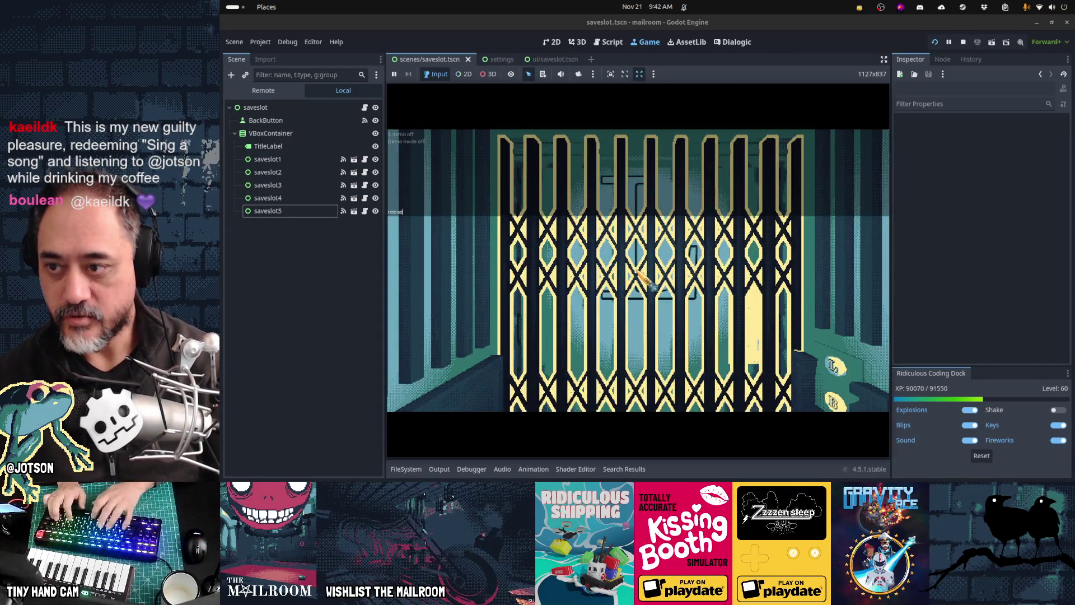
{"action": "key", "text": "grave"}
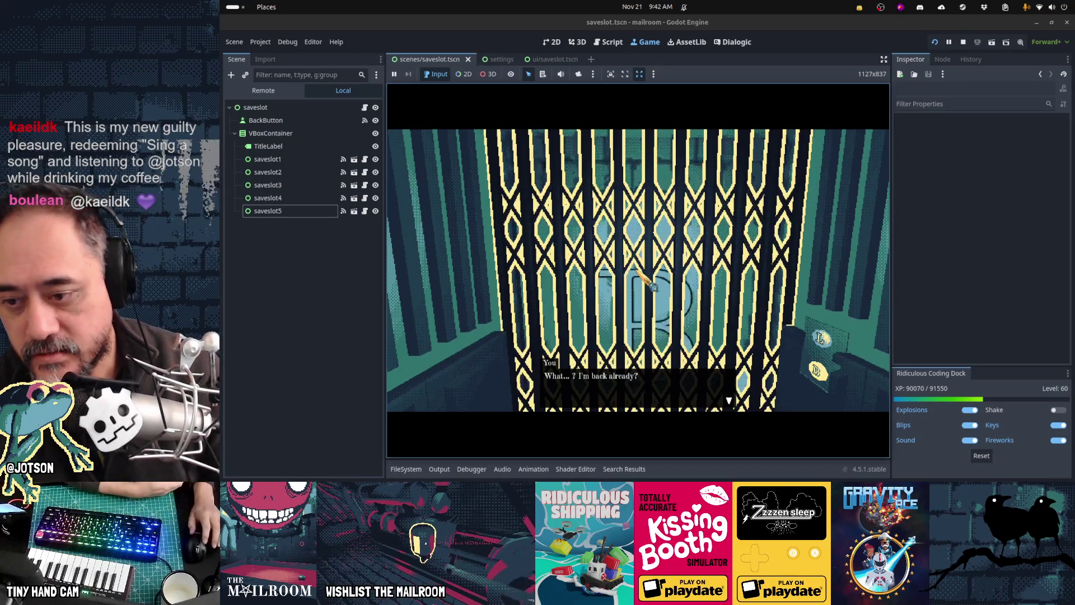
Step: Play through the opening dialogue, gate and B door to clock in, then pause and return to title.gd
{"action": "left_click", "coordinate": [638, 270]}
{"action": "left_click", "coordinate": [638, 271]}
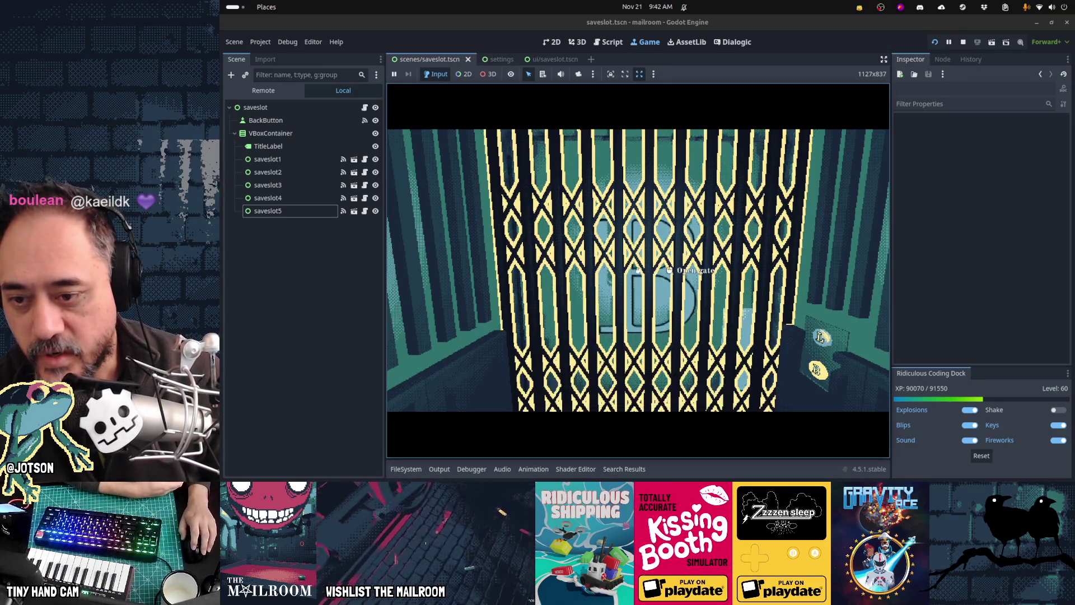
{"action": "left_click", "coordinate": [638, 270]}
{"action": "left_click", "coordinate": [638, 270]}
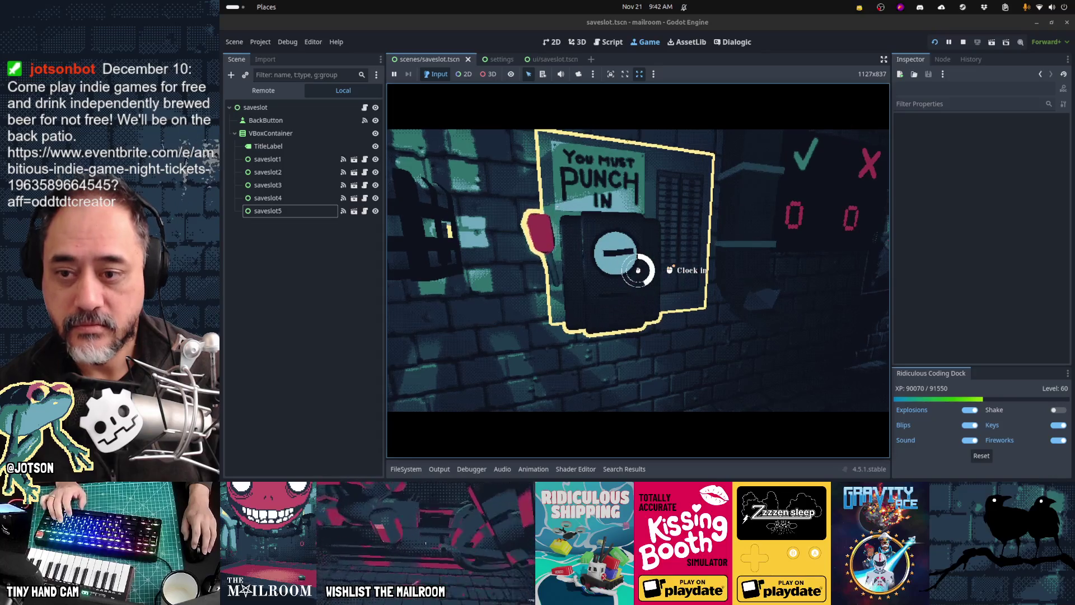
{"action": "left_click", "coordinate": [637, 270]}
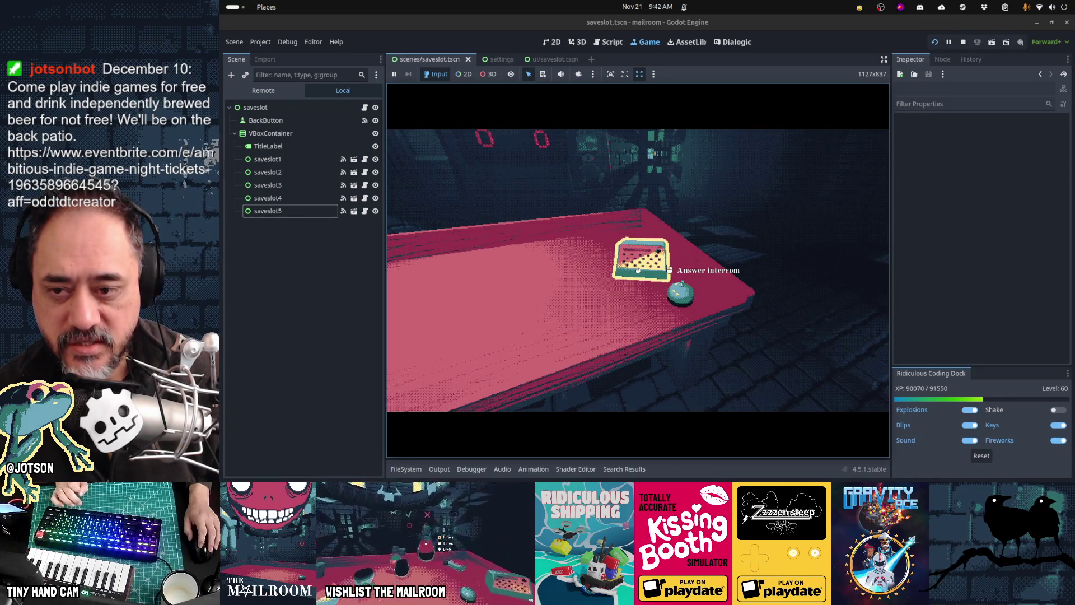
{"action": "key", "text": "Escape"}
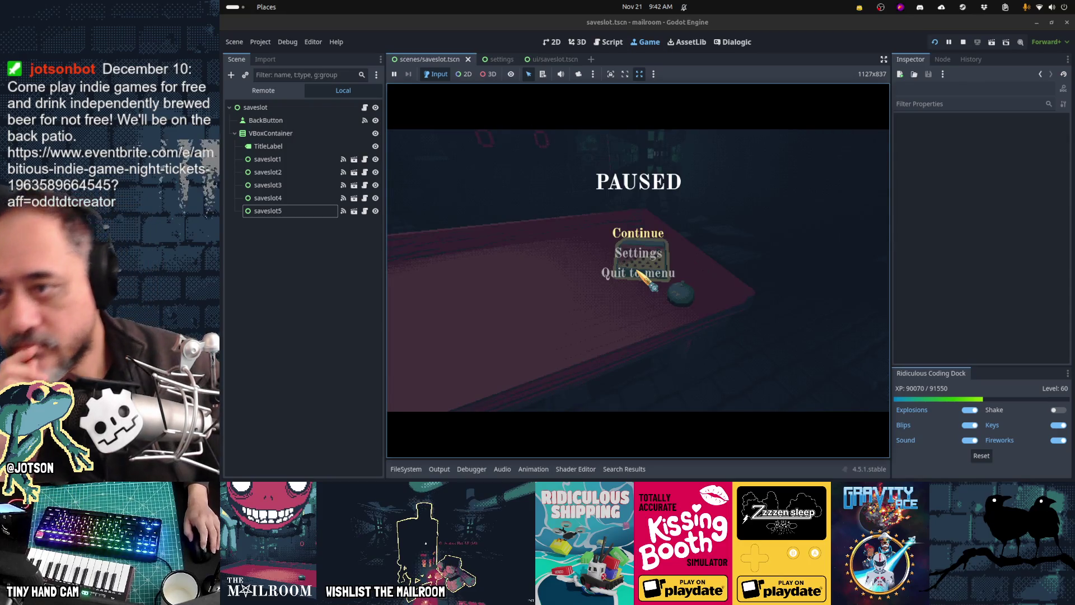
{"action": "key", "text": "ctrl+F3"}
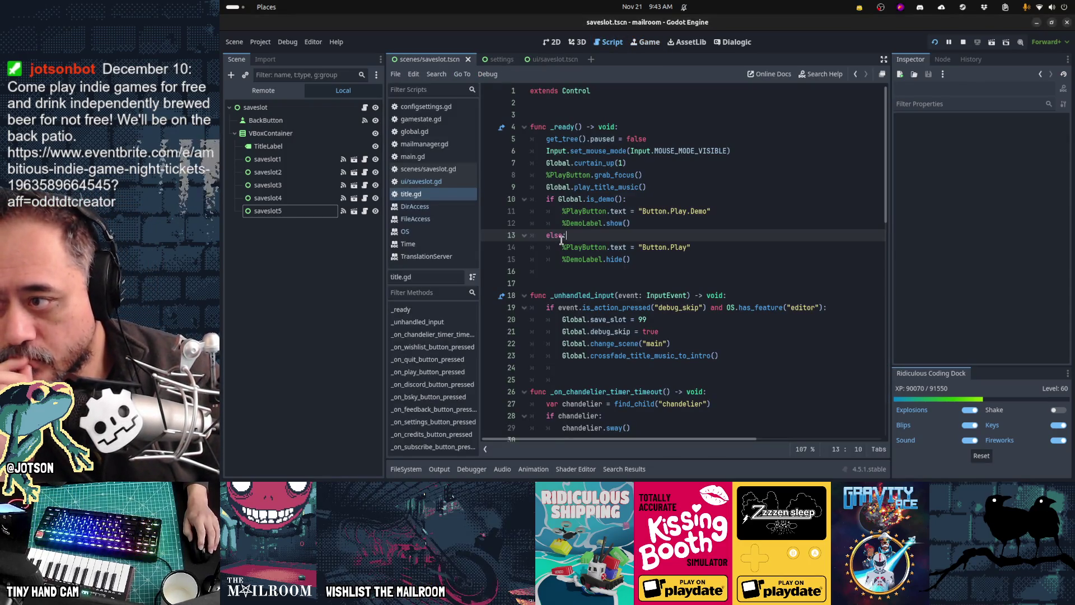
Step: Close every open script and doc in the script list, then show the Dialogic intercom timeline
{"action": "middle_click", "coordinate": [409, 107]}
{"action": "middle_click", "coordinate": [409, 107]}
{"action": "middle_click", "coordinate": [409, 106]}
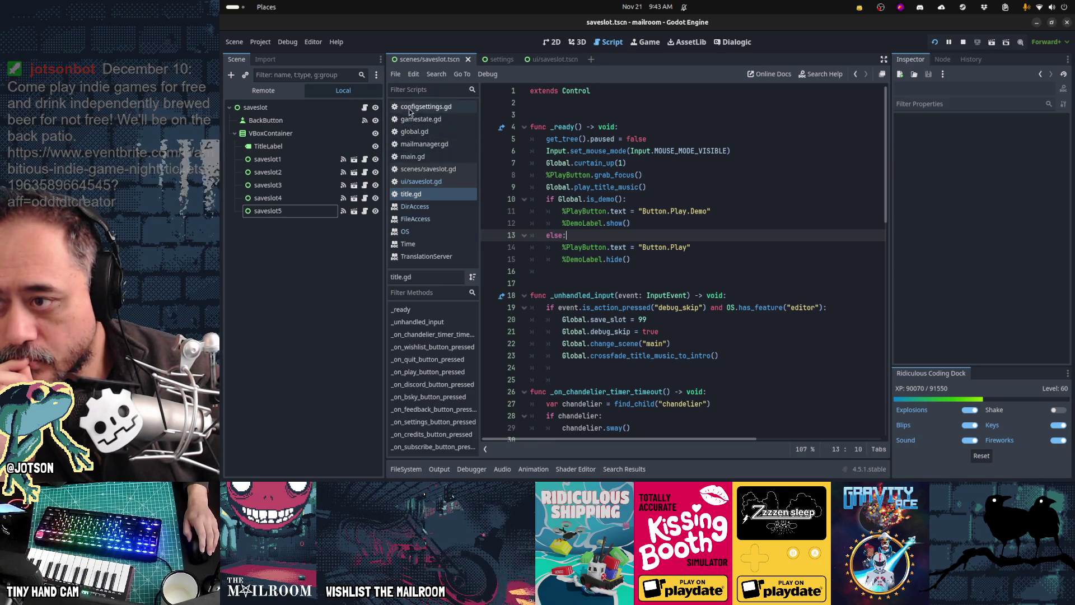
{"action": "middle_click", "coordinate": [409, 106]}
{"action": "middle_click", "coordinate": [409, 107]}
{"action": "left_click", "coordinate": [409, 109]}
{"action": "middle_click", "coordinate": [409, 109]}
{"action": "middle_click", "coordinate": [409, 109]}
{"action": "middle_click", "coordinate": [408, 109]}
{"action": "middle_click", "coordinate": [409, 108]}
{"action": "middle_click", "coordinate": [409, 109]}
{"action": "middle_click", "coordinate": [409, 108]}
{"action": "middle_click", "coordinate": [409, 109]}
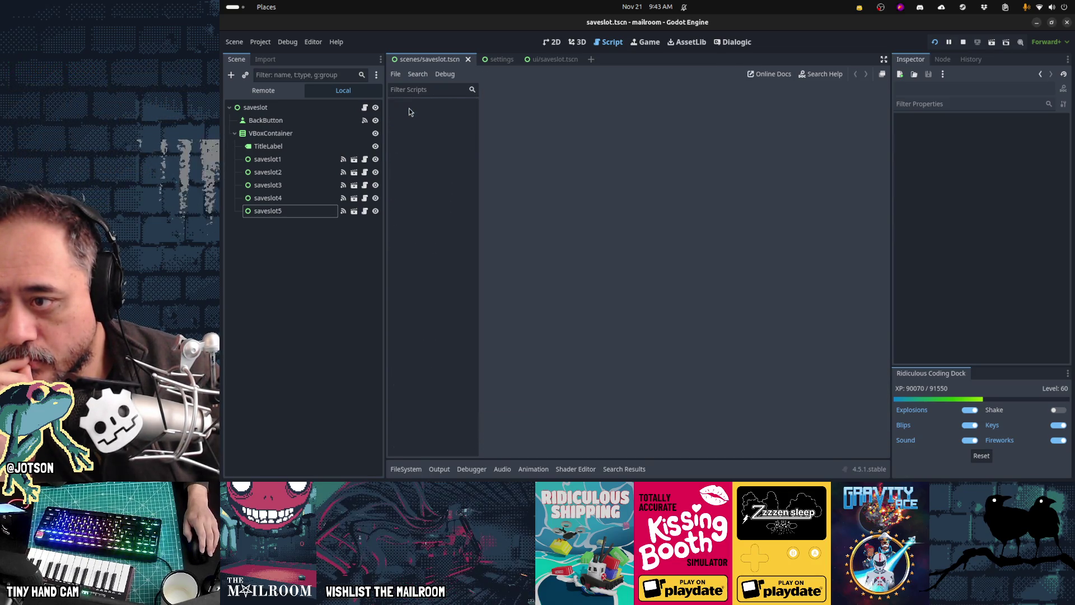
{"action": "left_click", "coordinate": [734, 42]}
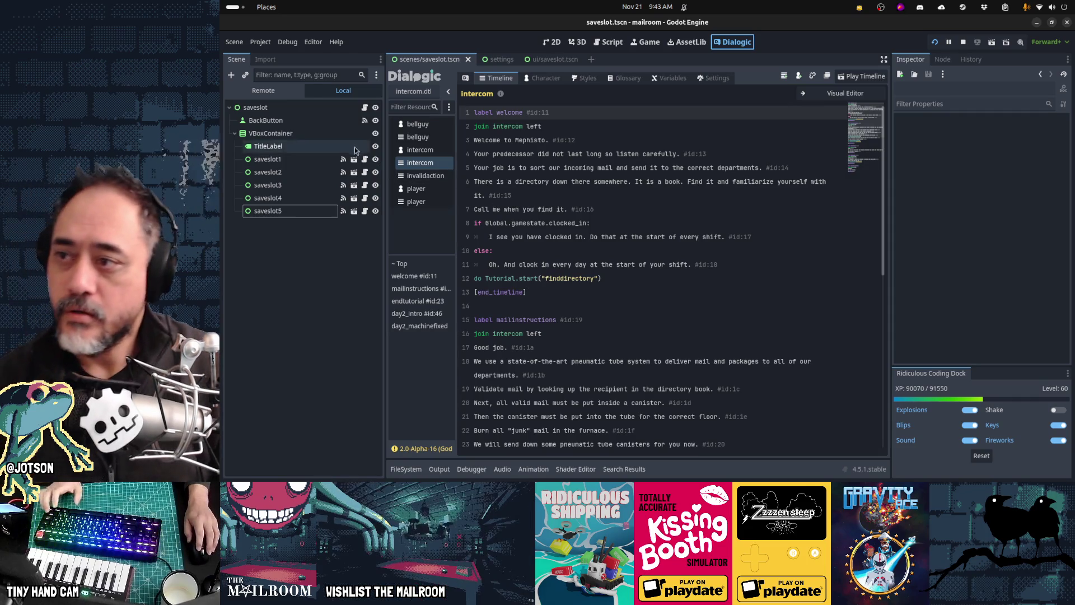
Step: Search the whole project for 'intercom(', finding 4 matches in 3 files
{"action": "key", "text": "ctrl+shift+f"}
{"action": "type", "text": "intercom"}
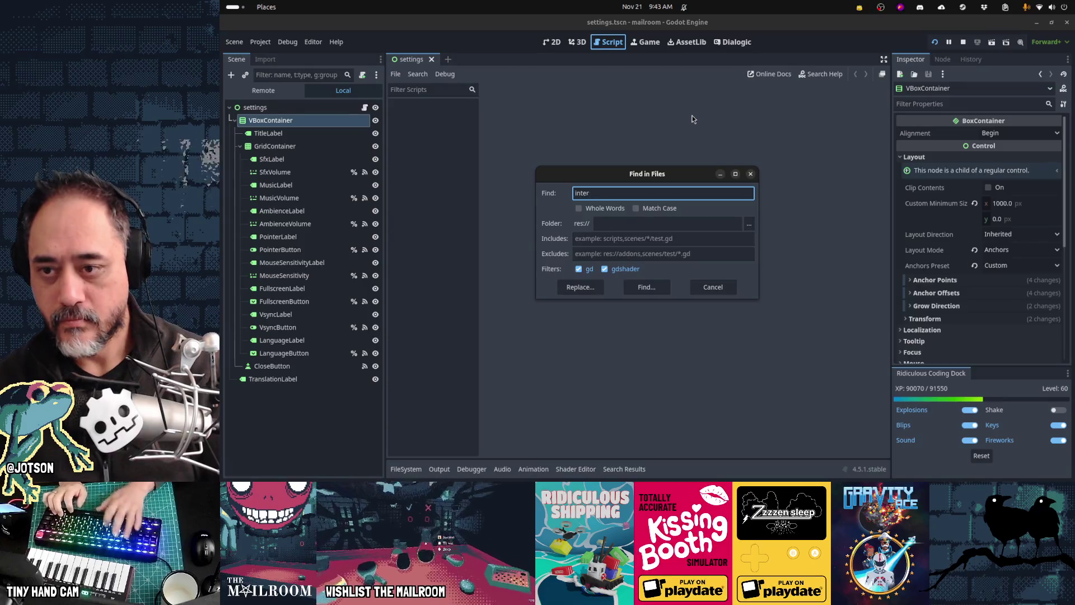
{"action": "type", "text": "("}
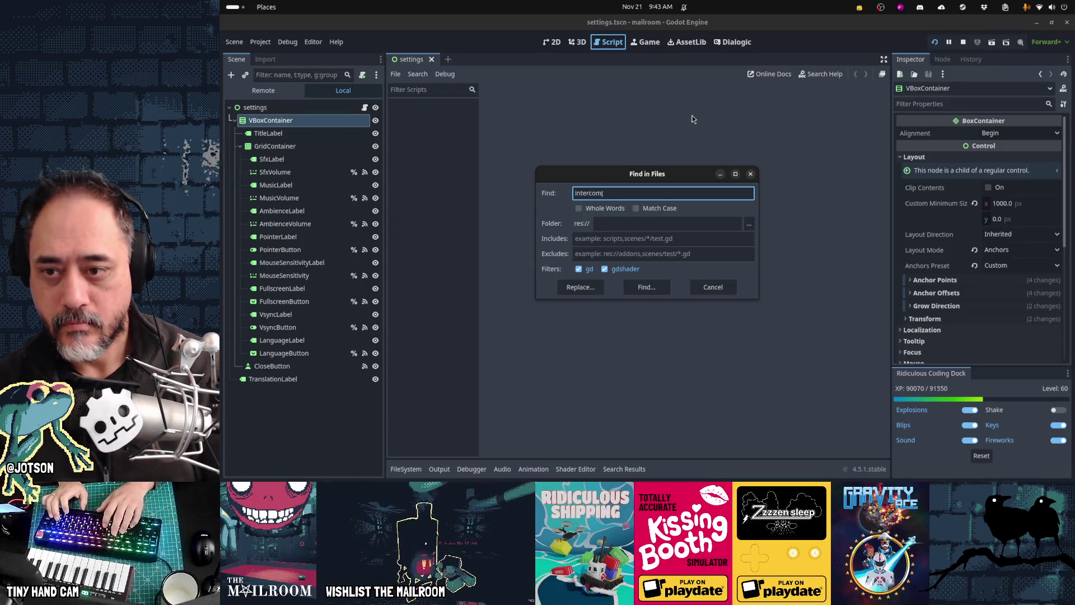
{"action": "key", "text": "Return"}
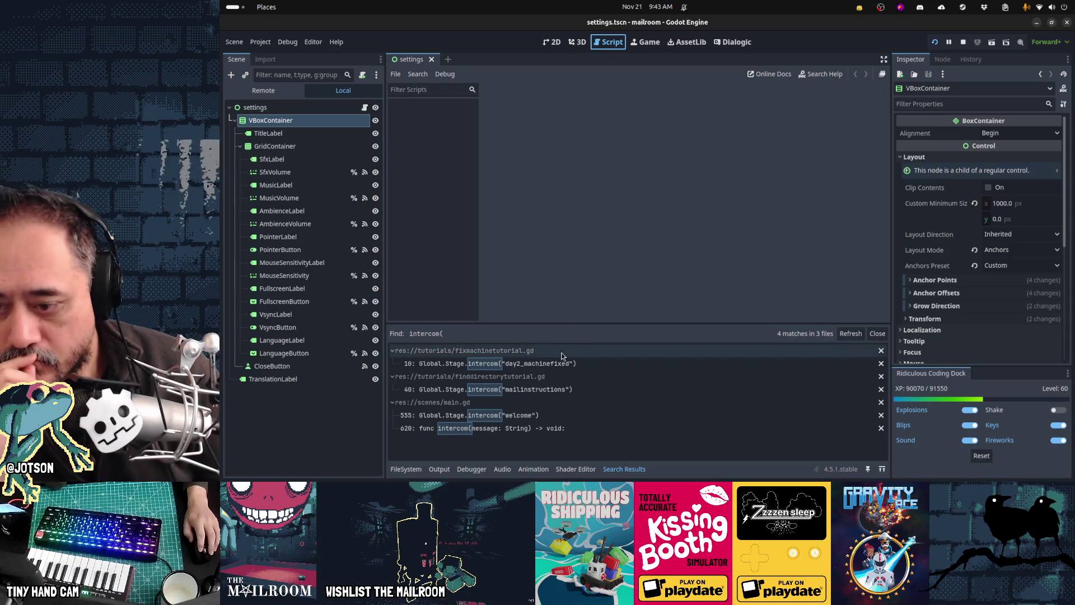
Step: Open the welcome intercom call in main.gd, step through 'title' matches, then return to Dialogic
{"action": "left_click", "coordinate": [525, 417]}
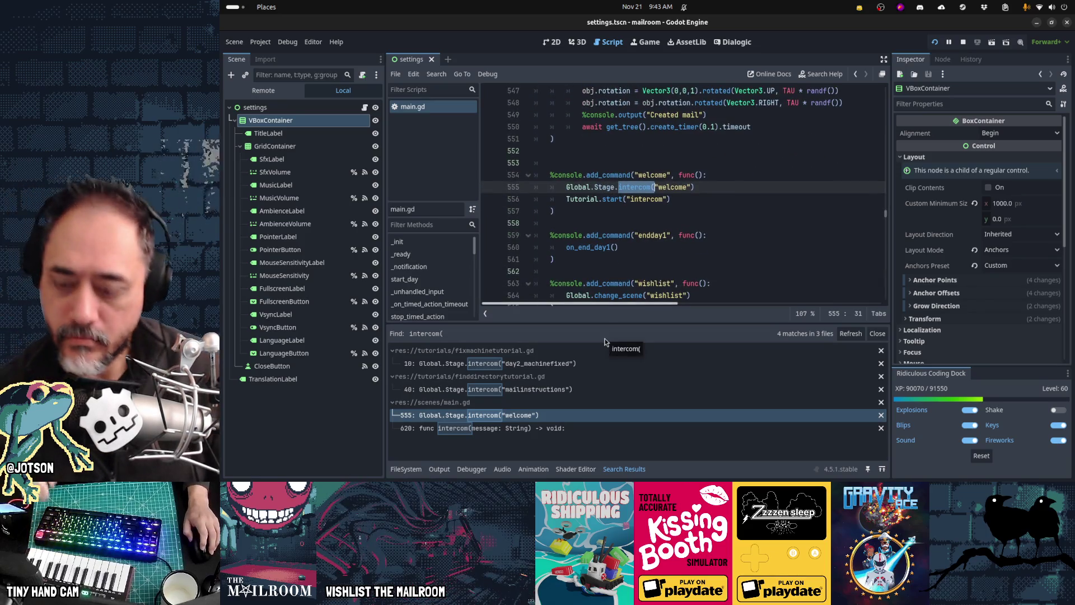
{"action": "key", "text": "ctrl+f"}
{"action": "type", "text": "title"}
{"action": "key", "text": "Return"}
{"action": "key", "text": "Return"}
{"action": "key", "text": "Return"}
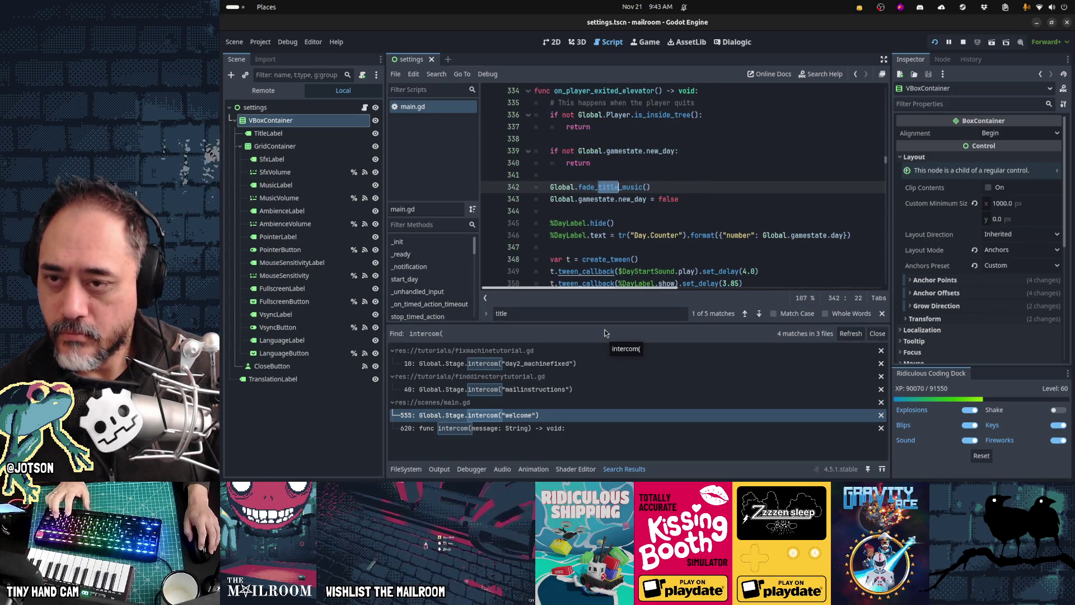
{"action": "left_click", "coordinate": [730, 42]}
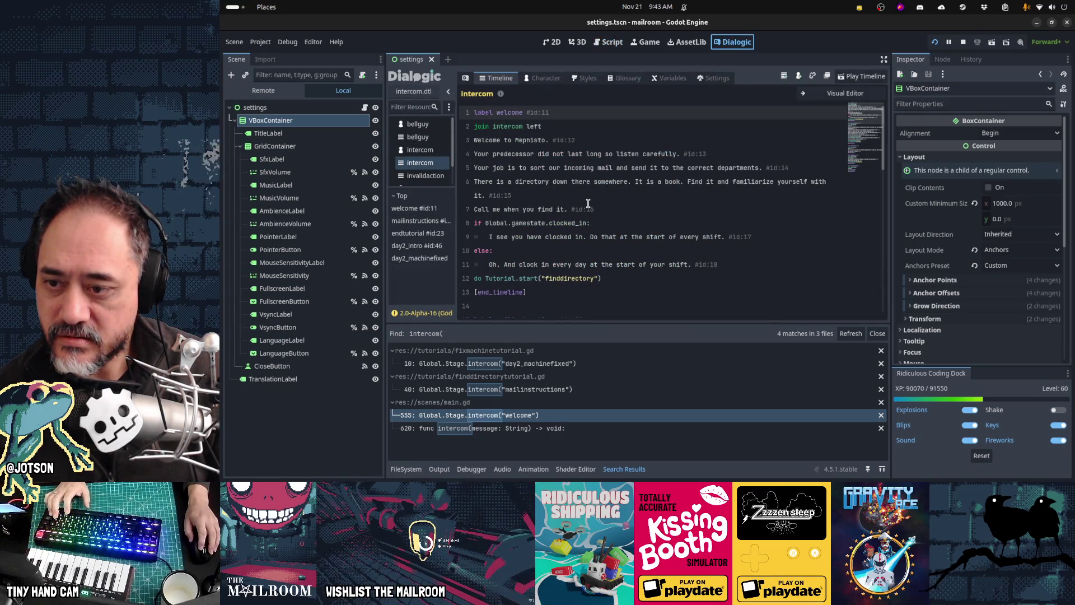
Step: Search the project for 'Tutorial.start' and open the Tutorial.start("intercom") call in main.gd
{"action": "key", "text": "ctrl+shift+f"}
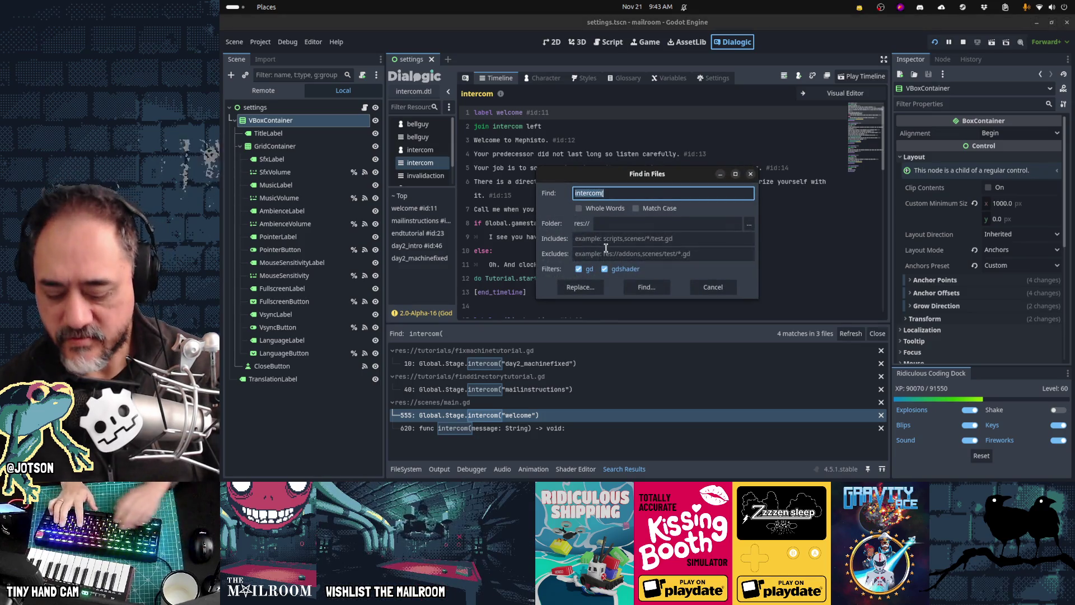
{"action": "type", "text": "utorial_"}
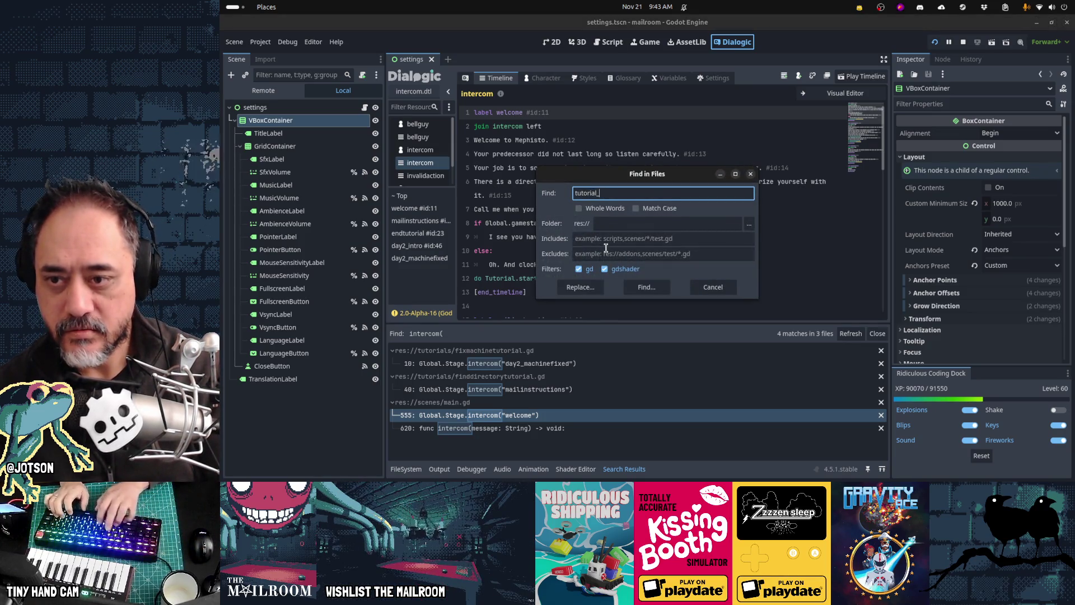
{"action": "type", "text": "s"}
{"action": "key", "text": "BackSpace"}
{"action": "key", "text": "BackSpace"}
{"action": "type", "text": ".start"}
{"action": "key", "text": "Return"}
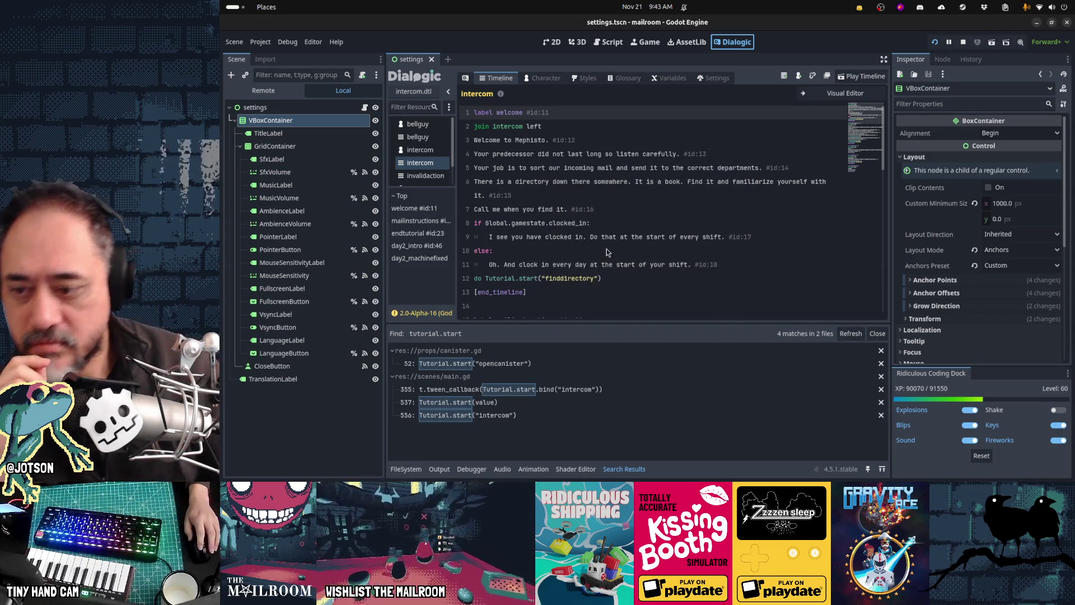
{"action": "key", "text": "Down"}
{"action": "key", "text": "Down"}
{"action": "key", "text": "Down"}
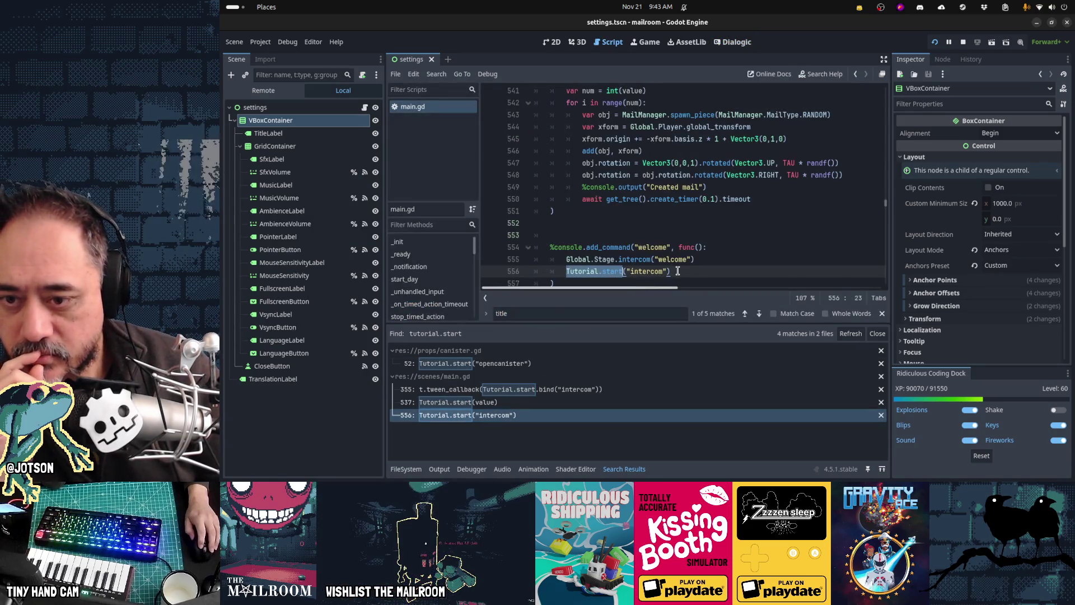
{"action": "key", "text": "shift+Home"}
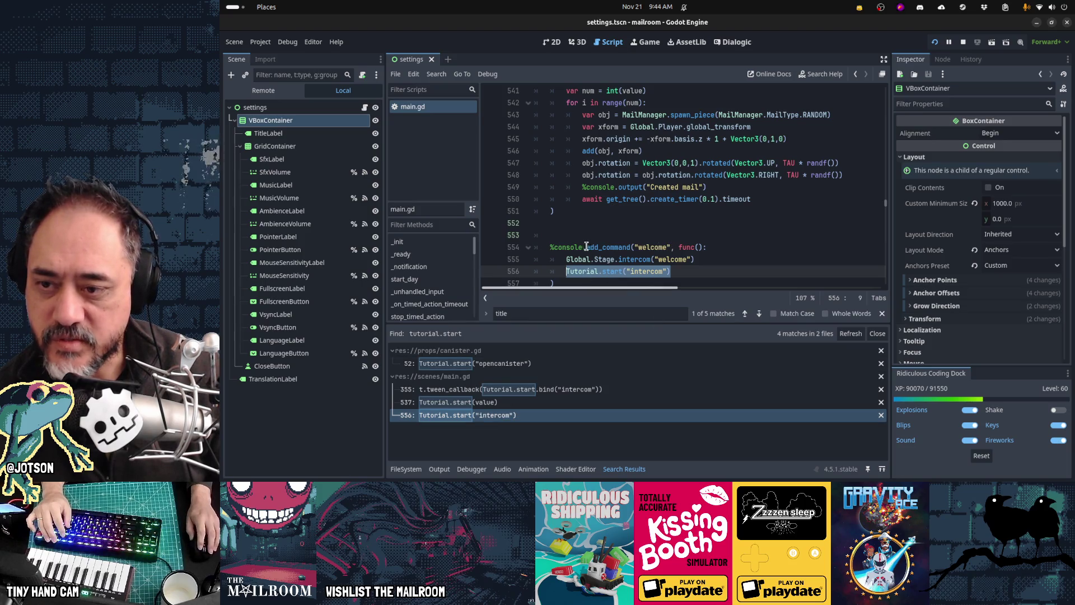
Step: Delete blank line 552 above the welcome console command and save main.gd
{"action": "left_click", "coordinate": [605, 223]}
{"action": "key", "text": "BackSpace"}
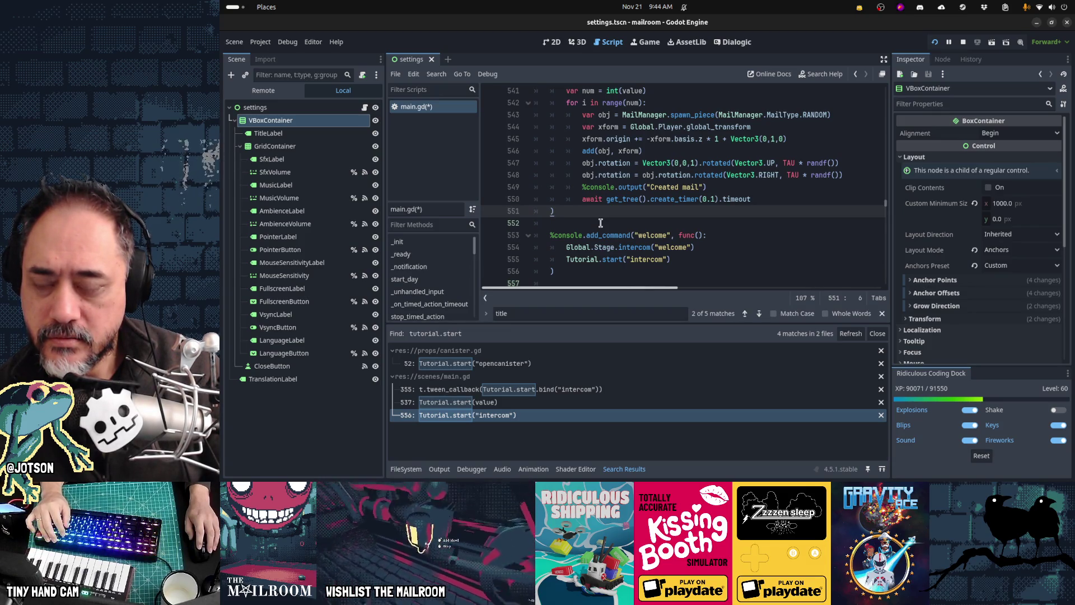
{"action": "key", "text": "ctrl+s"}
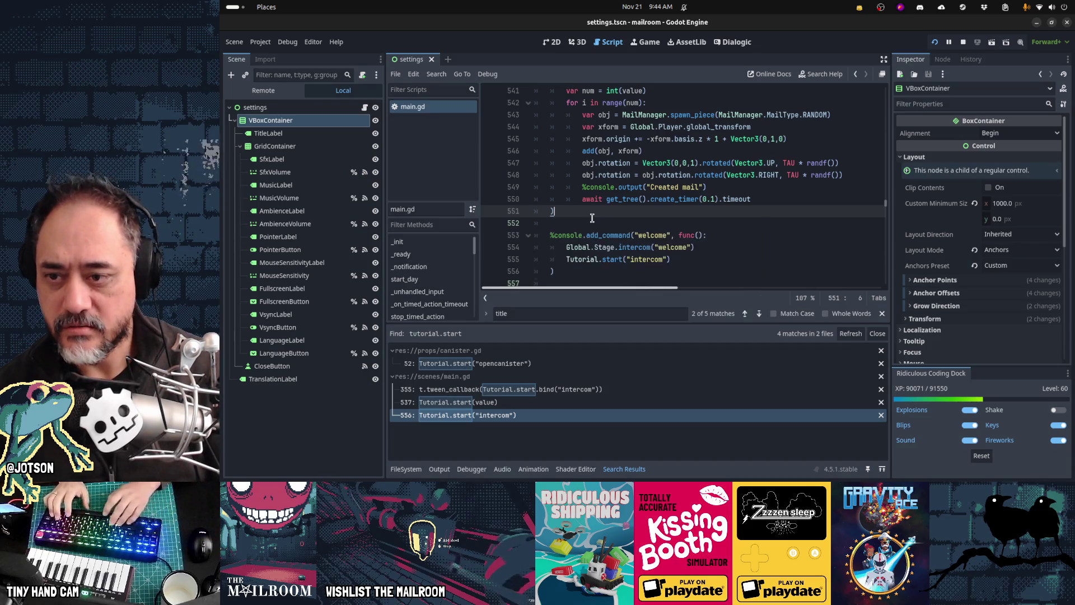
{"action": "key", "text": "ctrl+f"}
Step: Find the day == 1 check at line 95 of main.gd, then switch to the Dialogic intercom timeline
{"action": "type", "text": "day ==1"}
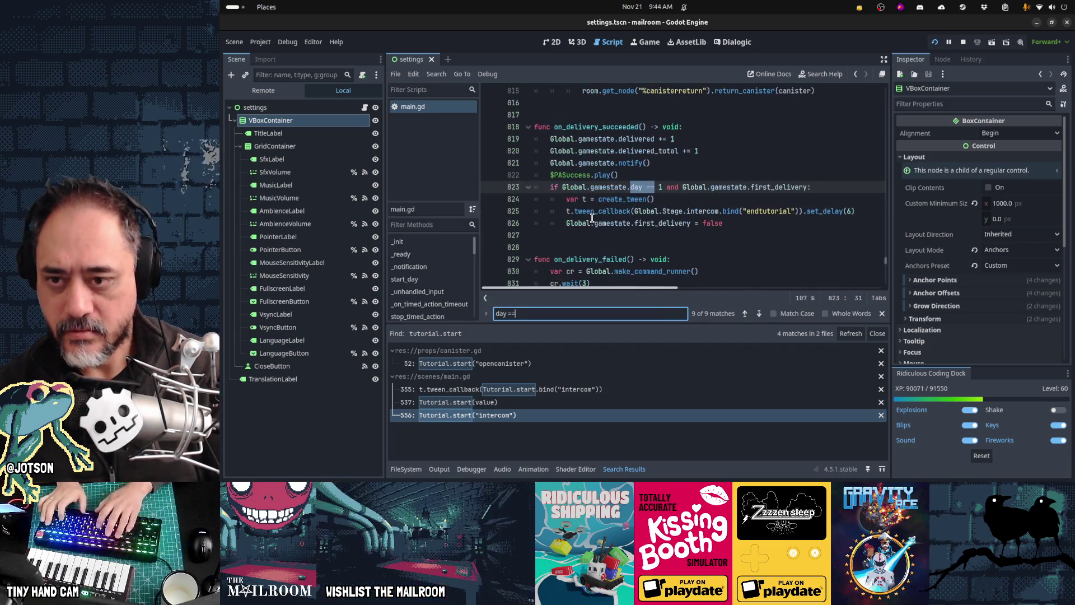
{"action": "key", "text": "Escape"}
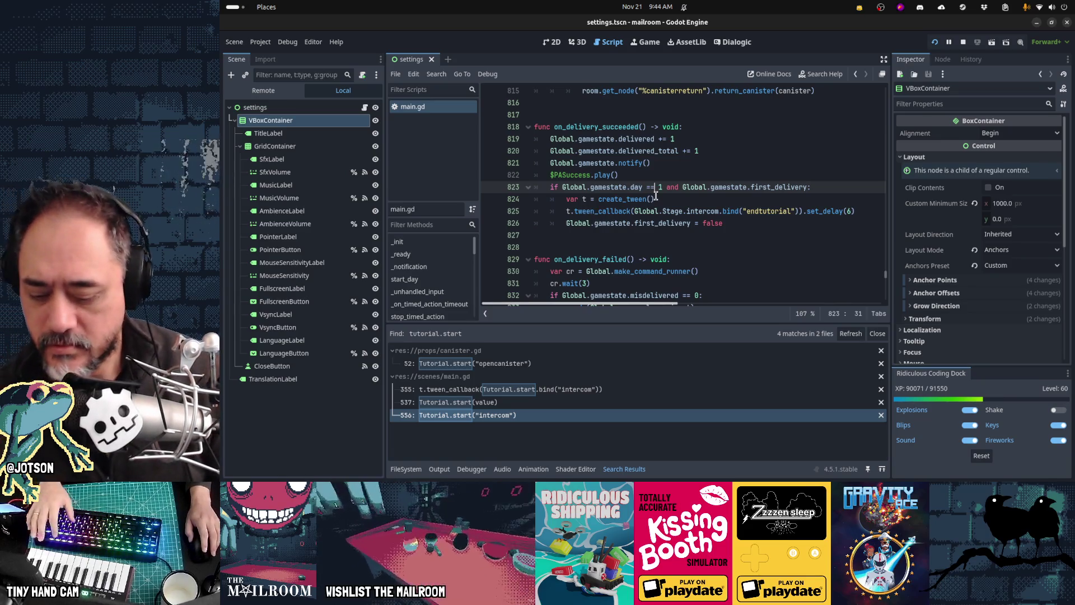
{"action": "key", "text": "ctrl+f"}
{"action": "type", "text": "== 1"}
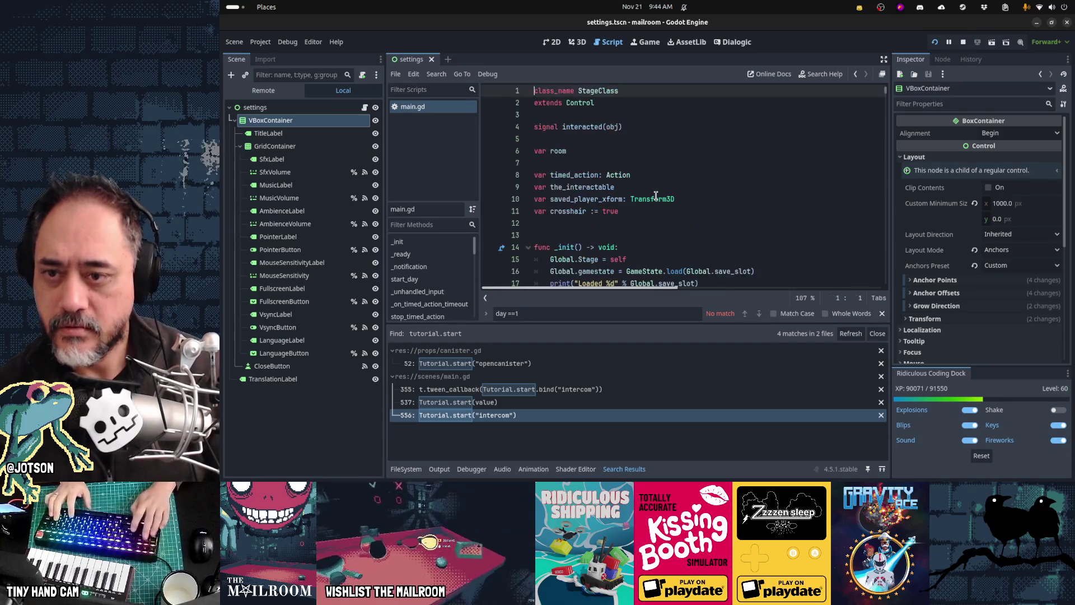
{"action": "key", "text": "Escape"}
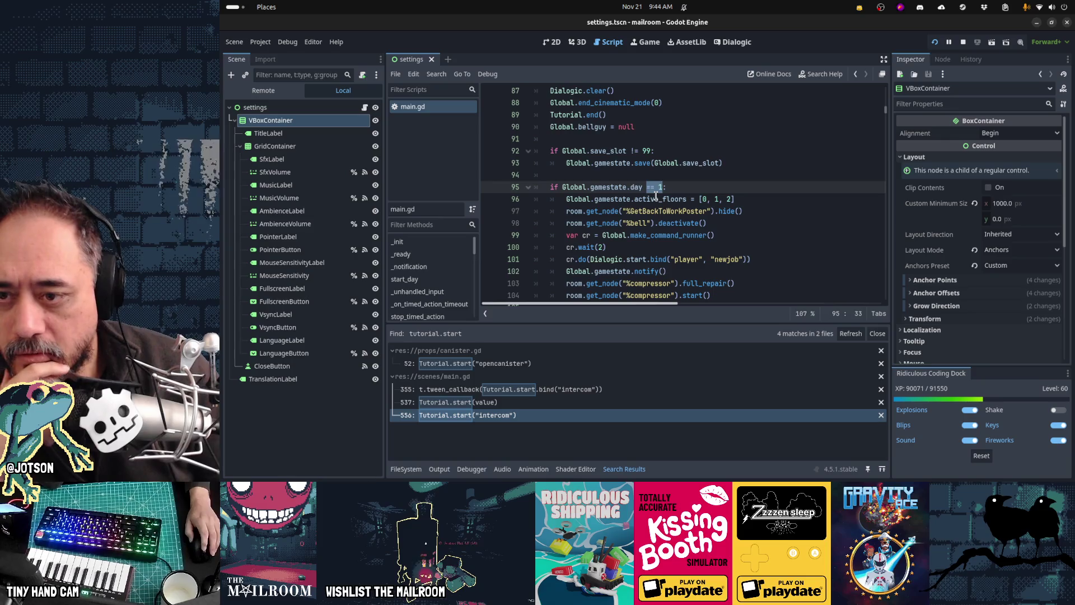
{"action": "scroll", "coordinate": [656, 195], "scroll_direction": "down", "scroll_amount": 1}
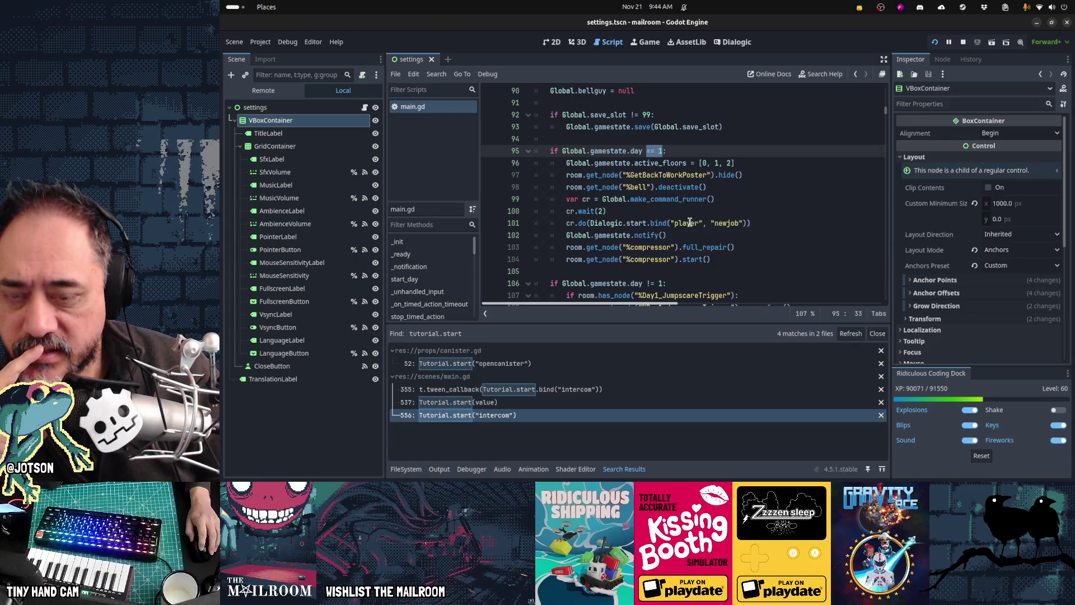
{"action": "key", "text": "ctrl+F6"}
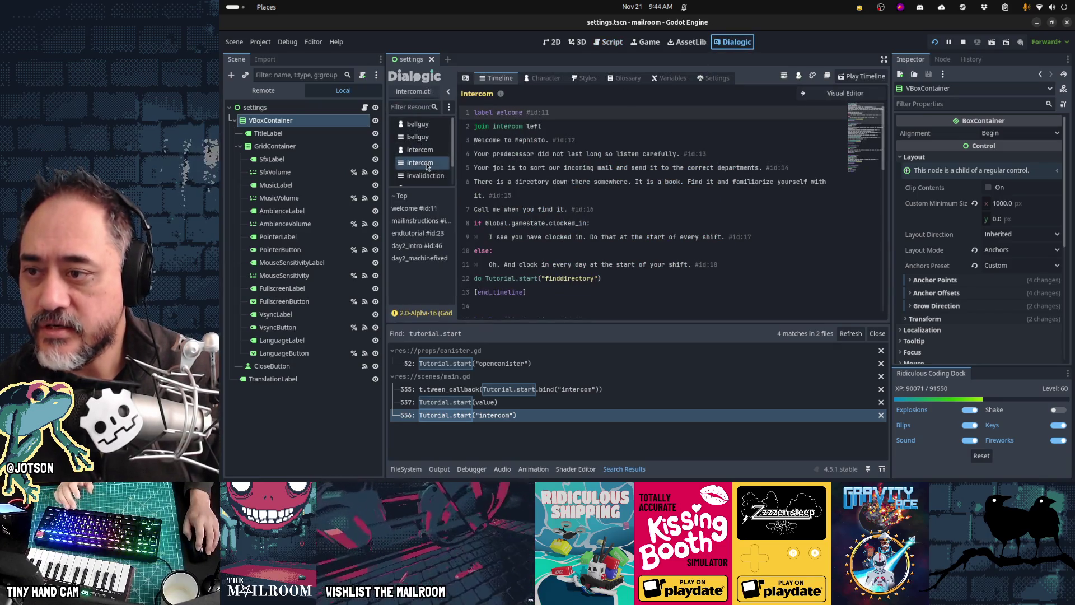
Step: Read the player dialogue timeline in Dialogic, then go back to main.gd's day == 1 block
{"action": "scroll", "coordinate": [425, 166], "scroll_direction": "down", "scroll_amount": 2}
{"action": "left_click", "coordinate": [426, 165]}
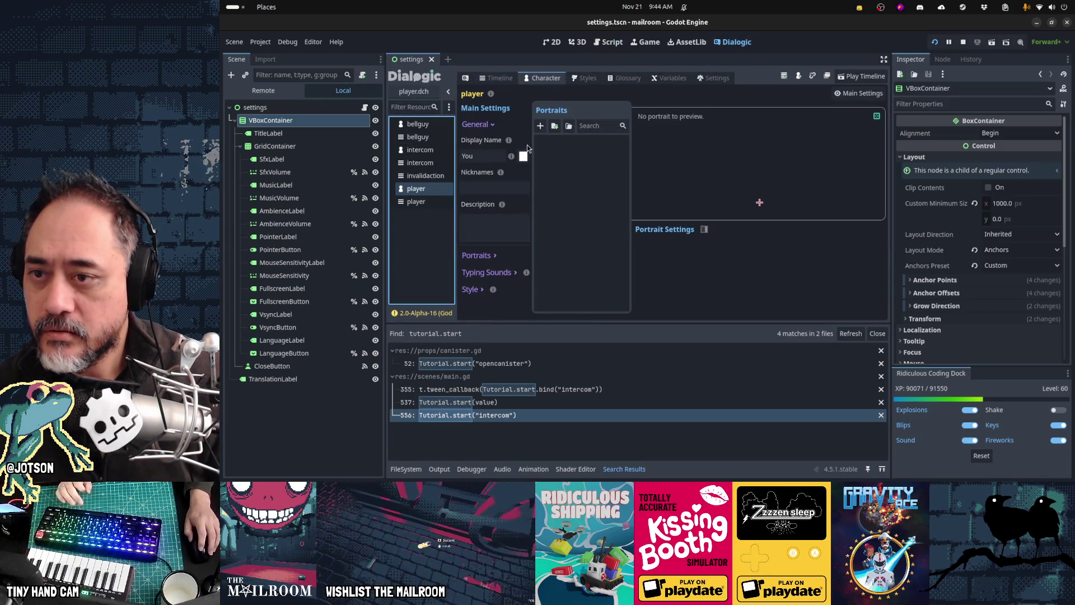
{"action": "left_click", "coordinate": [498, 79]}
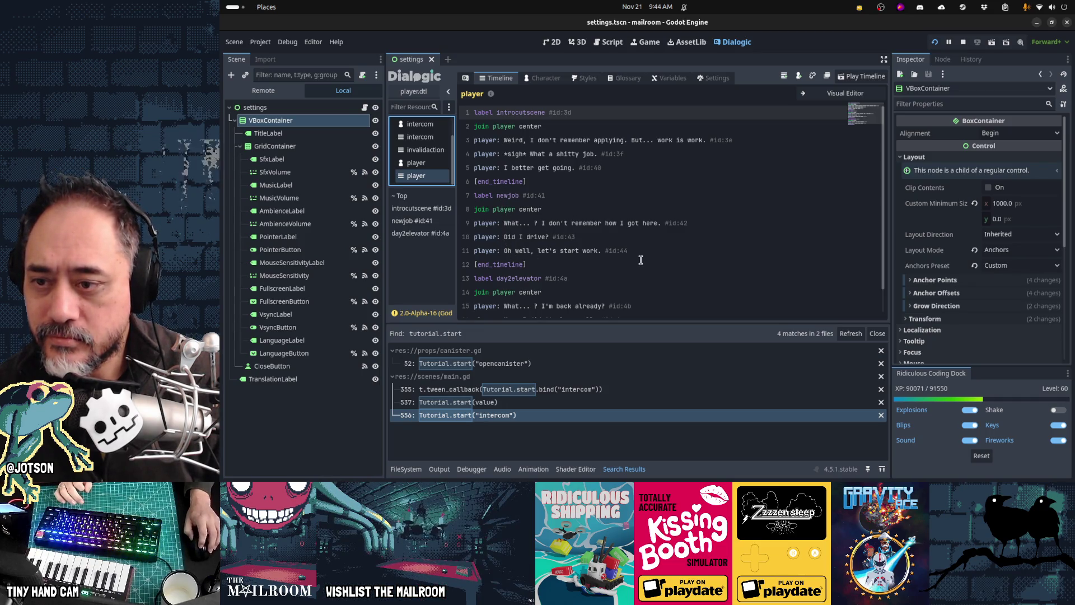
{"action": "left_click", "coordinate": [610, 43]}
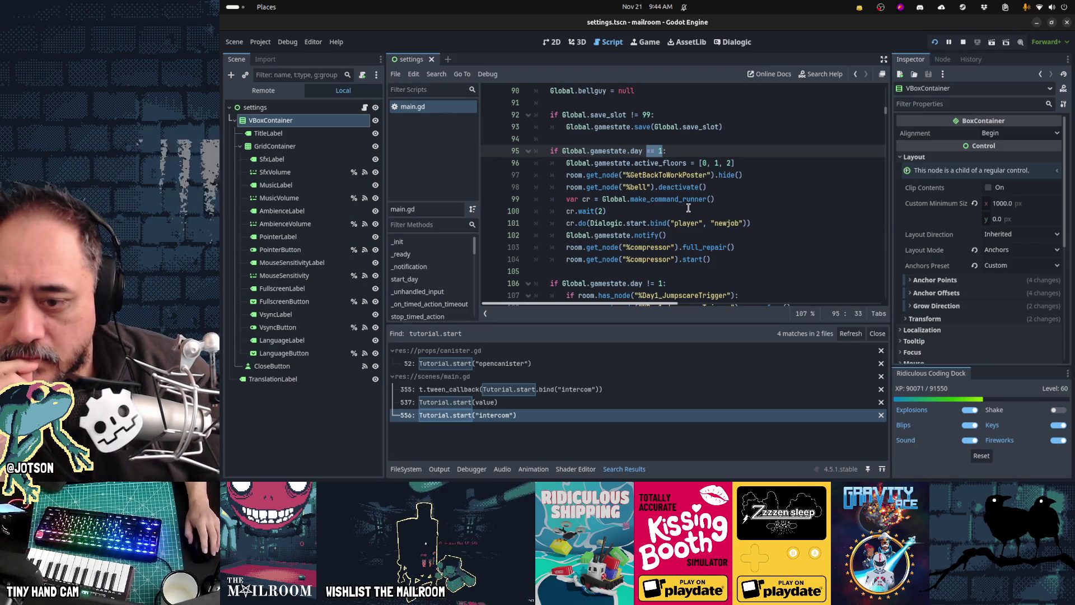
Step: Scroll briefly through main.gd, then open the Quick Open file picker to look for intercom.gd
{"action": "scroll", "coordinate": [688, 208], "scroll_direction": "down", "scroll_amount": 2}
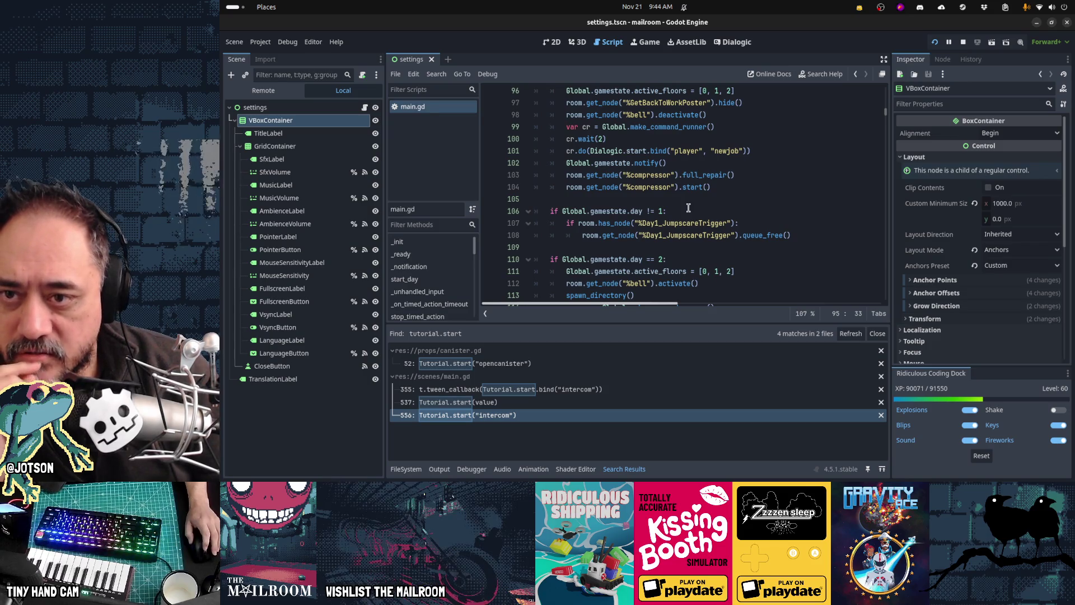
{"action": "scroll", "coordinate": [689, 208], "scroll_direction": "up", "scroll_amount": 1}
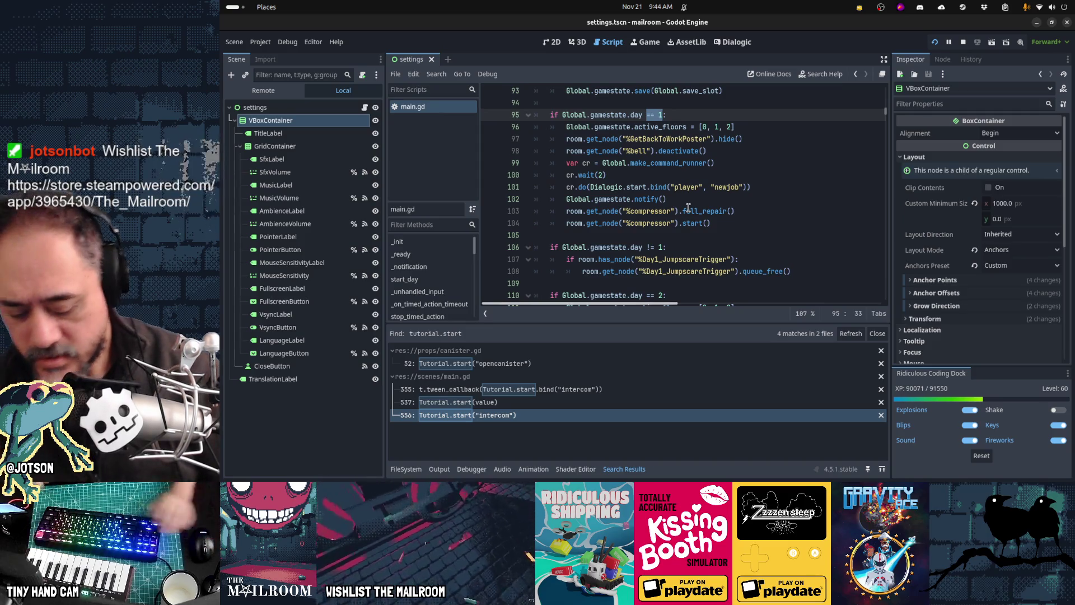
{"action": "key", "text": "shift+alt+o"}
Step: Open intercom.gd and start a project-wide Find in Files for the word 'answered'
{"action": "type", "text": "intercom.g"}
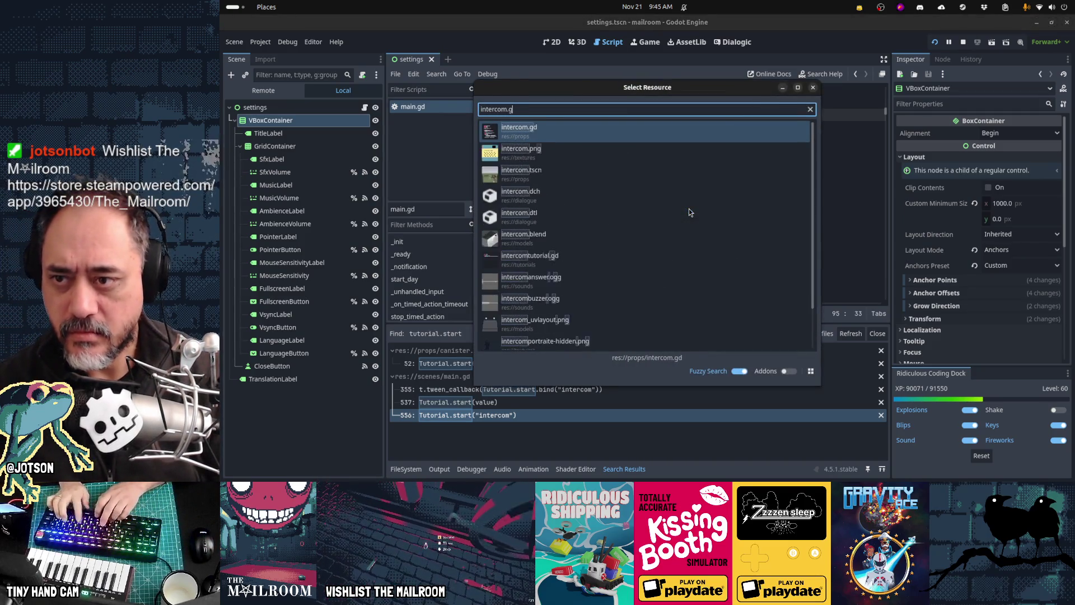
{"action": "key", "text": "Return"}
{"action": "key", "text": "Down"}
{"action": "key", "text": "Down"}
{"action": "key", "text": "Down"}
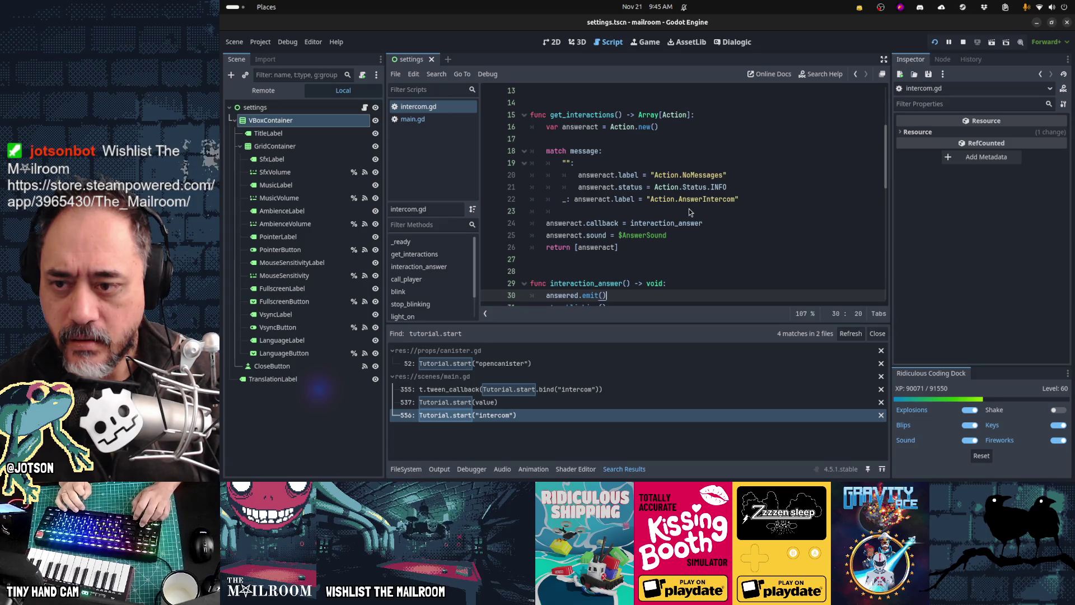
{"action": "key", "text": "Down"}
{"action": "key", "text": "Down"}
{"action": "key", "text": "Down"}
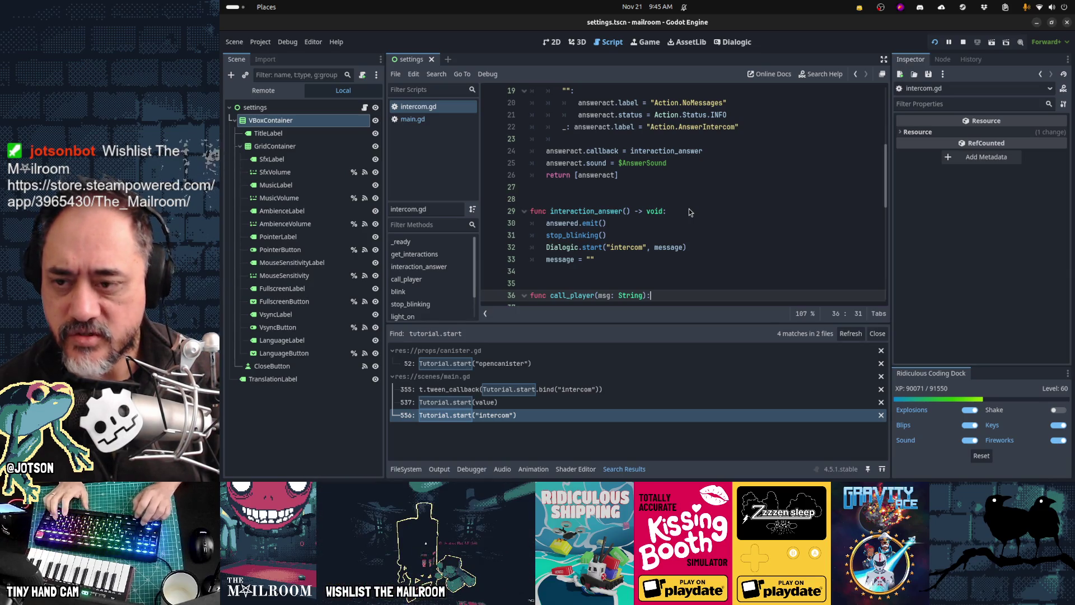
{"action": "left_click", "coordinate": [580, 224]}
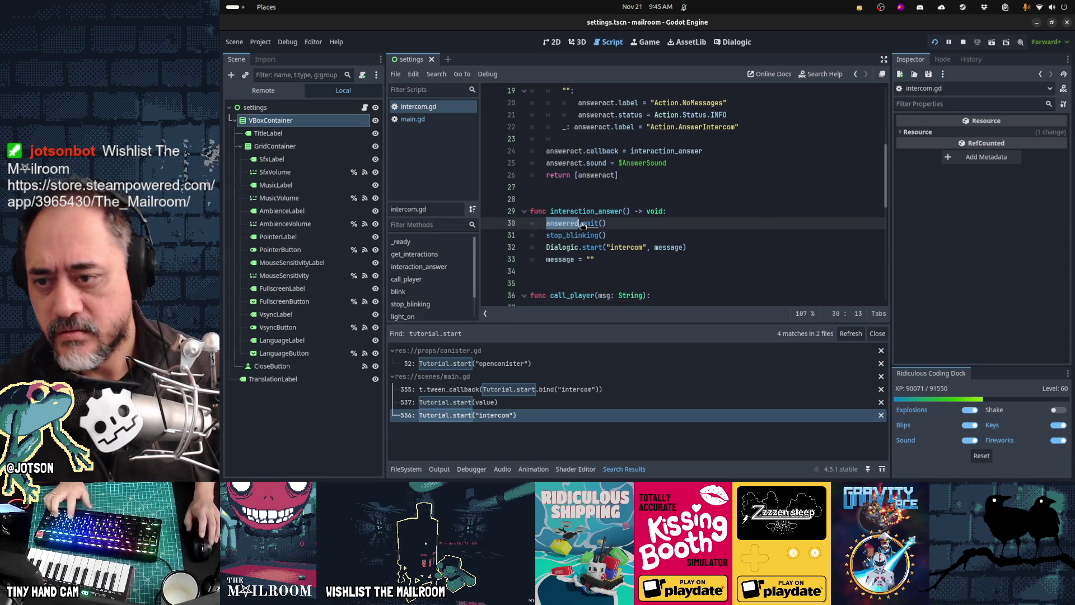
{"action": "key", "text": "ctrl+shift+f"}
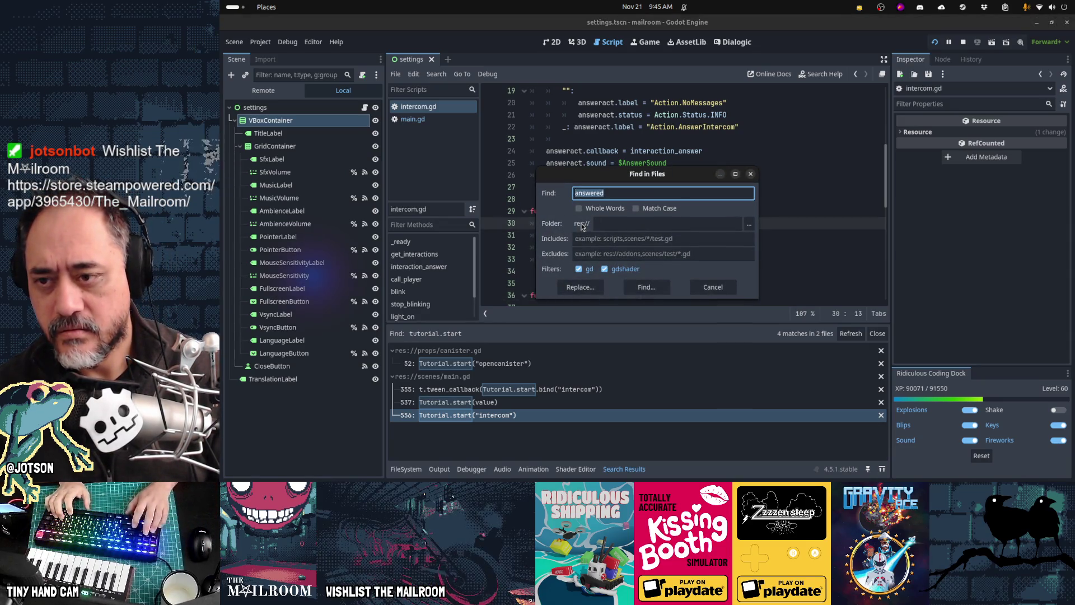
Step: Search project files for 'answered.connect' and open the match in intercomtutorial.gd
{"action": "type", "text": ".connect"}
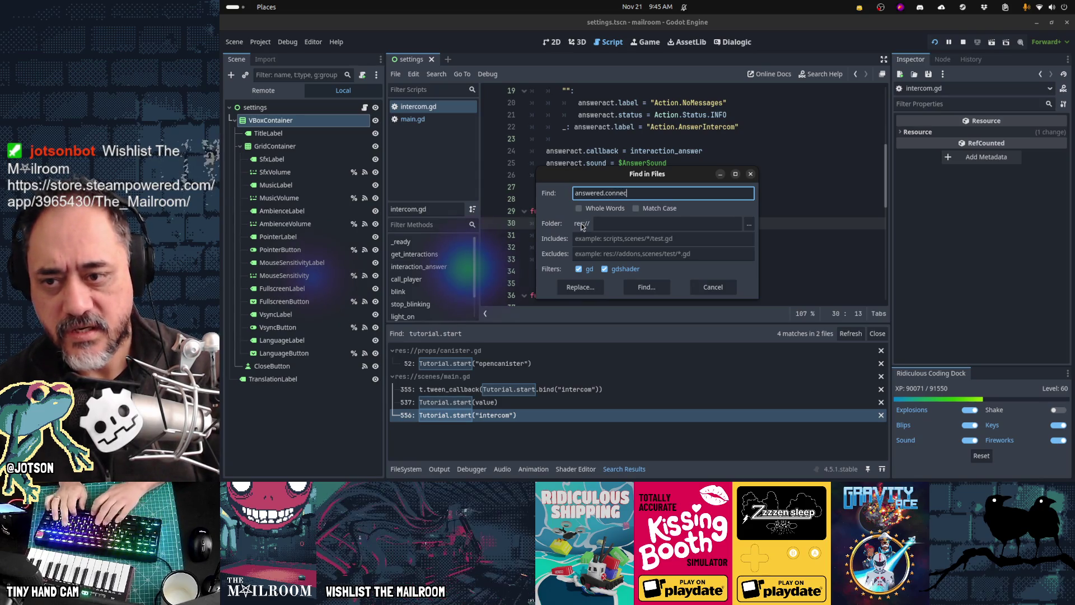
{"action": "key", "text": "Return"}
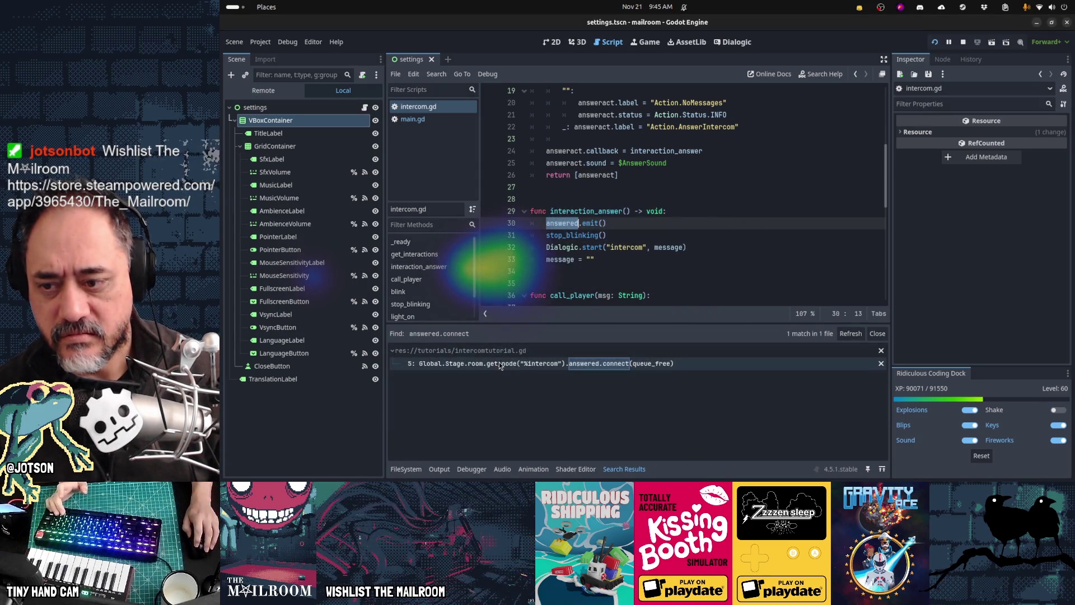
{"action": "left_click", "coordinate": [503, 363]}
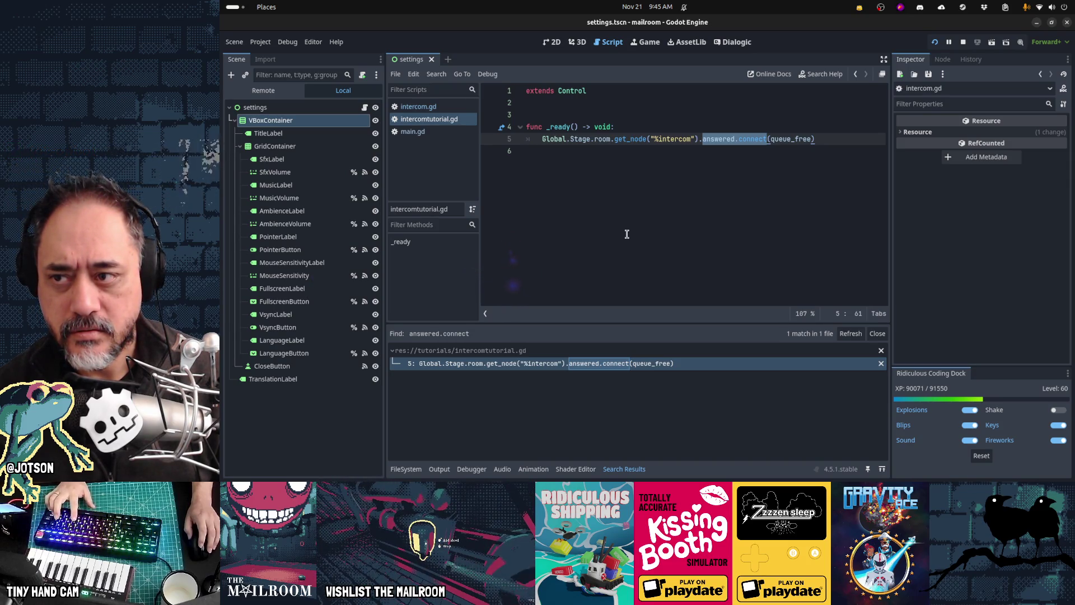
Step: Search for 'tutorial.start("intercom")' and select the single match on main.gd line 555
{"action": "key", "text": "ctrl+shift+f"}
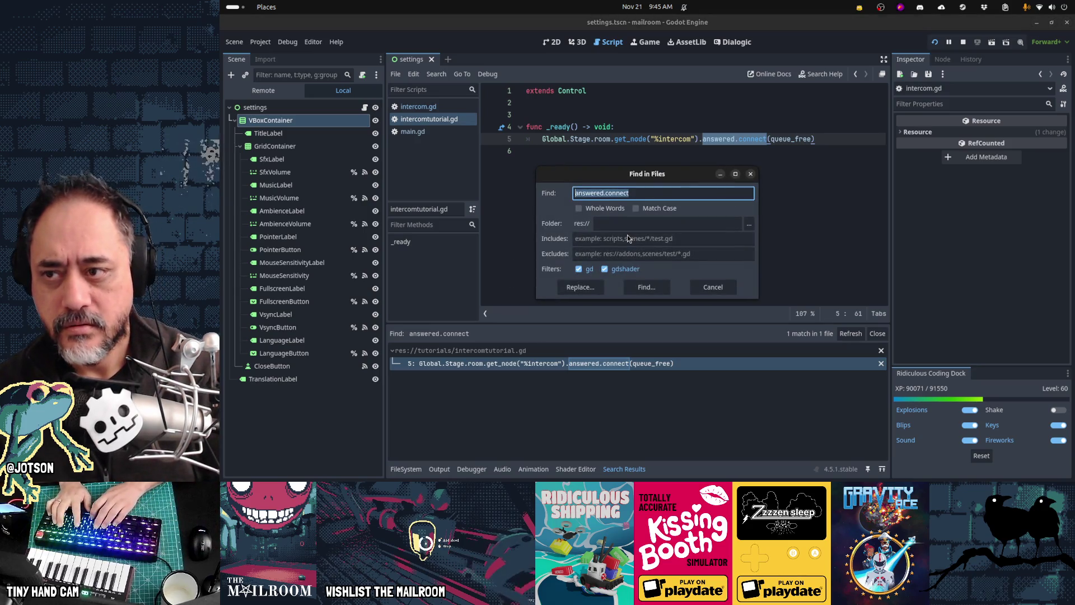
{"action": "type", "text": "tutorial.st"}
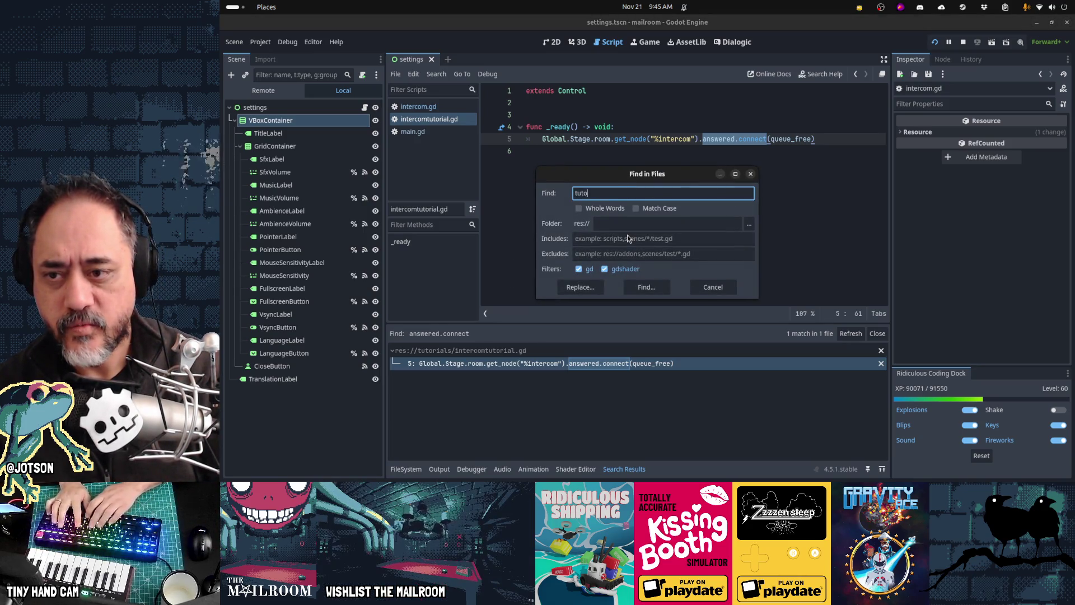
{"action": "type", "text": "art(\"in"}
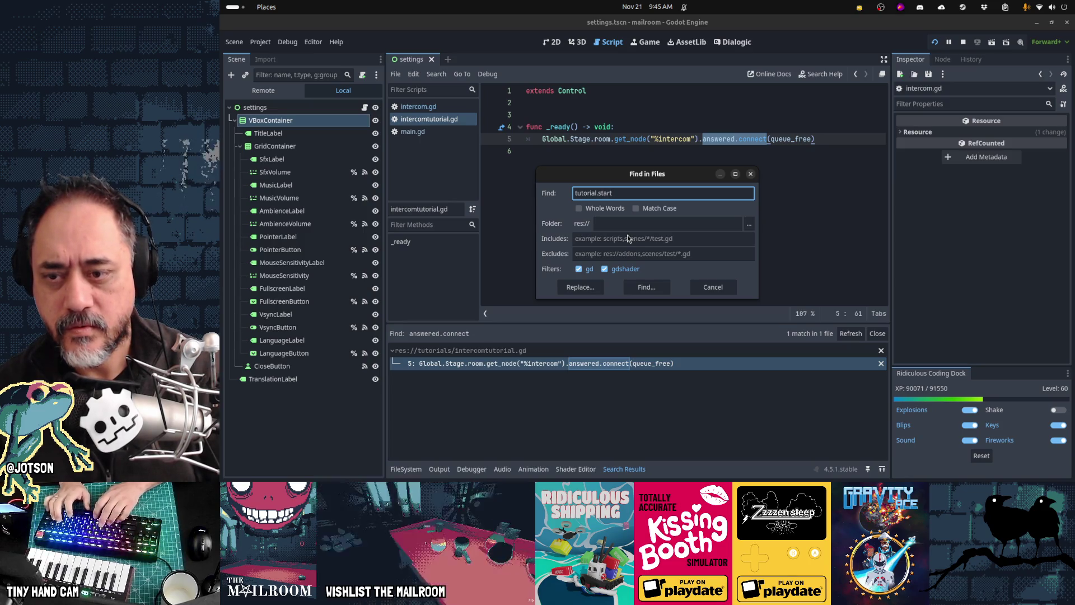
{"action": "type", "text": "tercom\")"}
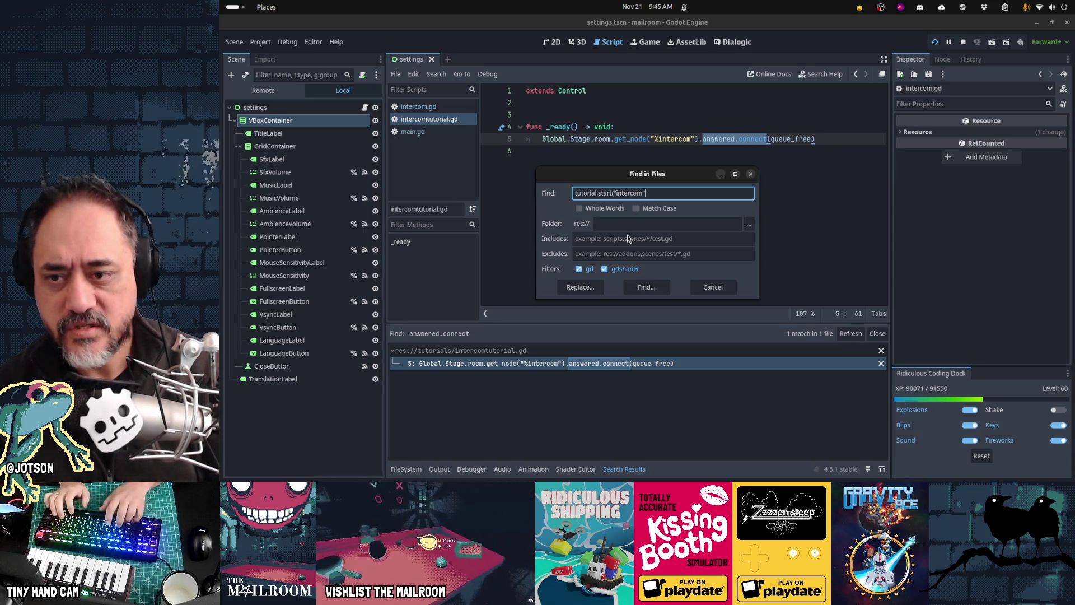
{"action": "key", "text": "Return"}
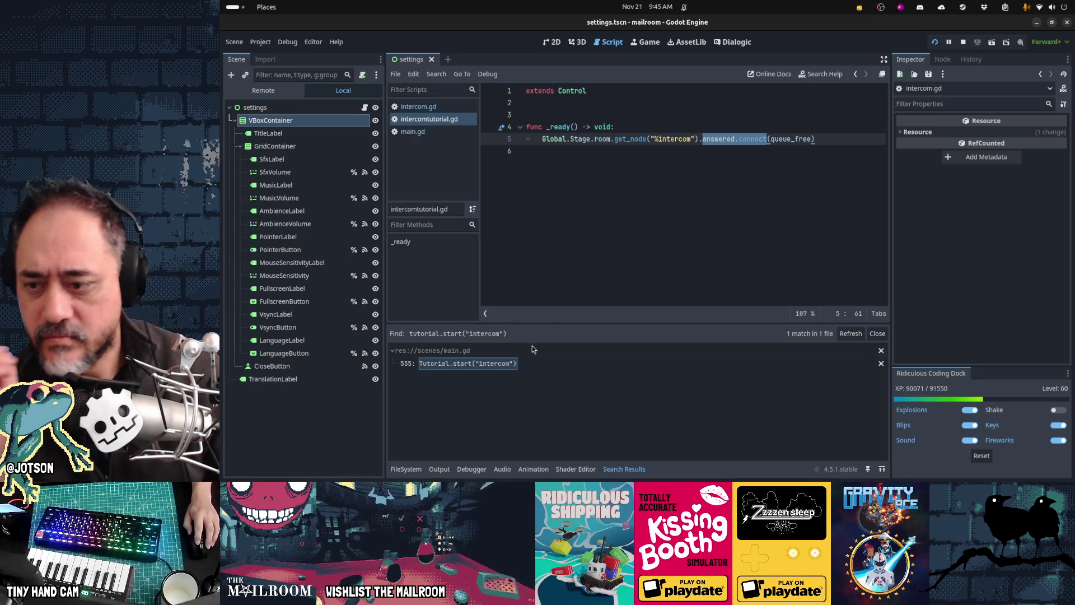
{"action": "left_click", "coordinate": [481, 351]}
{"action": "left_click", "coordinate": [476, 351]}
{"action": "left_click", "coordinate": [476, 363]}
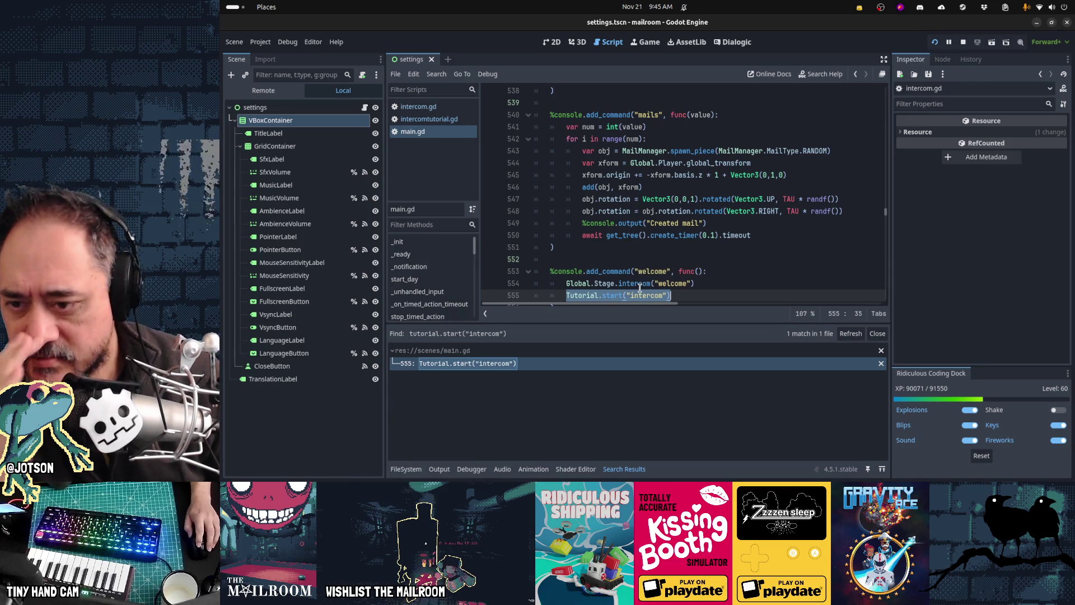
{"action": "scroll", "coordinate": [614, 276], "scroll_direction": "down", "scroll_amount": 1}
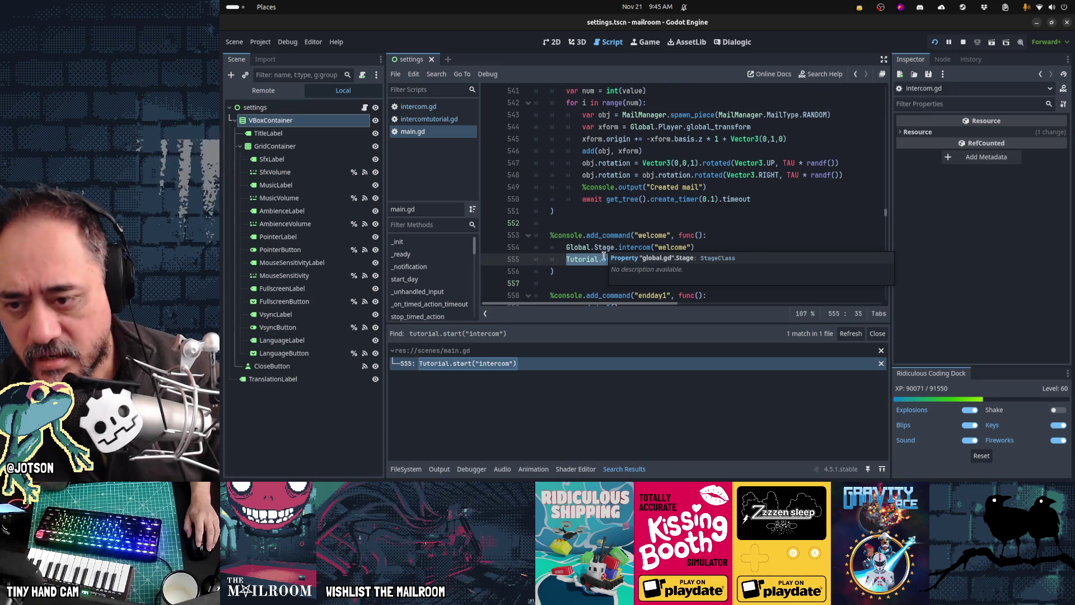
{"action": "left_click", "coordinate": [666, 259]}
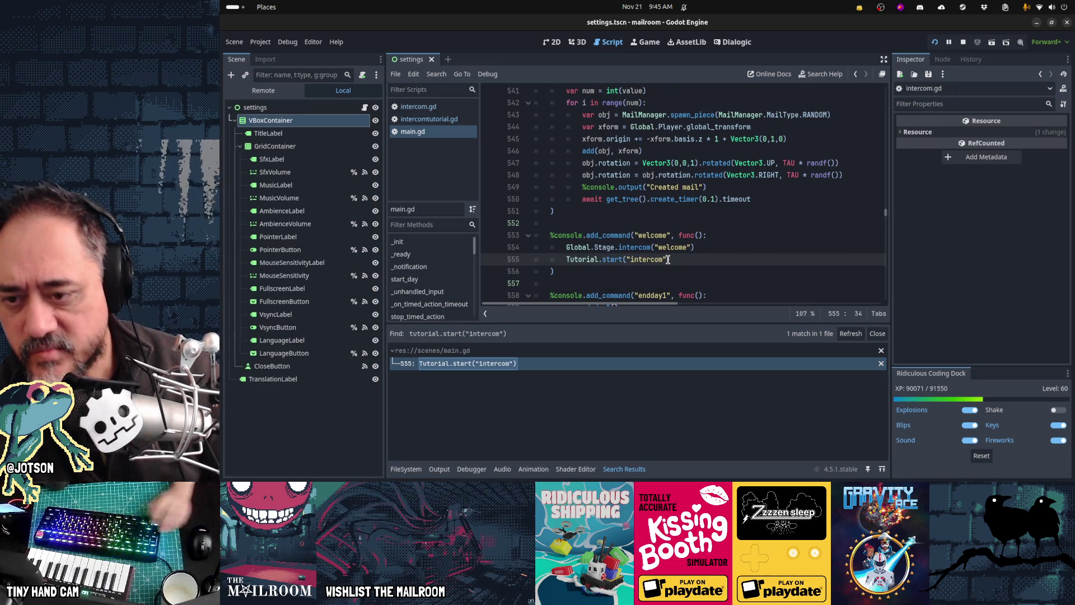
{"action": "key", "text": "shift+Home"}
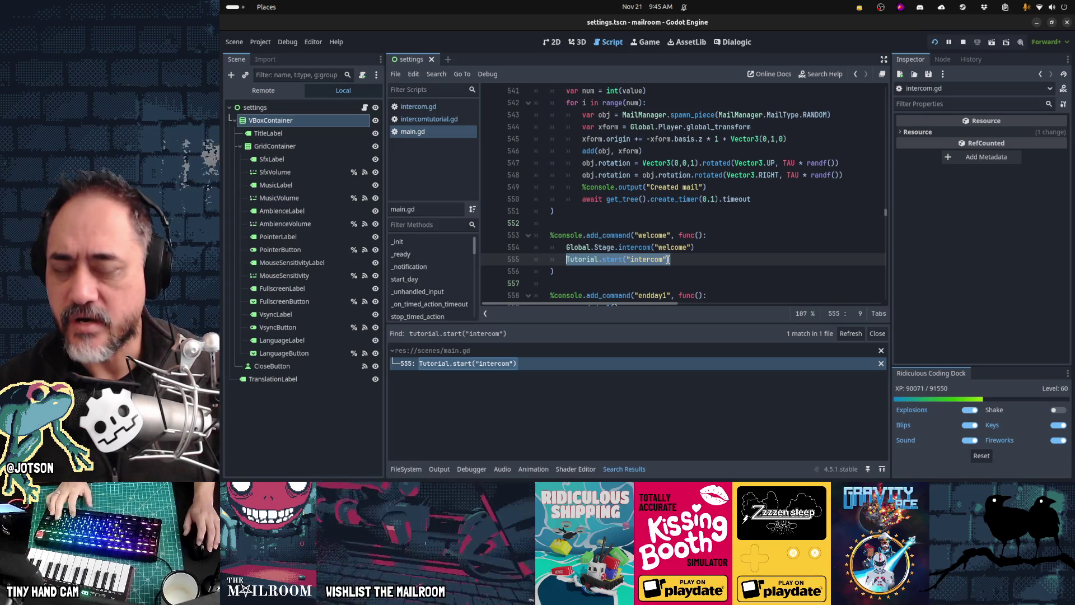
{"action": "key", "text": "alt+Tab"}
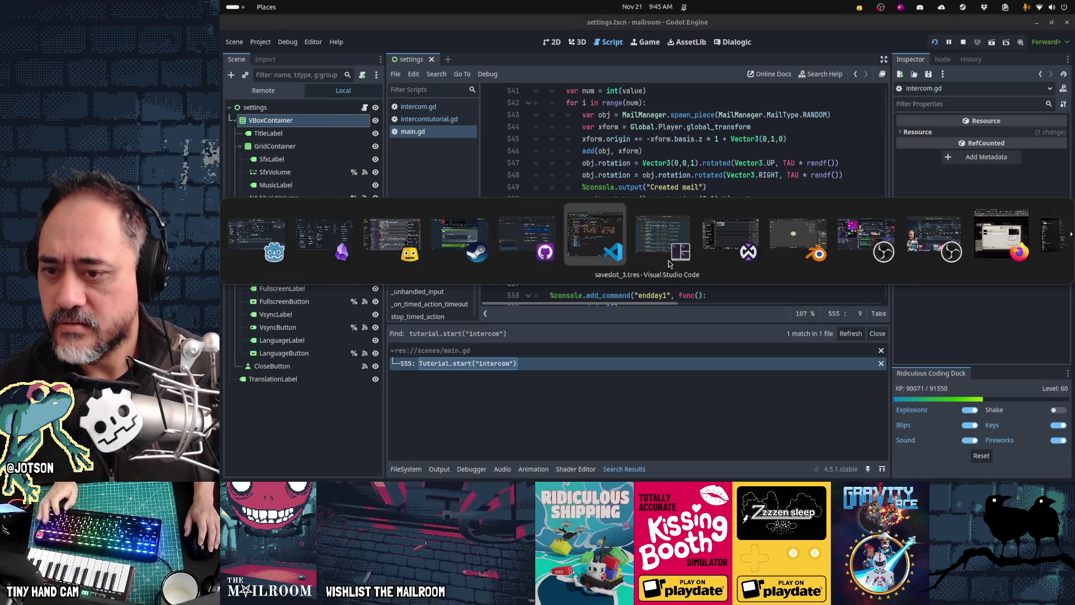
Step: In VS Code, open the mailroom project folder and the Tutorial.start("intercom") match in main.gd
{"action": "left_click", "coordinate": [610, 223]}
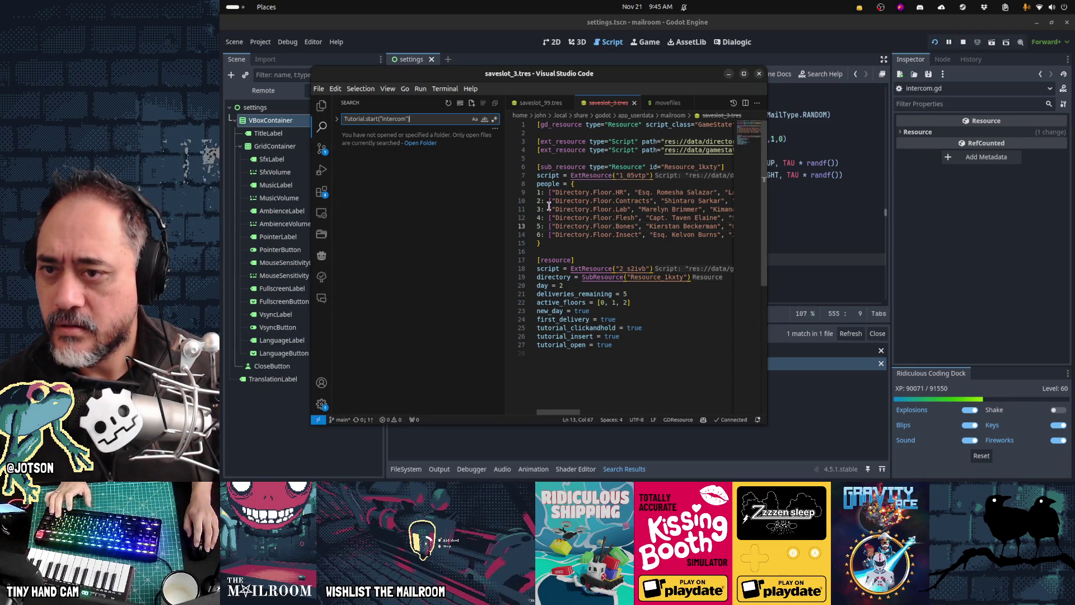
{"action": "key", "text": "ctrl+r"}
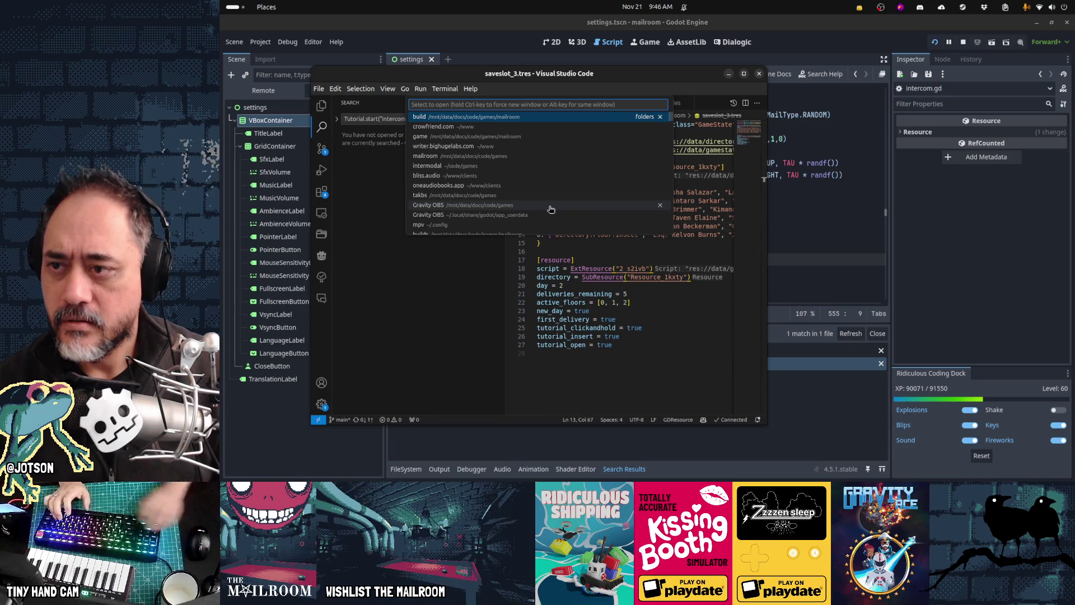
{"action": "scroll", "coordinate": [551, 209], "scroll_direction": "down", "scroll_amount": 1}
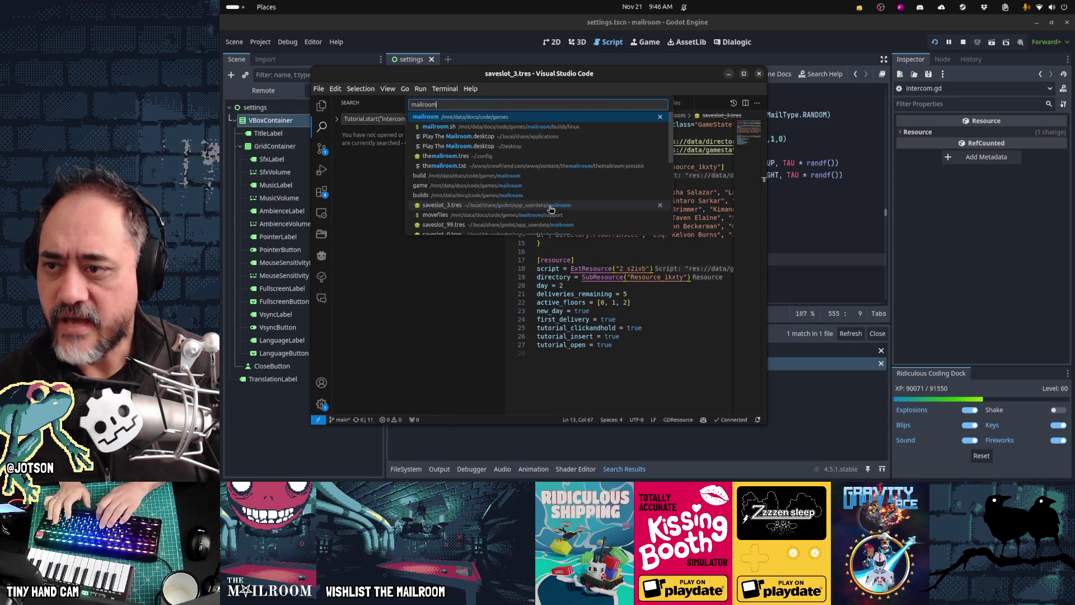
{"action": "left_click", "coordinate": [549, 206]}
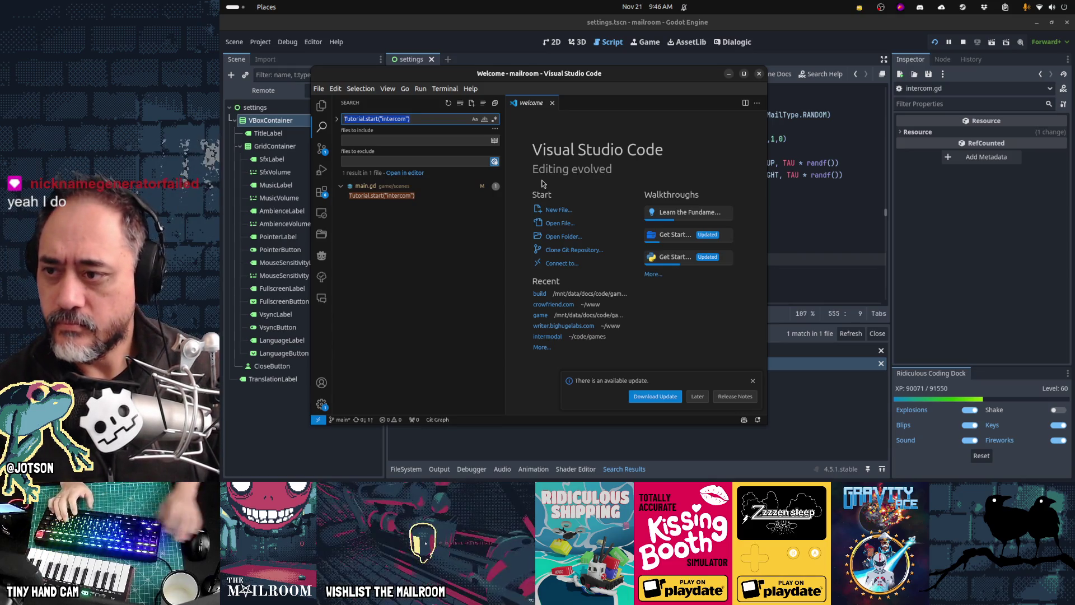
{"action": "left_click", "coordinate": [410, 195]}
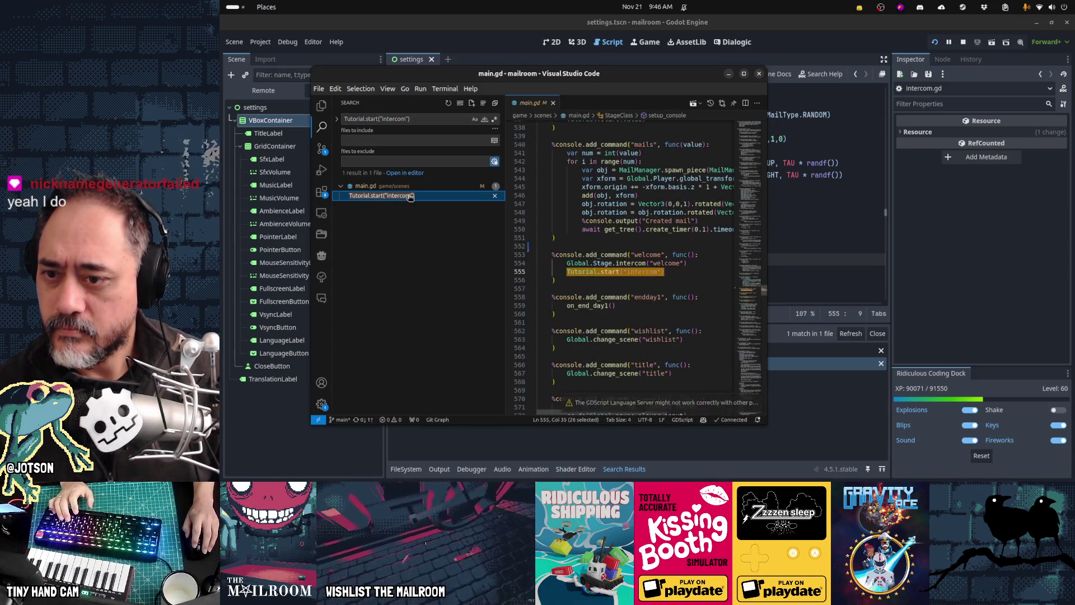
Step: Search the workspace for 'intercom(' and open the intercom("welcome") call in main.gd
{"action": "left_click", "coordinate": [430, 121]}
{"action": "key", "text": "ctrl+a"}
{"action": "type", "text": "intercom("}
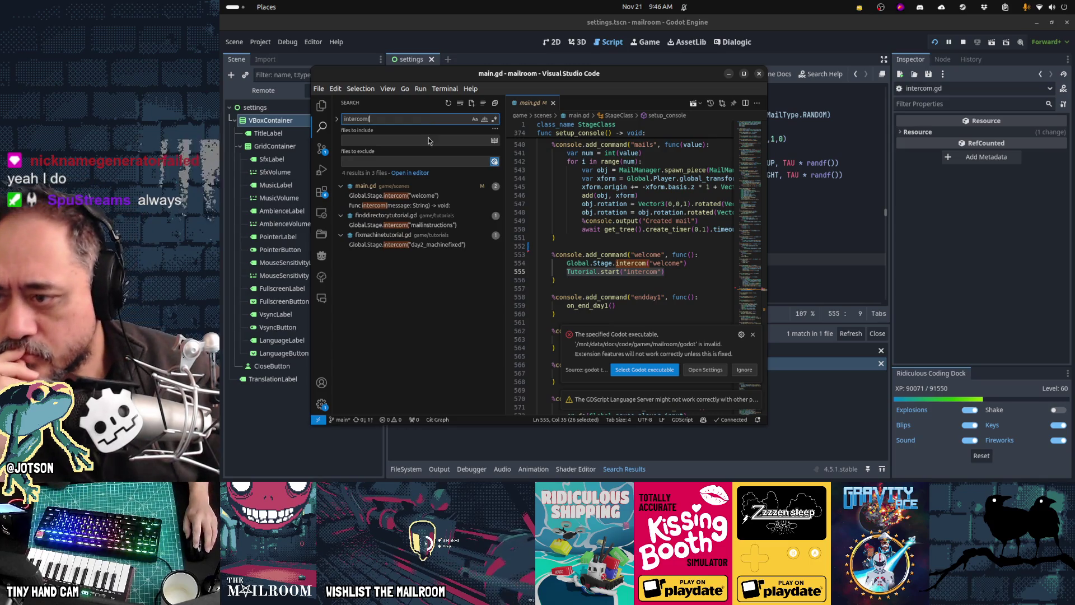
{"action": "left_click", "coordinate": [425, 197]}
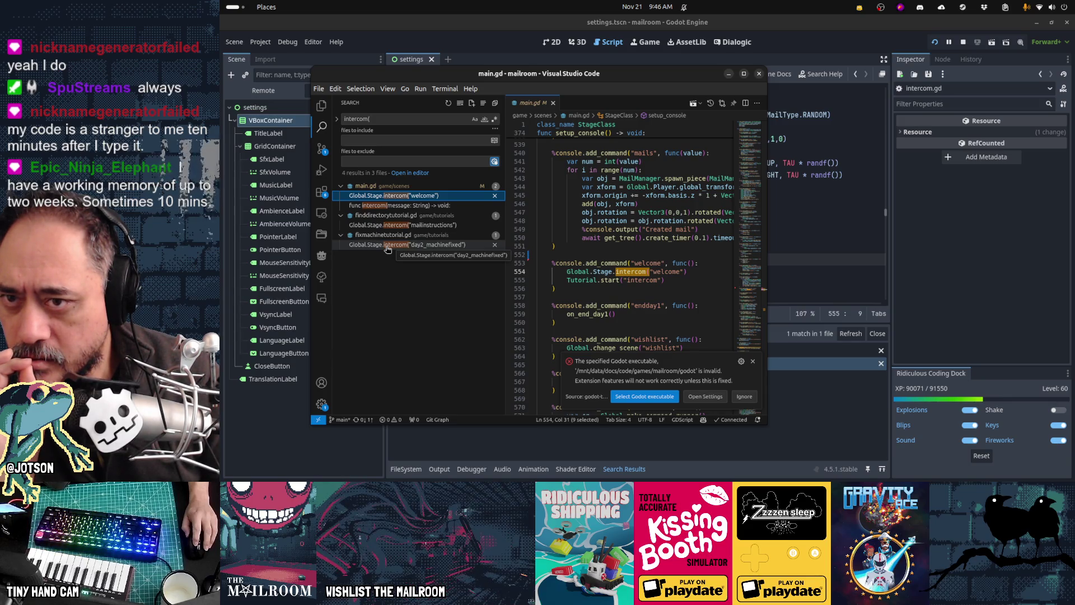
{"action": "left_click", "coordinate": [814, 43]}
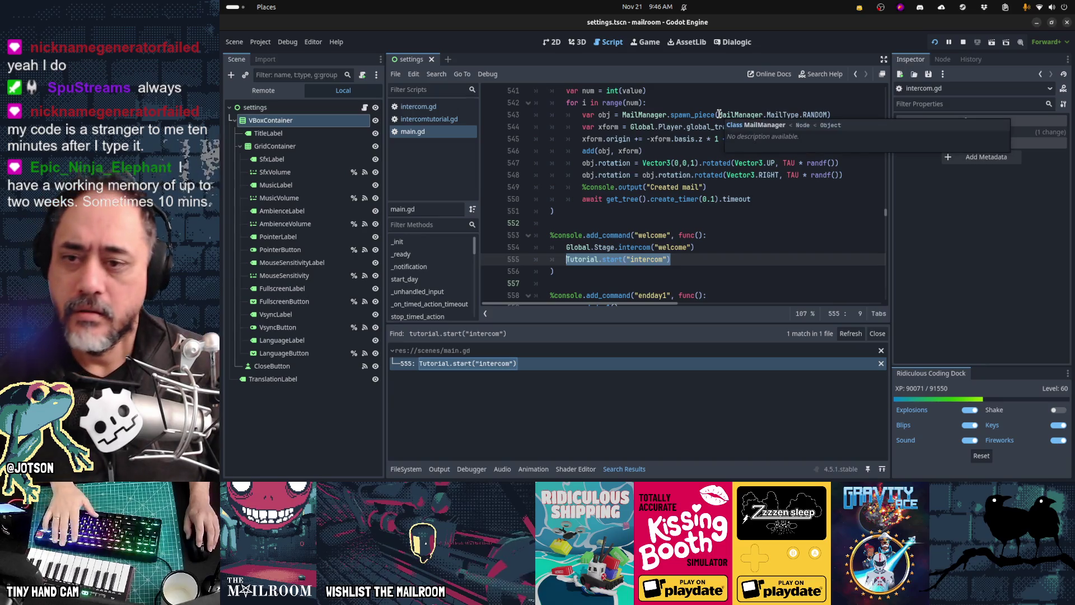
Step: Playtest the game through the elevator gate dialogue into the mailroom, then pause it
{"action": "key", "text": "F5"}
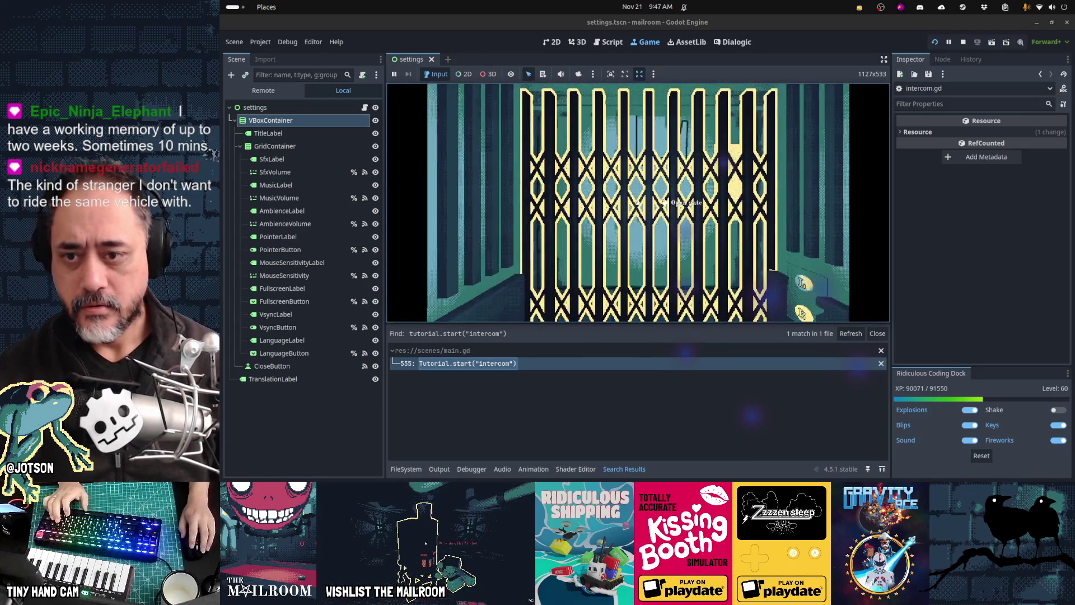
{"action": "left_click", "coordinate": [644, 202]}
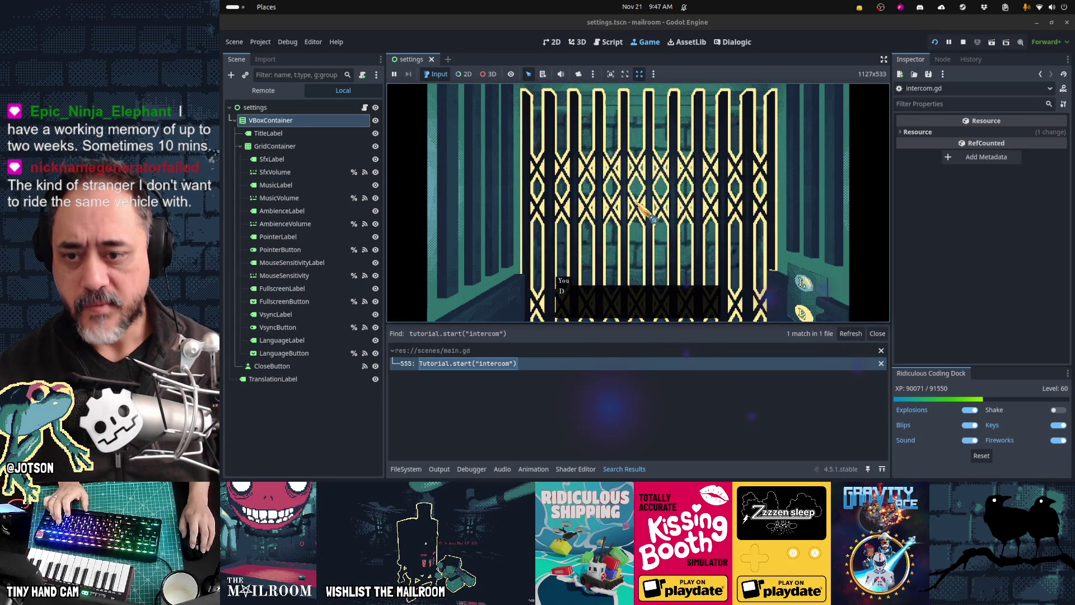
{"action": "left_click", "coordinate": [650, 215]}
{"action": "left_click", "coordinate": [650, 216]}
{"action": "left_click", "coordinate": [637, 202]}
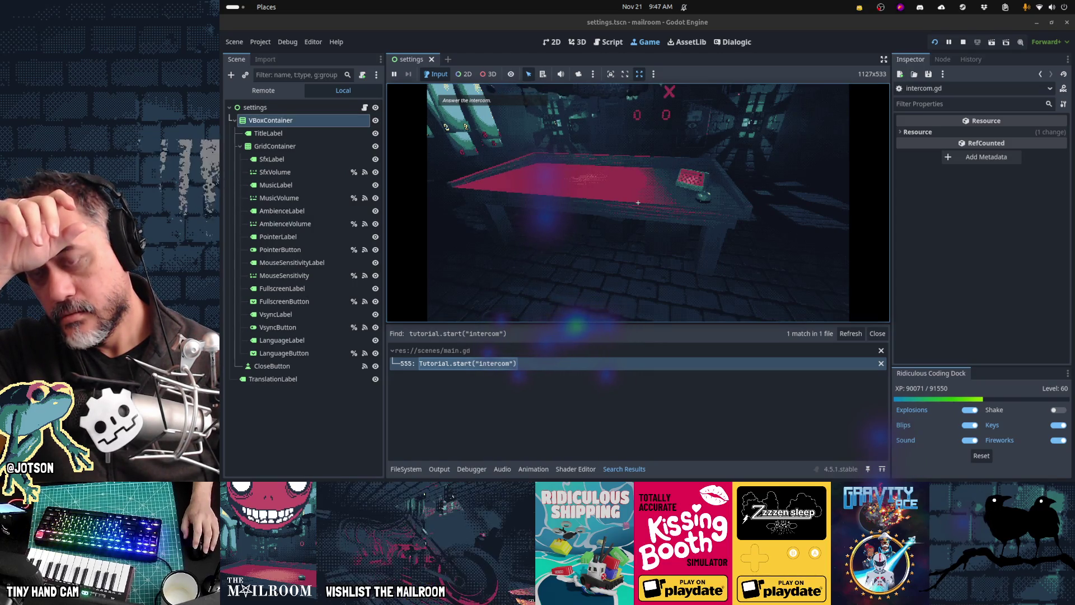
{"action": "key", "text": "Escape"}
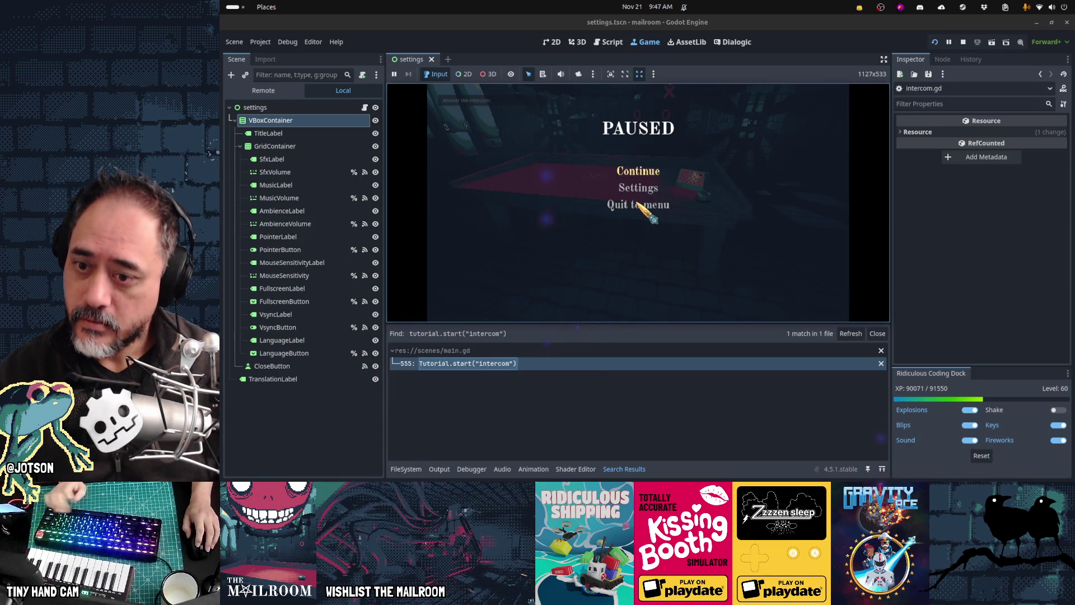
{"action": "key", "text": "alt+Tab"}
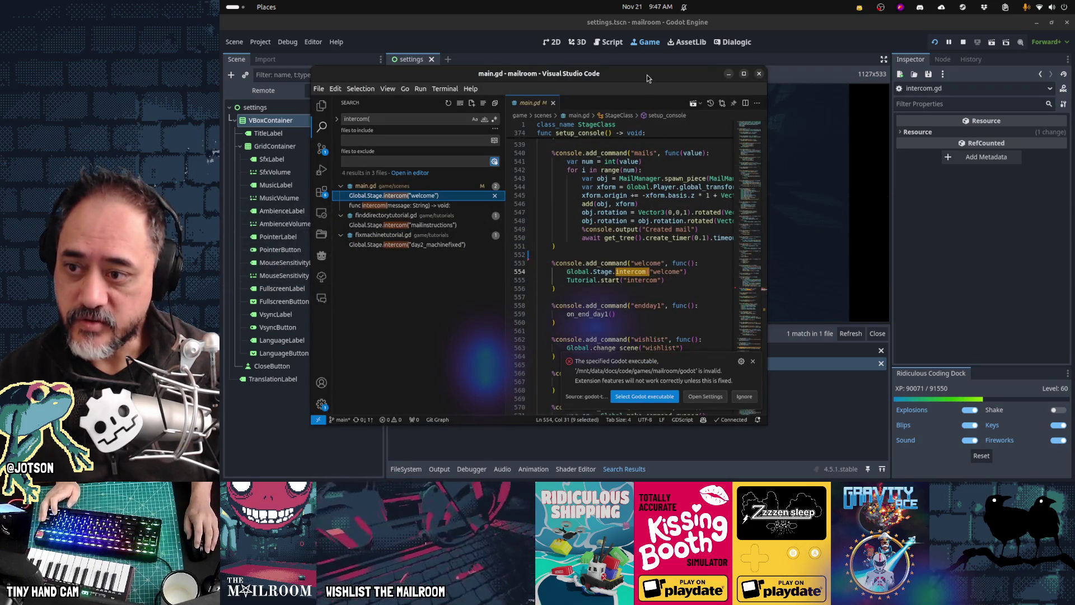
Step: Maximize VS Code, search for '"welcome"', and open the line-354 intercom.bind("welcome") match
{"action": "double_click", "coordinate": [647, 76]}
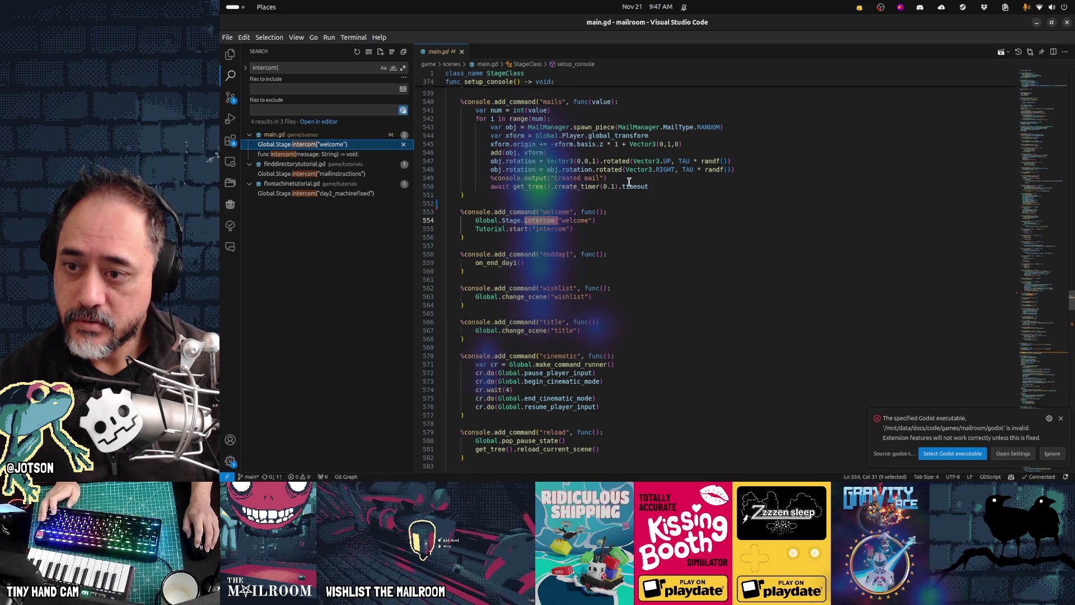
{"action": "double_click", "coordinate": [558, 213]}
{"action": "scroll", "coordinate": [649, 207], "scroll_direction": "up", "scroll_amount": 4}
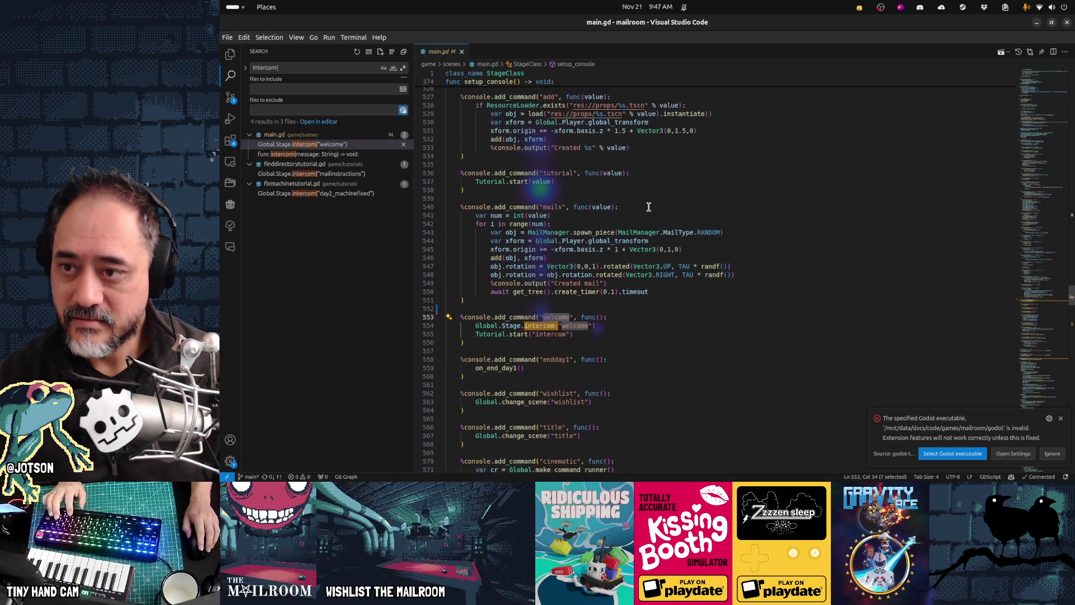
{"action": "key", "text": "ctrl+shift+f"}
{"action": "type", "text": "\"welcome\""}
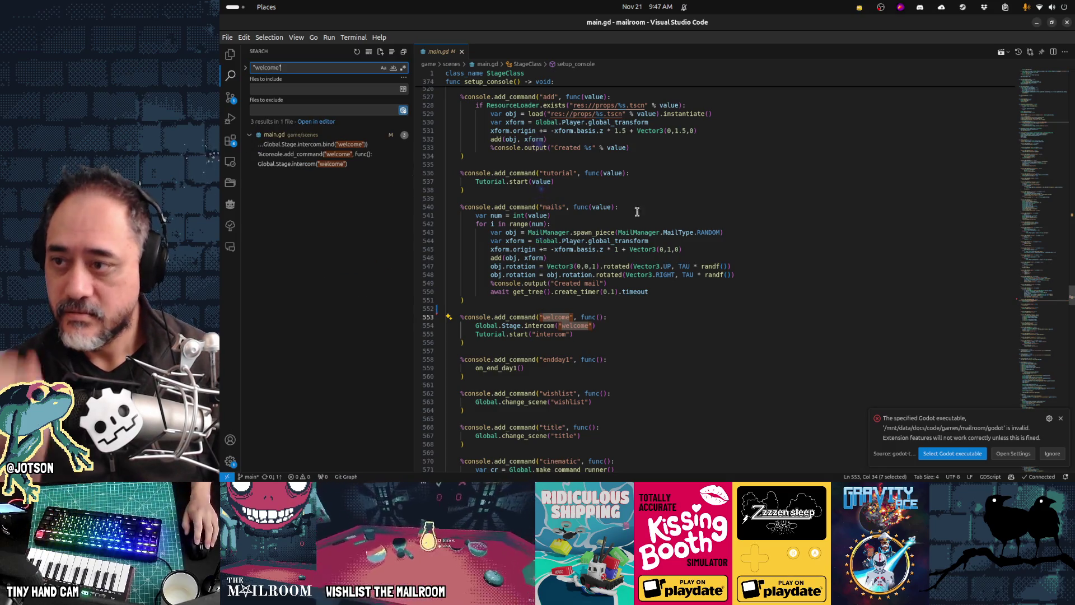
{"action": "left_click", "coordinate": [322, 146]}
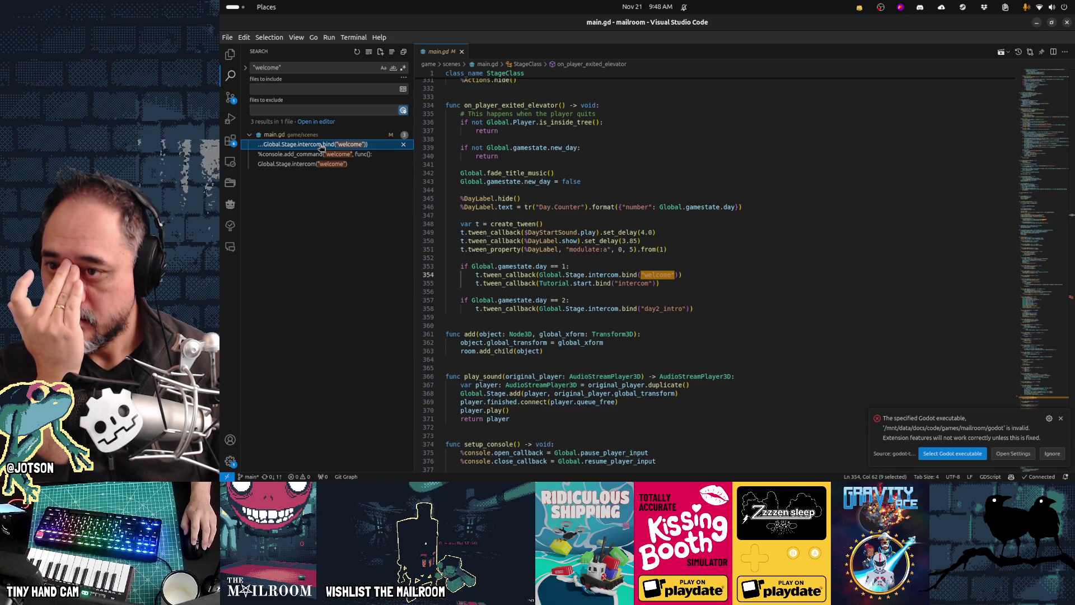
{"action": "left_click", "coordinate": [488, 105]}
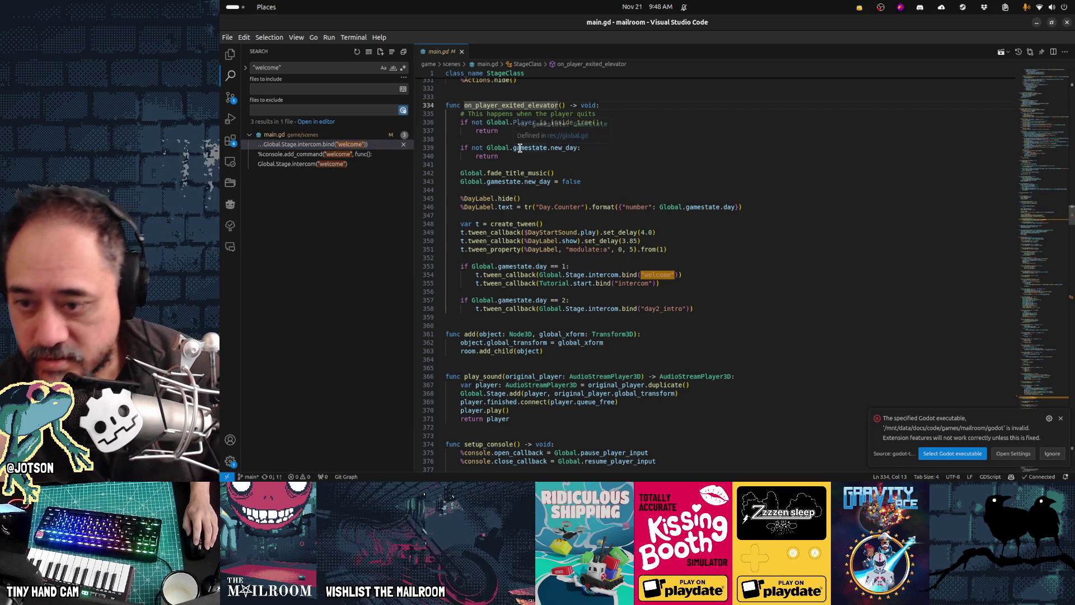
{"action": "double_click", "coordinate": [603, 283]}
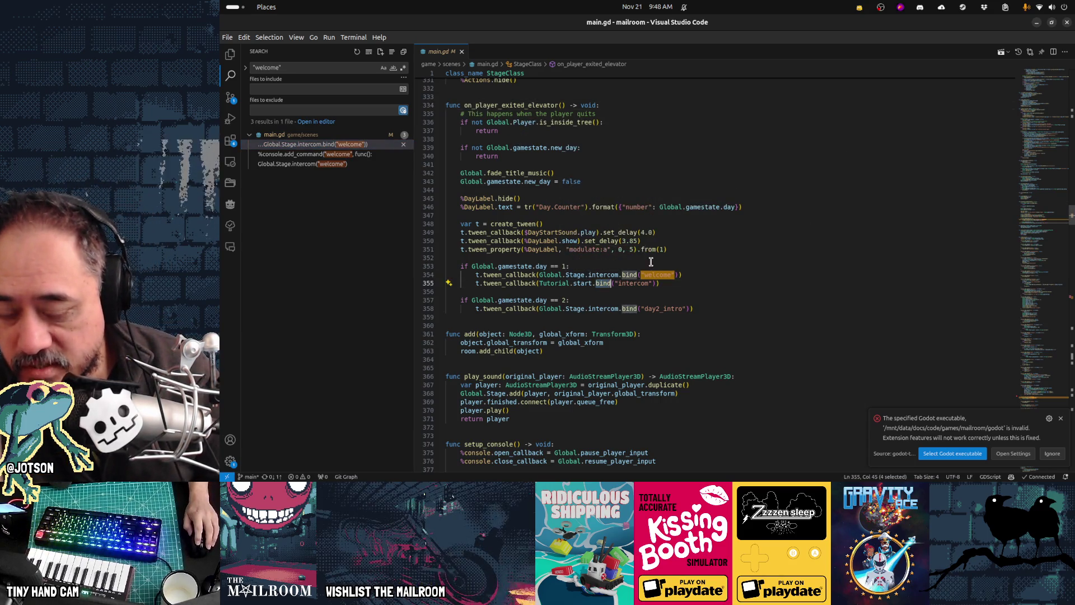
{"action": "mouse_move", "coordinate": [626, 278]}
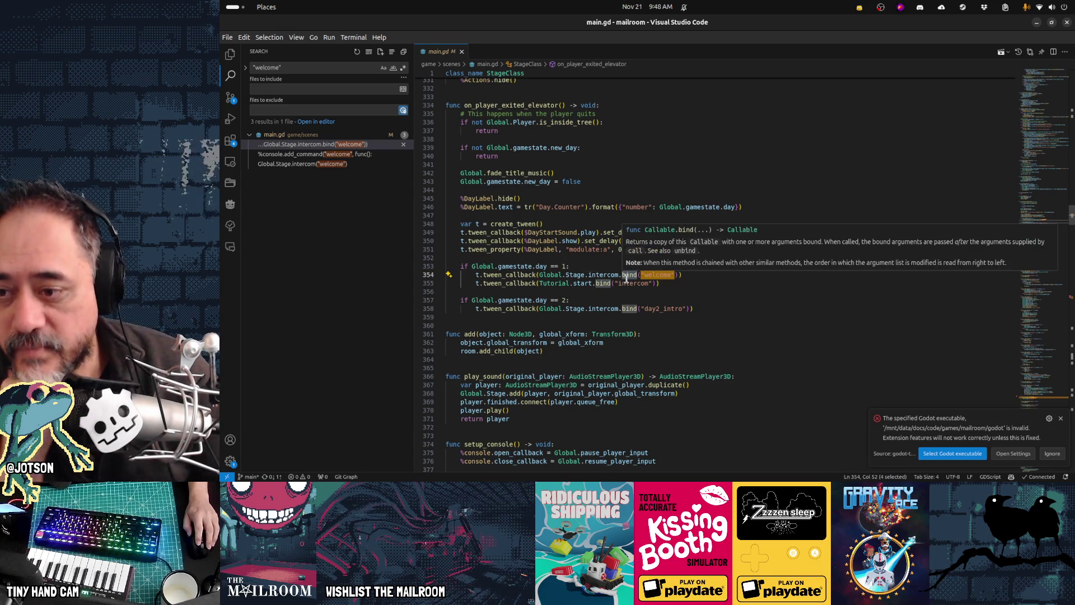
{"action": "mouse_move", "coordinate": [508, 274]}
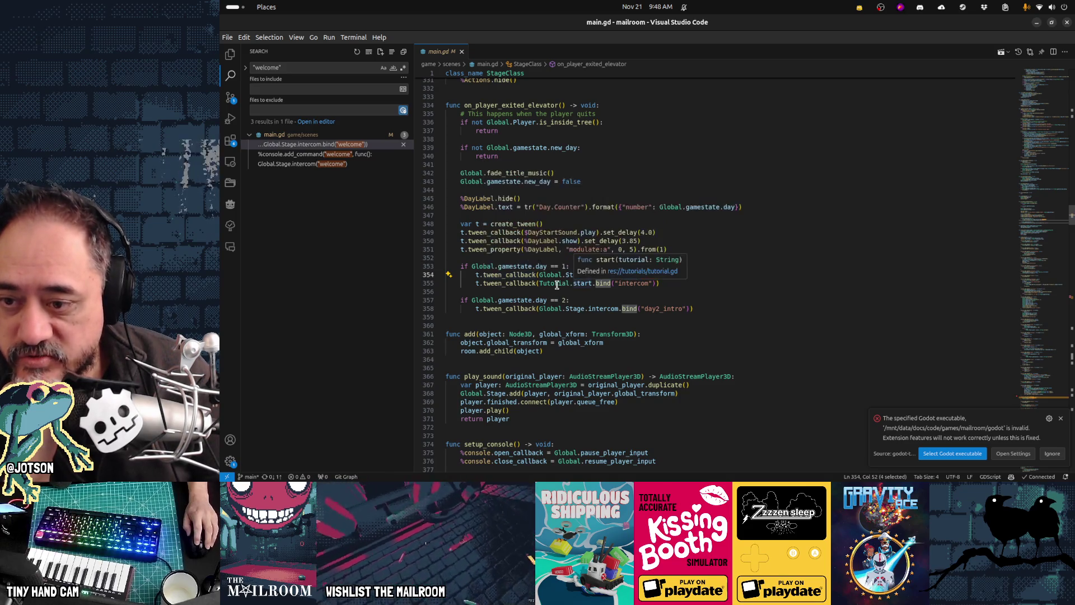
{"action": "mouse_move", "coordinate": [579, 284]}
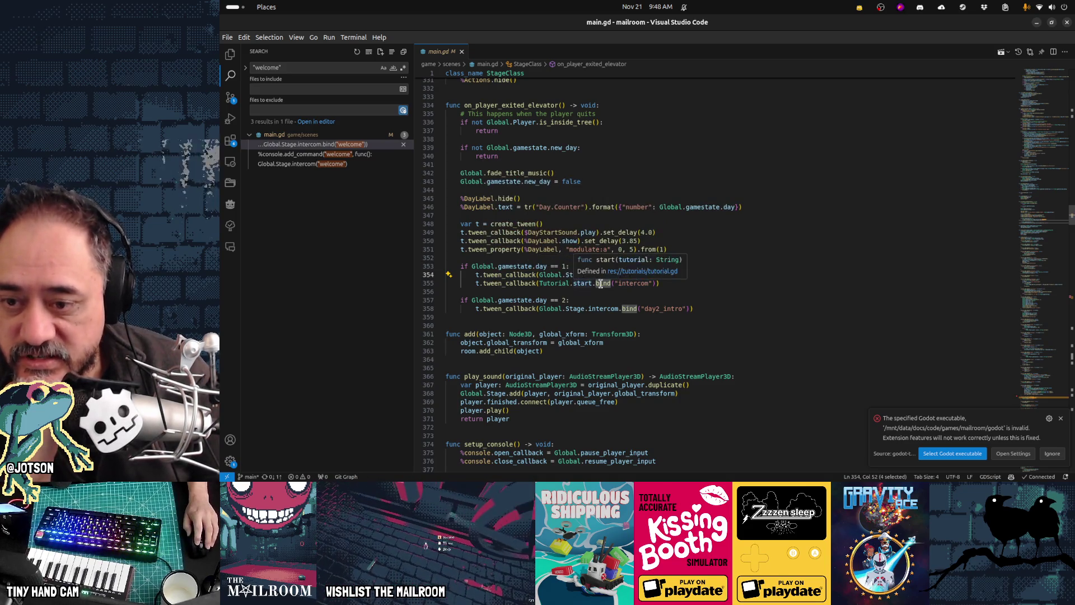
{"action": "double_click", "coordinate": [603, 283]}
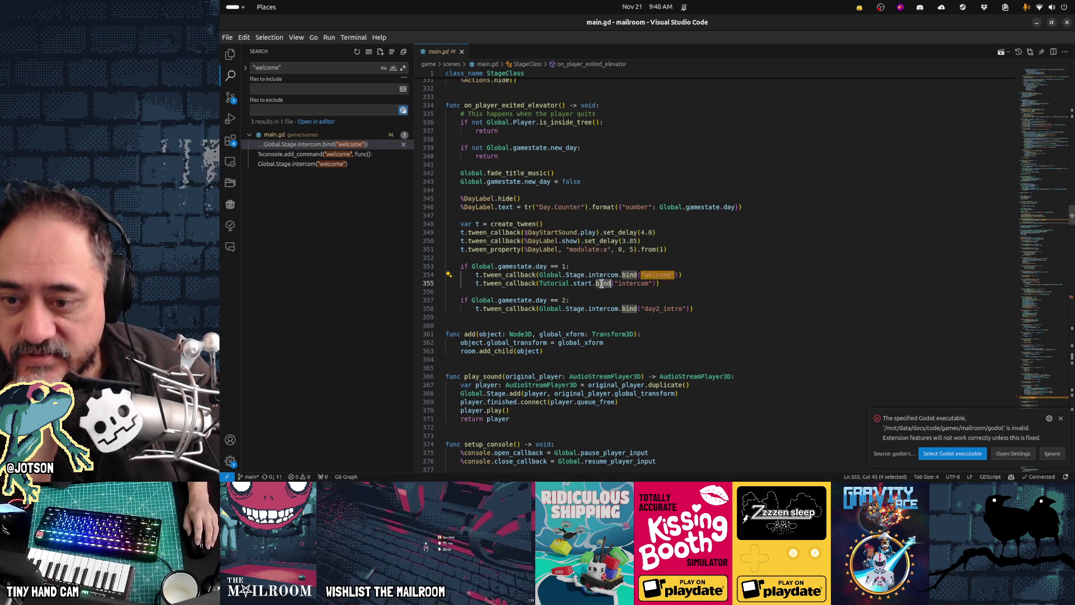
{"action": "left_click", "coordinate": [670, 332]}
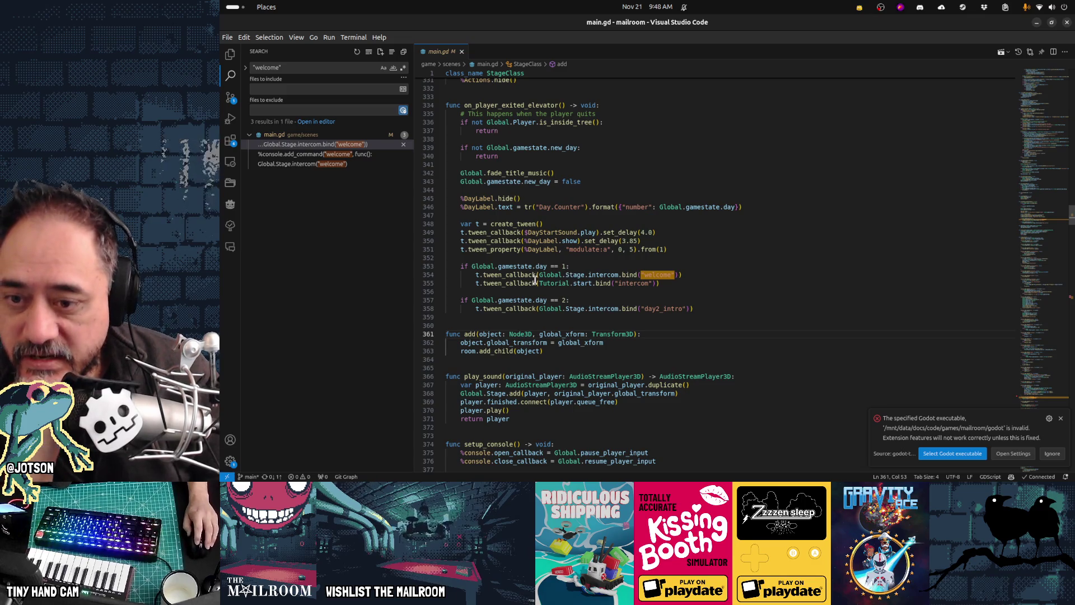
{"action": "mouse_move", "coordinate": [534, 278]}
{"action": "left_click", "coordinate": [667, 284]}
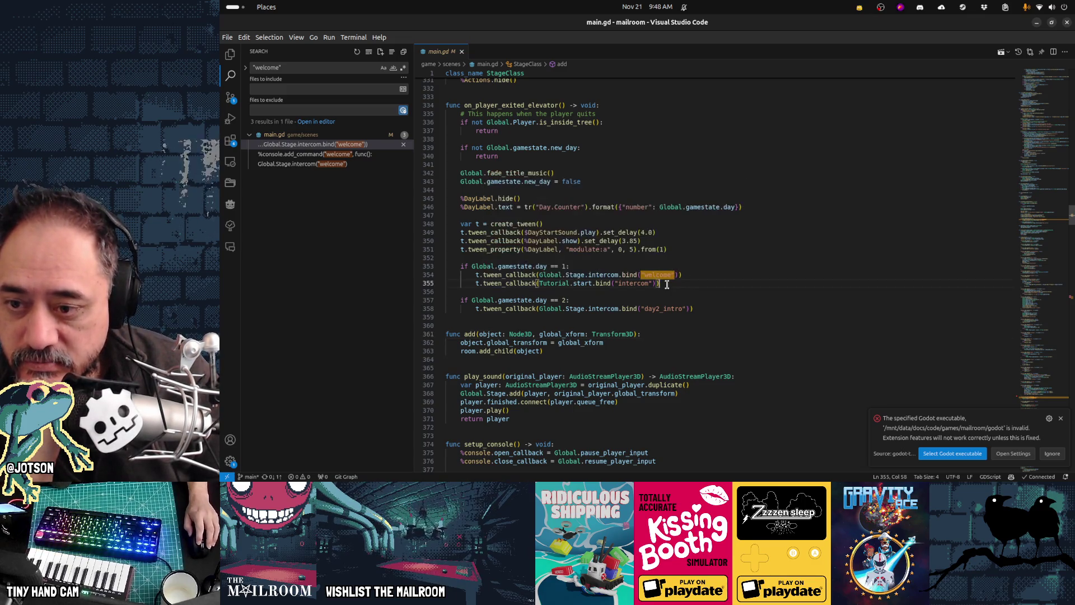
{"action": "key", "text": "Down"}
{"action": "key", "text": "Down"}
{"action": "key", "text": "Down"}
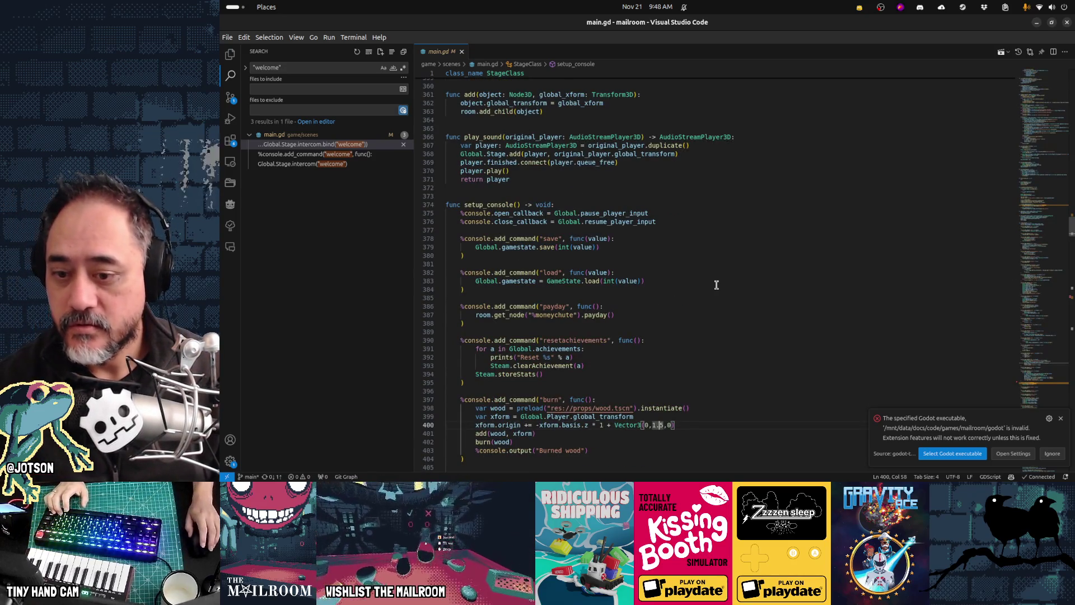
{"action": "scroll", "coordinate": [716, 285], "scroll_direction": "down", "scroll_amount": 3}
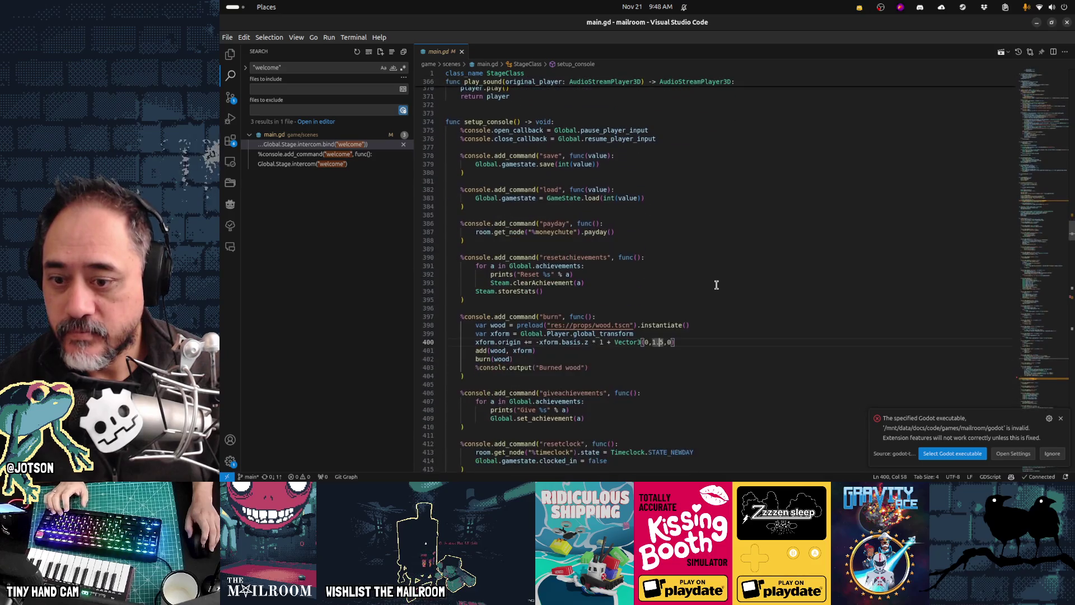
{"action": "key", "text": "alt+Tab"}
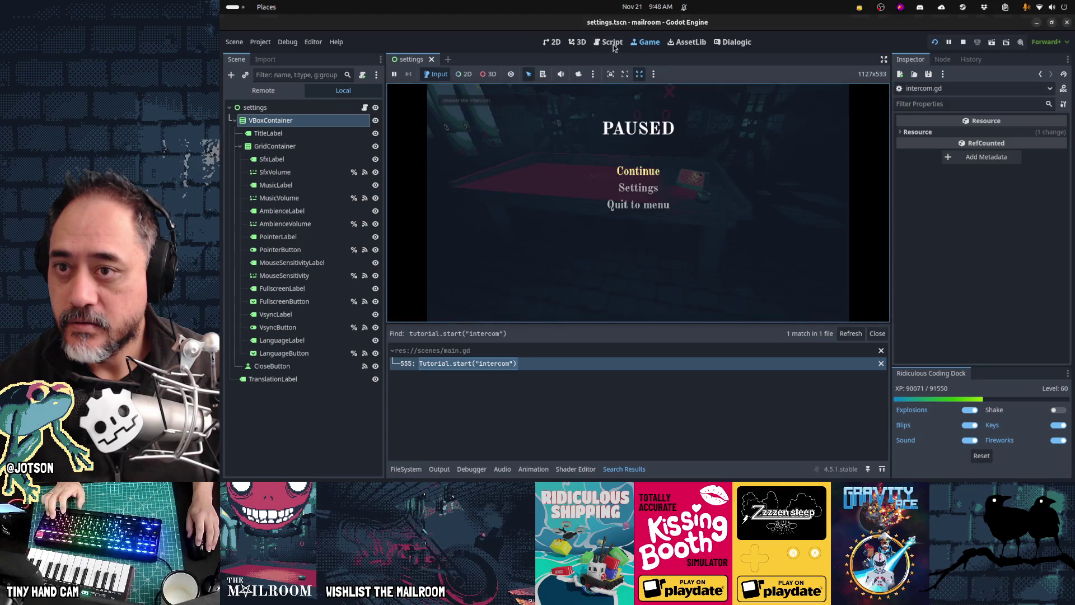
Step: Bring up main.gd's day-1 tween callbacks for the welcome intercom and Tutorial.start on lines 354-355
{"action": "left_click", "coordinate": [613, 45]}
{"action": "left_click", "coordinate": [682, 163]}
{"action": "key", "text": "ctrl+f"}
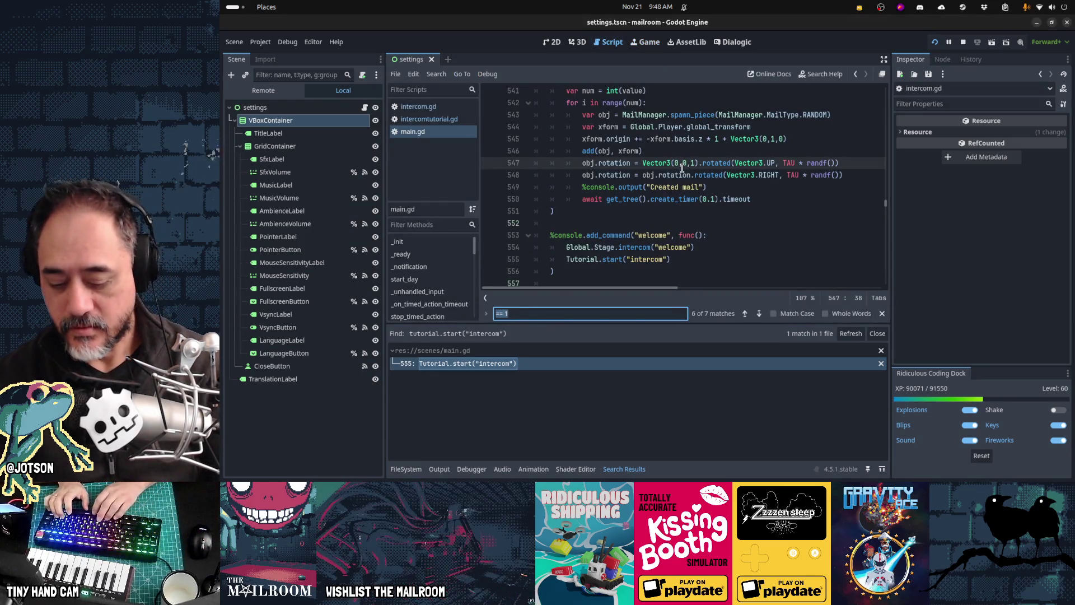
{"action": "type", "text": "\"interco"}
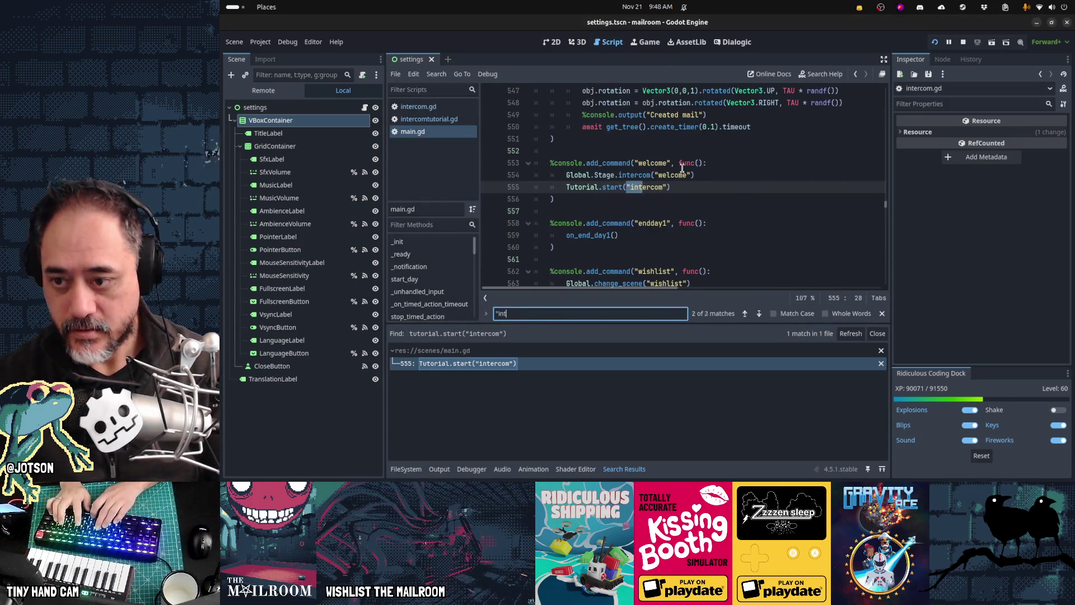
{"action": "type", "text": "m\""}
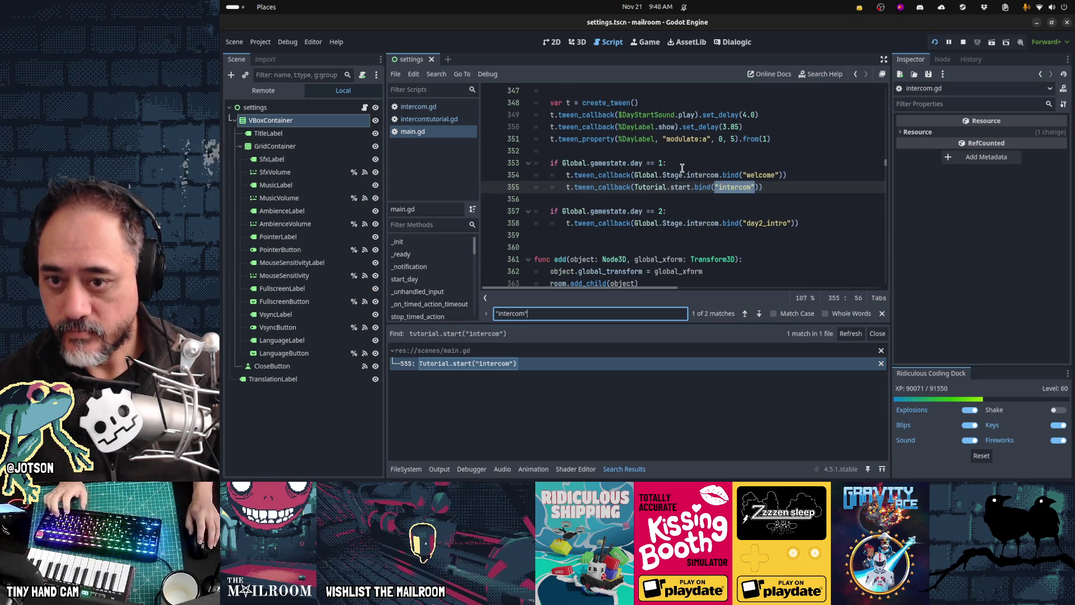
{"action": "key", "text": "ctrl+shift+f"}
{"action": "key", "text": "Escape"}
{"action": "left_click", "coordinate": [682, 175]}
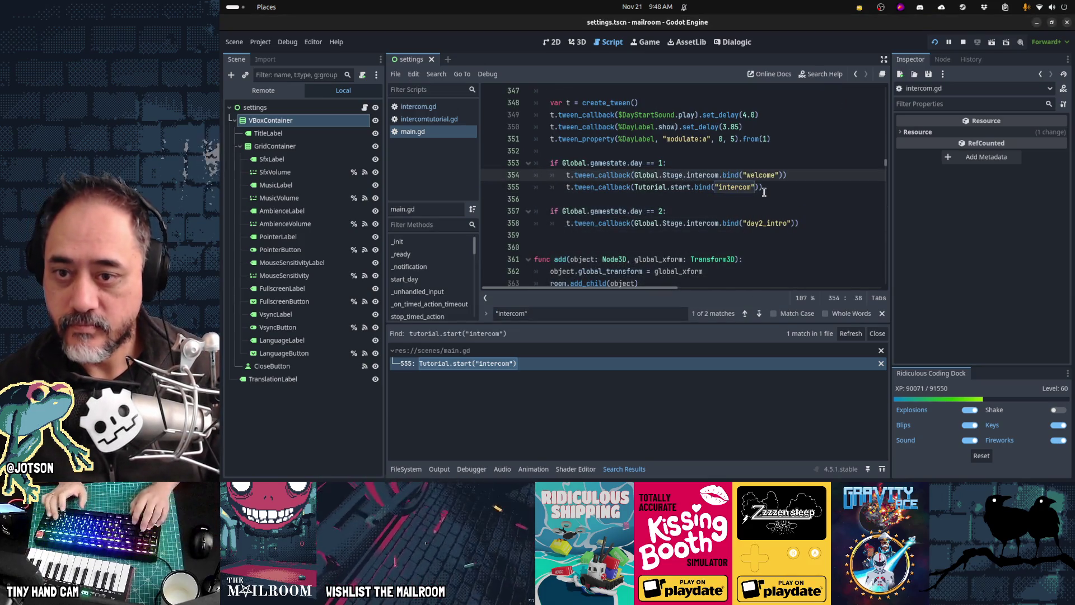
{"action": "left_click", "coordinate": [764, 192]}
{"action": "key", "text": "ctrl+shift+Left"}
{"action": "key", "text": "ctrl+shift+Left"}
{"action": "key", "text": "ctrl+shift+Left"}
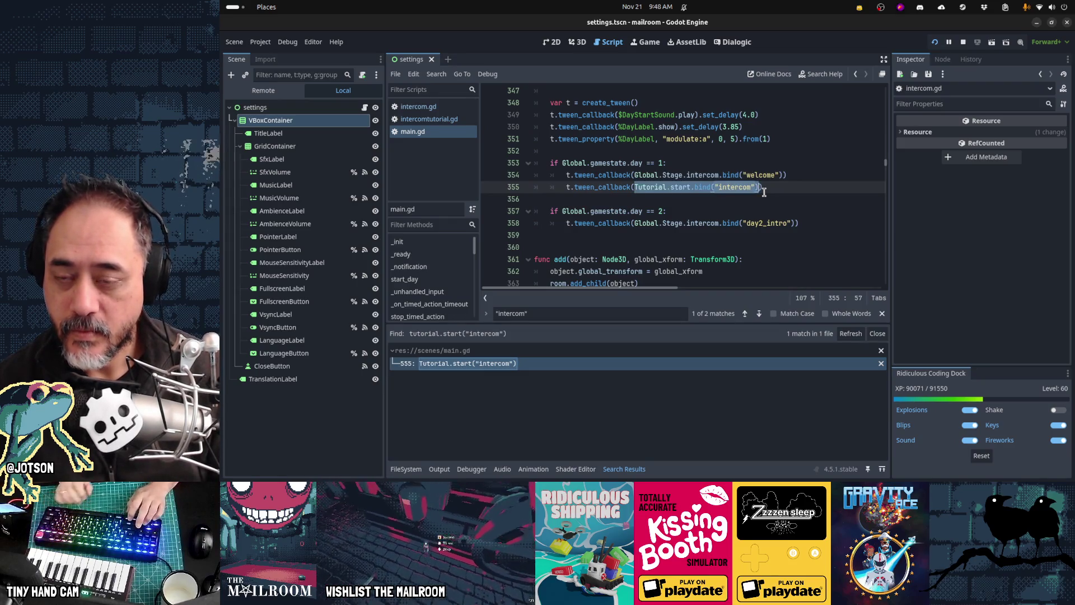
{"action": "key", "text": "Up"}
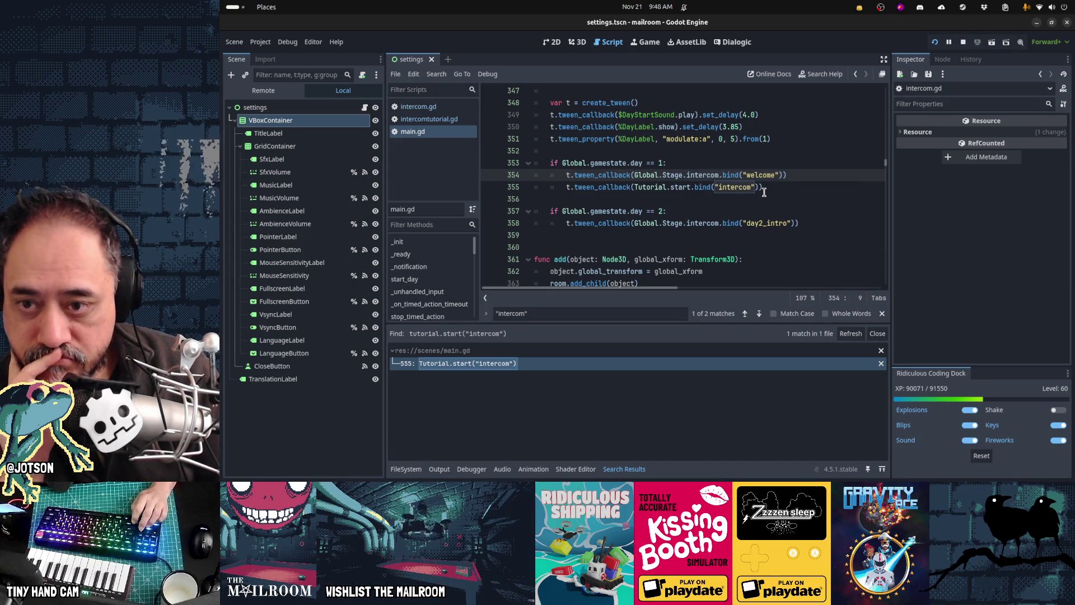
Step: Turn the day-1 welcome callback into a func(): lambda containing intercom("welcome") without .bind
{"action": "key", "text": "shift+Home"}
{"action": "key", "text": "shift+Right"}
{"action": "key", "text": "shift+Right"}
{"action": "key", "text": "shift+Right"}
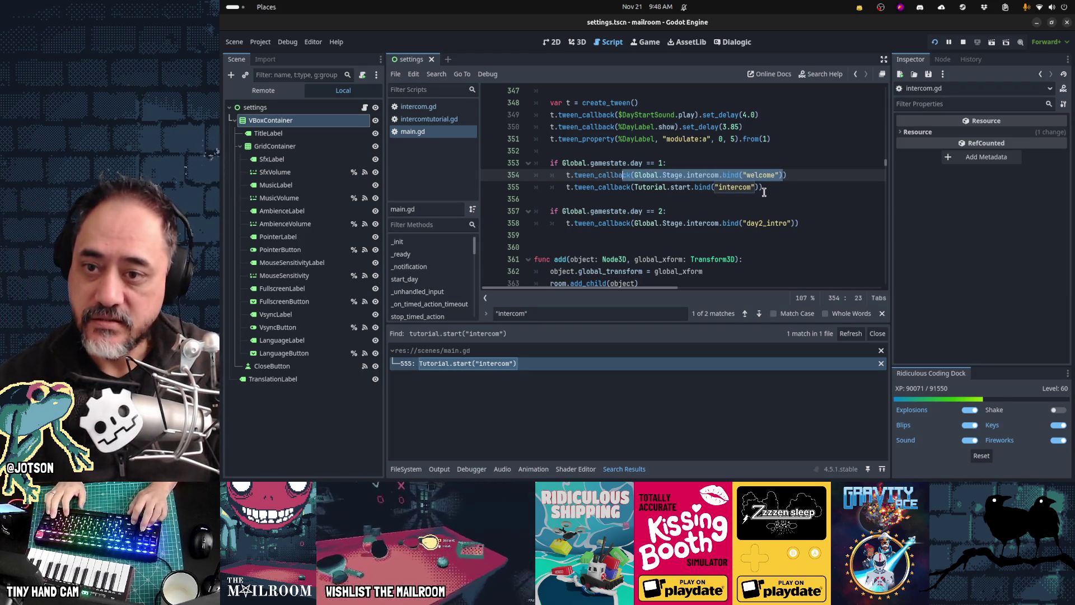
{"action": "key", "text": "ctrl+x"}
{"action": "type", "text": "ck(Tuto()"}
{"action": "key", "text": "Return"}
{"action": "type", "text": ":"}
{"action": "key", "text": "BackSpace"}
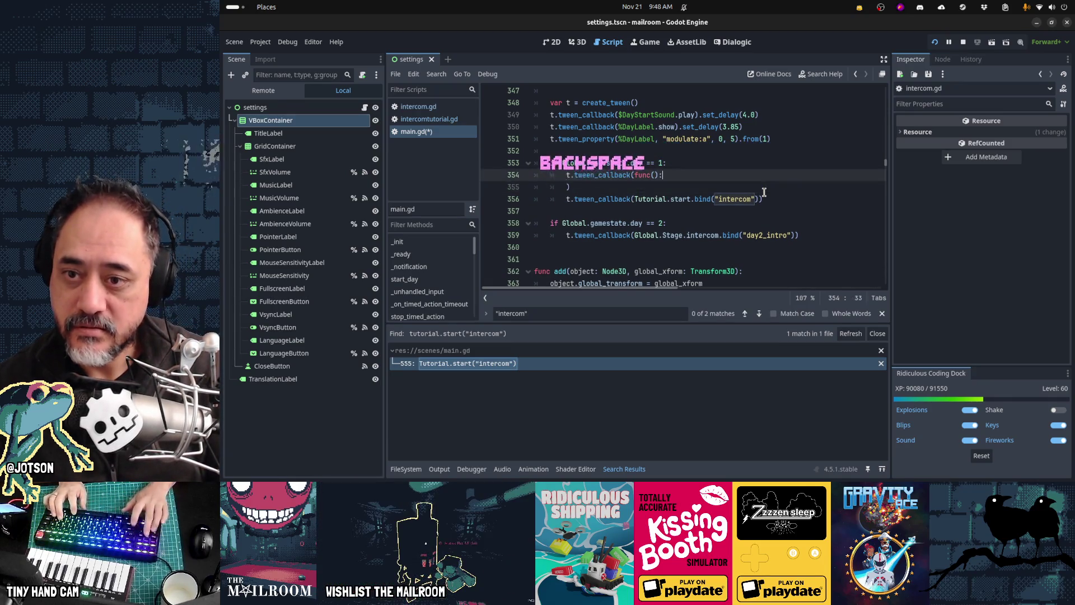
{"action": "key", "text": "Return"}
{"action": "key", "text": "ctrl+v"}
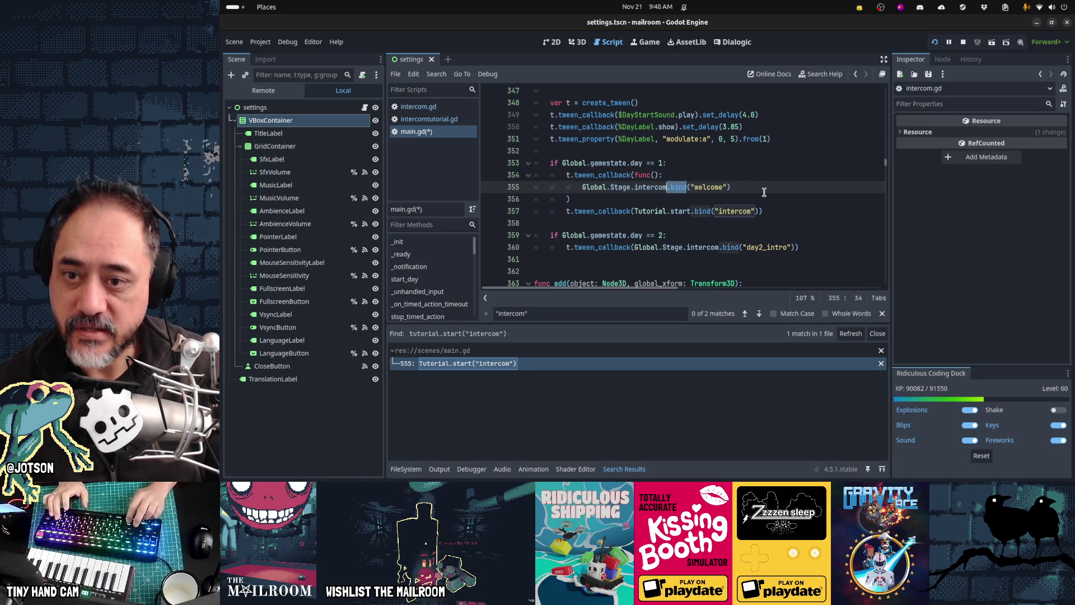
{"action": "key", "text": "Delete"}
{"action": "key", "text": "BackSpace"}
Step: Move the Tutorial.start("intercom") call into the lambda below the welcome call, dropping .bind
{"action": "key", "text": "Down"}
{"action": "key", "text": "Down"}
{"action": "key", "text": "End"}
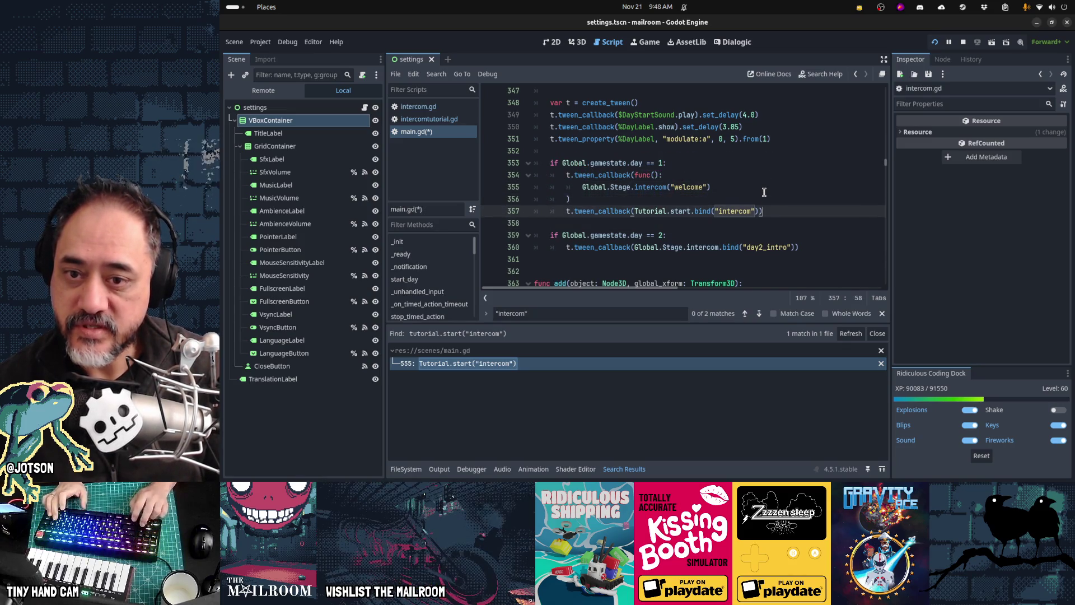
{"action": "key", "text": "ctrl+shift+Left"}
{"action": "key", "text": "ctrl+x"}
{"action": "key", "text": "Up"}
{"action": "key", "text": "Up"}
{"action": "key", "text": "End"}
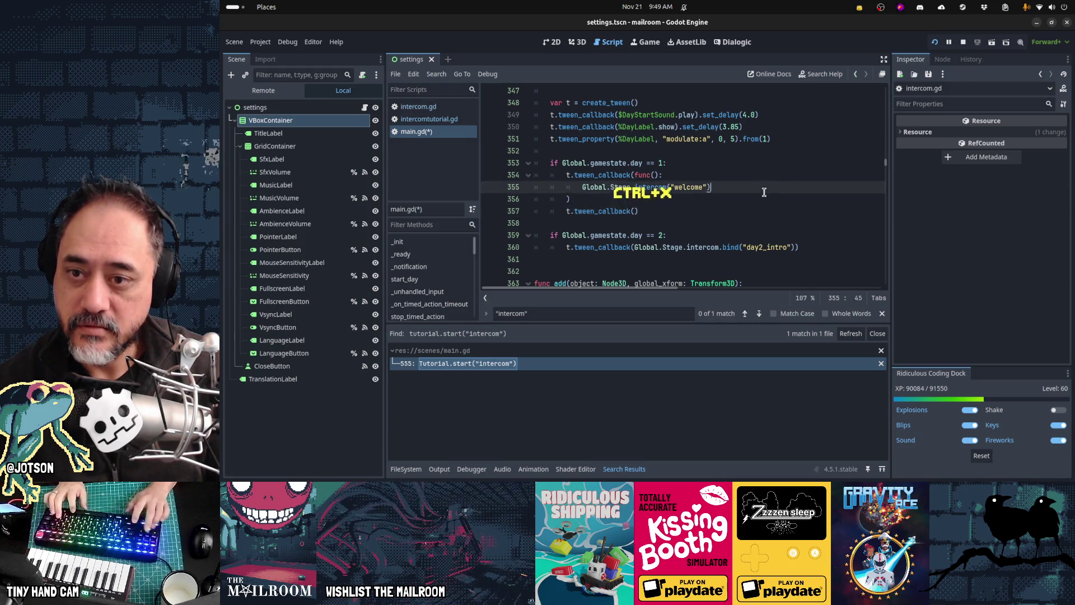
{"action": "key", "text": "Return"}
{"action": "key", "text": "ctrl+v"}
{"action": "key", "text": "Delete"}
{"action": "key", "text": "Delete"}
{"action": "key", "text": "Delete"}
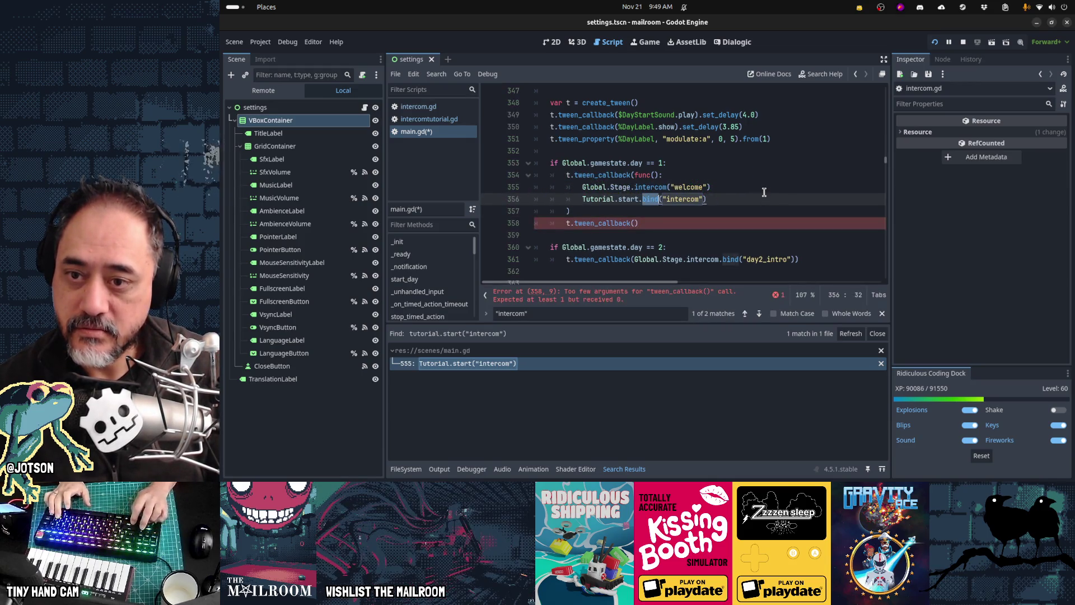
{"action": "key", "text": "BackSpace"}
Step: Delete the leftover empty tween_callback line, put func(): on its own line, and reindent the body
{"action": "key", "text": "Down"}
{"action": "key", "text": "Down"}
{"action": "key", "text": "ctrl+x"}
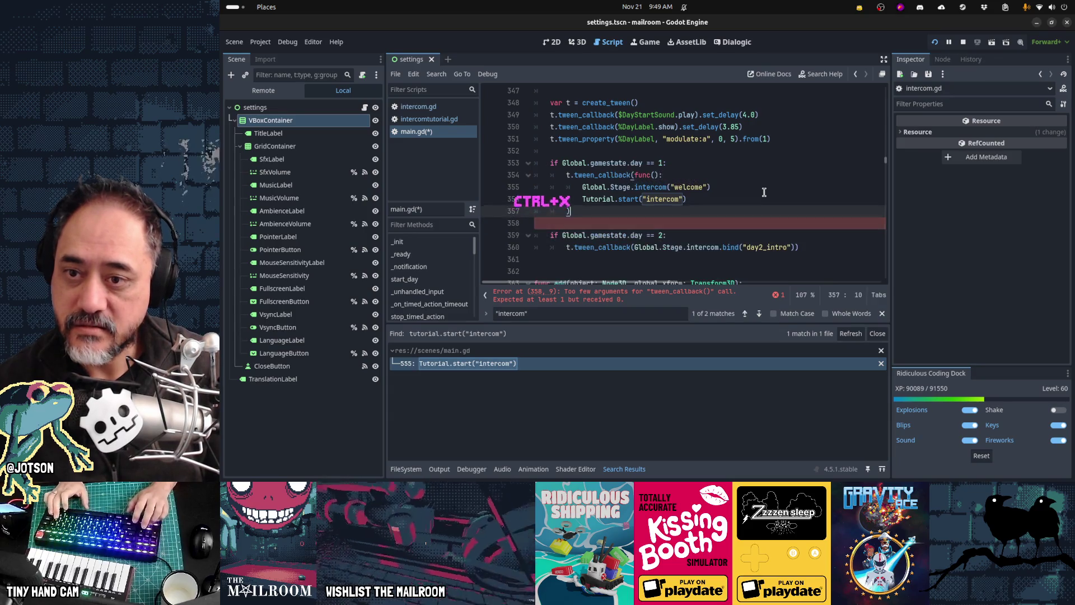
{"action": "key", "text": "Up"}
{"action": "key", "text": "Up"}
{"action": "key", "text": "Up"}
{"action": "key", "text": "End"}
{"action": "key", "text": "Left"}
{"action": "key", "text": "shift+Home"}
{"action": "key", "text": "ctrl+shift+Right"}
{"action": "key", "text": "ctrl+shift+Right"}
{"action": "key", "text": "ctrl+shift+Right"}
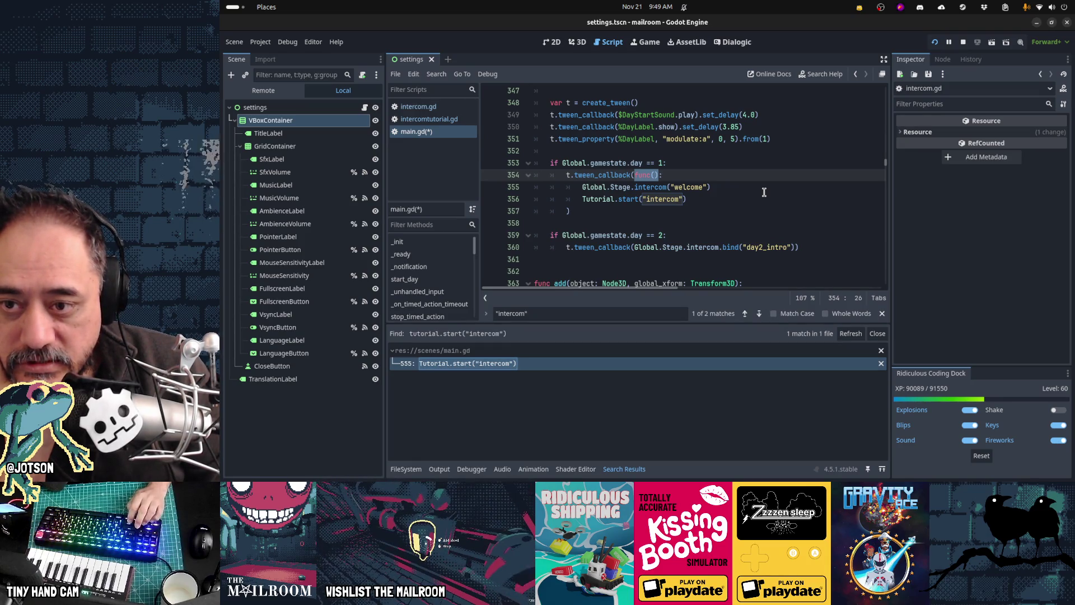
{"action": "key", "text": "Return"}
{"action": "key", "text": "Down"}
{"action": "key", "text": "Tab"}
{"action": "key", "text": "Down"}
{"action": "key", "text": "Tab"}
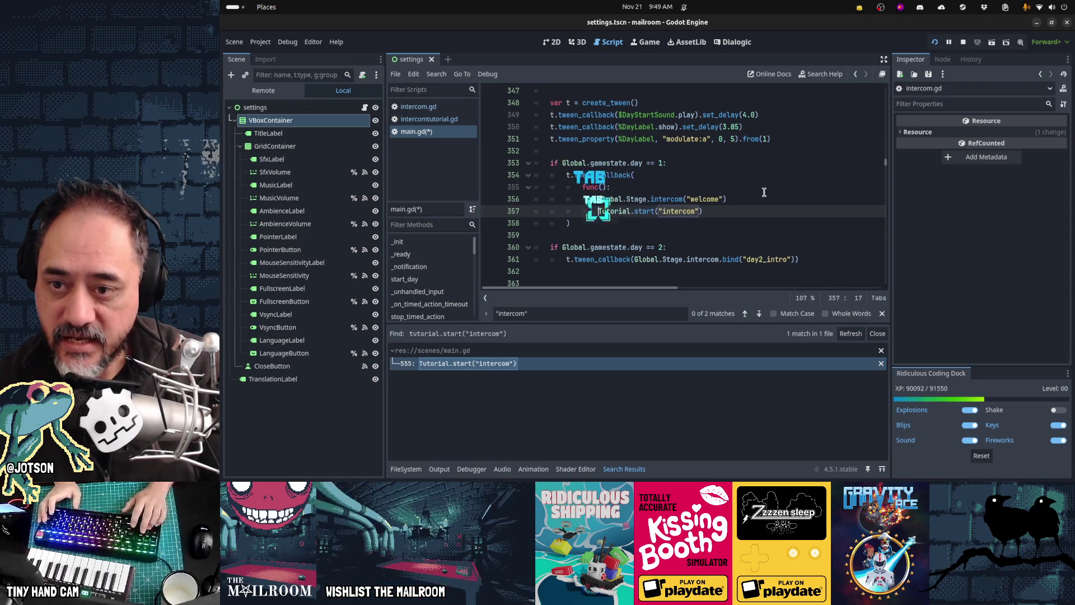
{"action": "key", "text": "Up"}
{"action": "key", "text": "shift+End"}
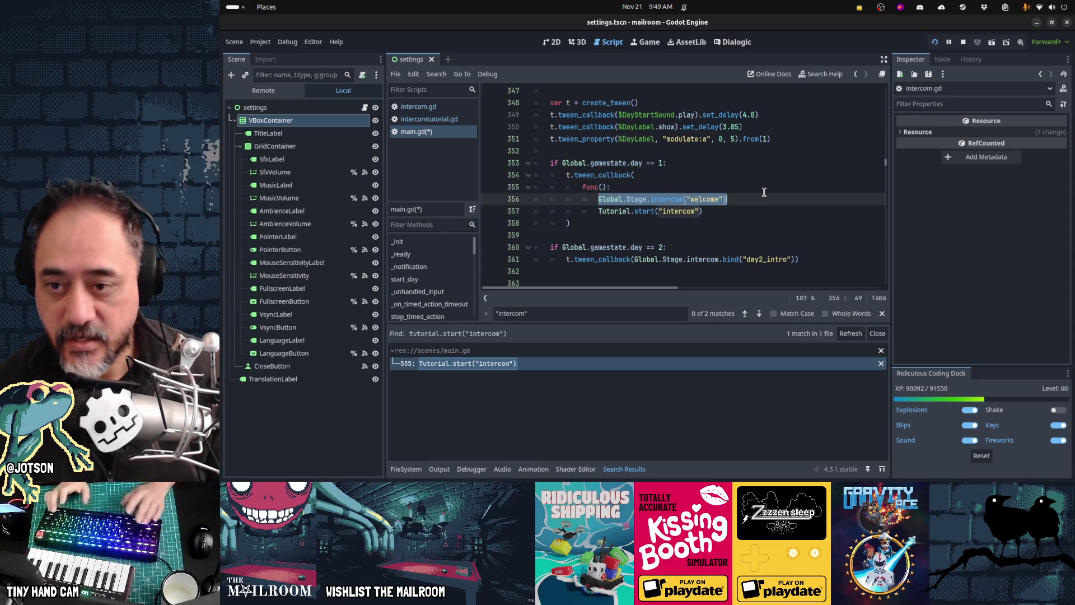
{"action": "key", "text": "Home"}
{"action": "key", "text": "Down"}
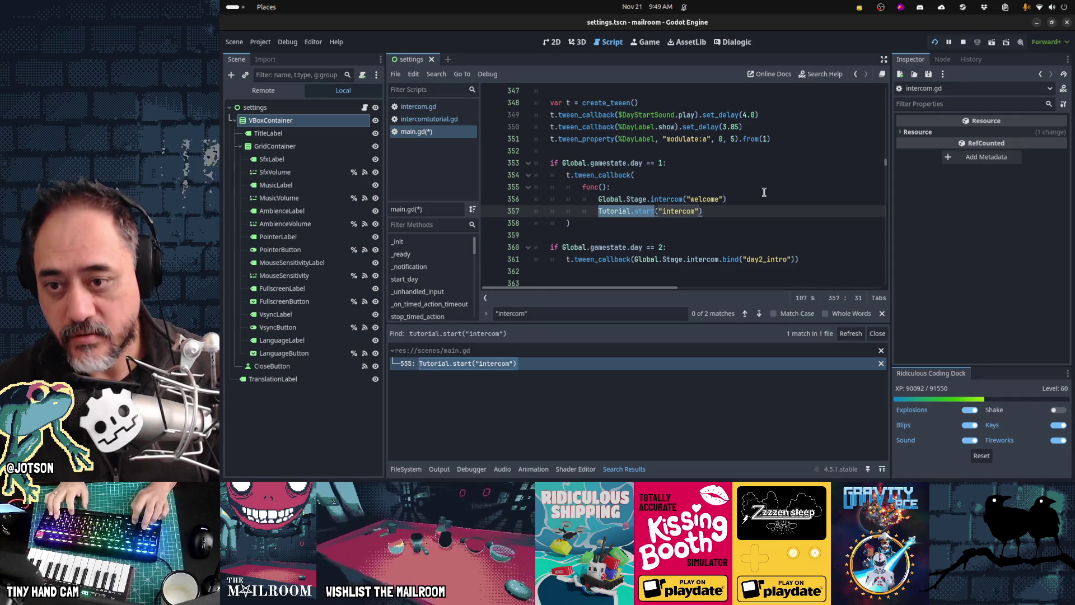
{"action": "key", "text": "shift+Right"}
{"action": "key", "text": "shift+Right"}
{"action": "key", "text": "shift+Right"}
Step: Search all project scripts for Tutorial.start and close the in-script find bar
{"action": "key", "text": "ctrl+shift+f"}
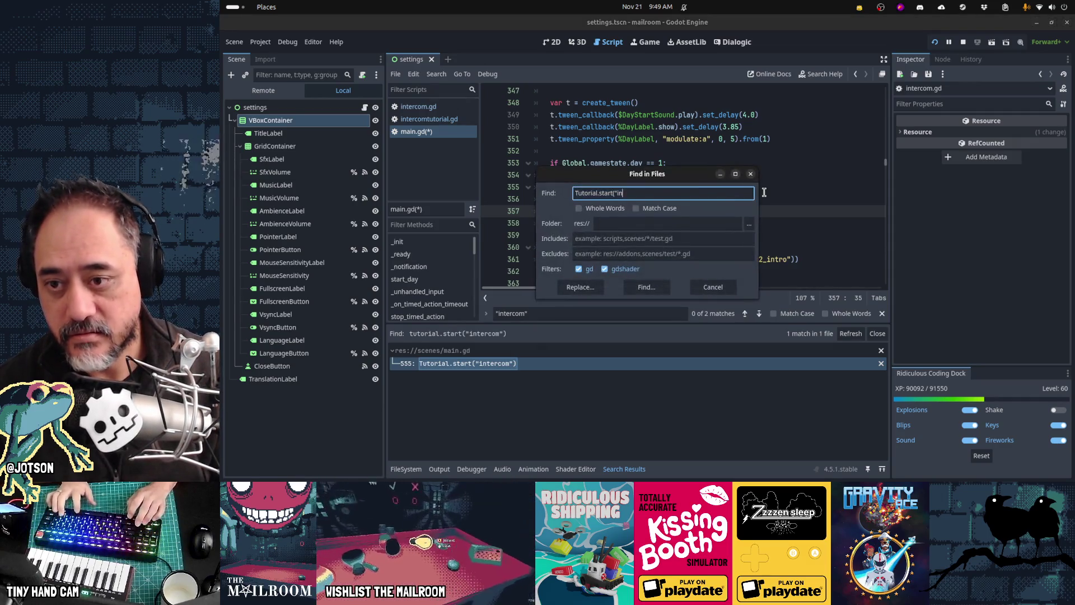
{"action": "key", "text": "Return"}
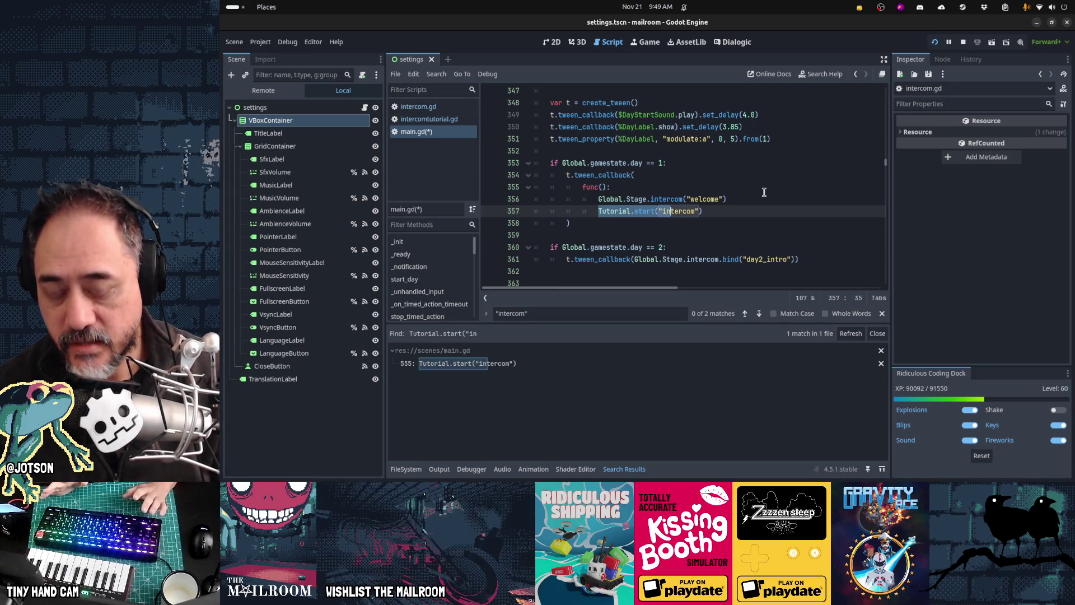
{"action": "key", "text": "Escape"}
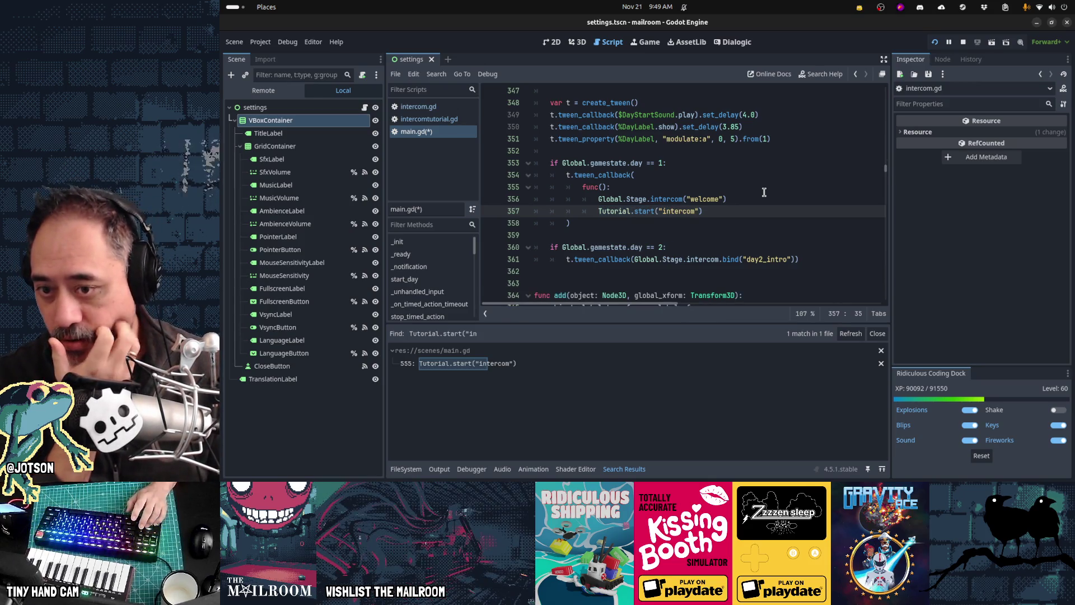
{"action": "key", "text": "Up"}
{"action": "key", "text": "Up"}
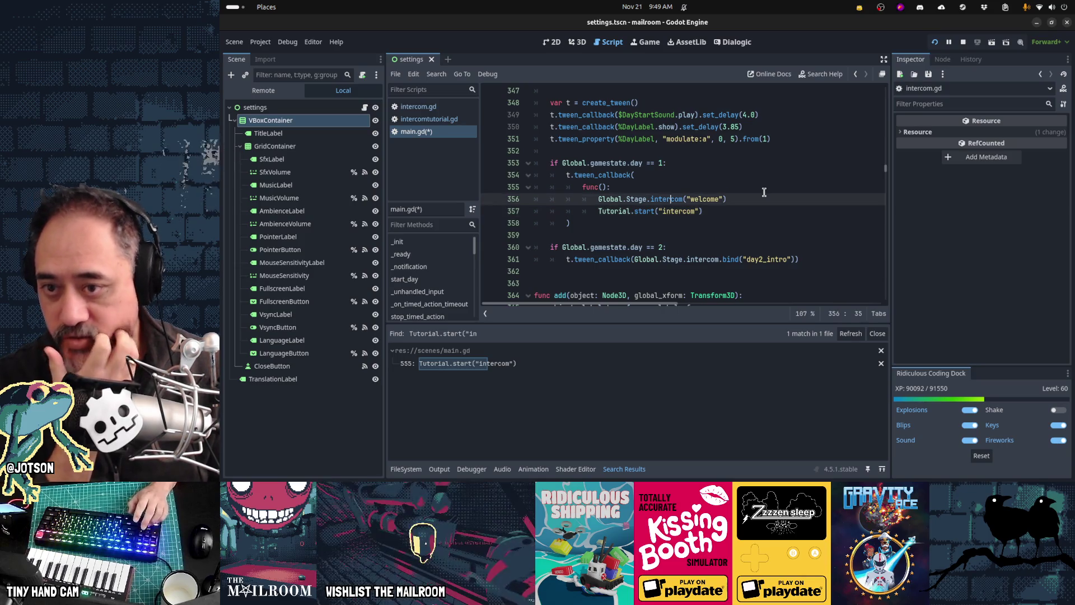
{"action": "key", "text": "Home"}
{"action": "key", "text": "shift+Down"}
{"action": "key", "text": "shift+Down"}
{"action": "key", "text": "shift+Down"}
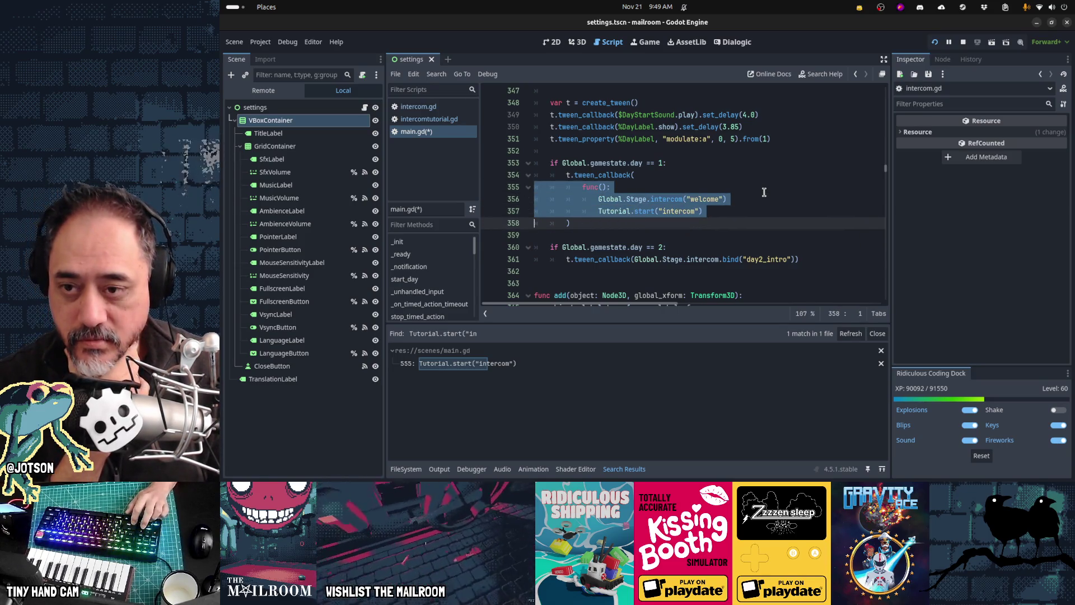
{"action": "key", "text": "Up"}
{"action": "key", "text": "Up"}
{"action": "key", "text": "Up"}
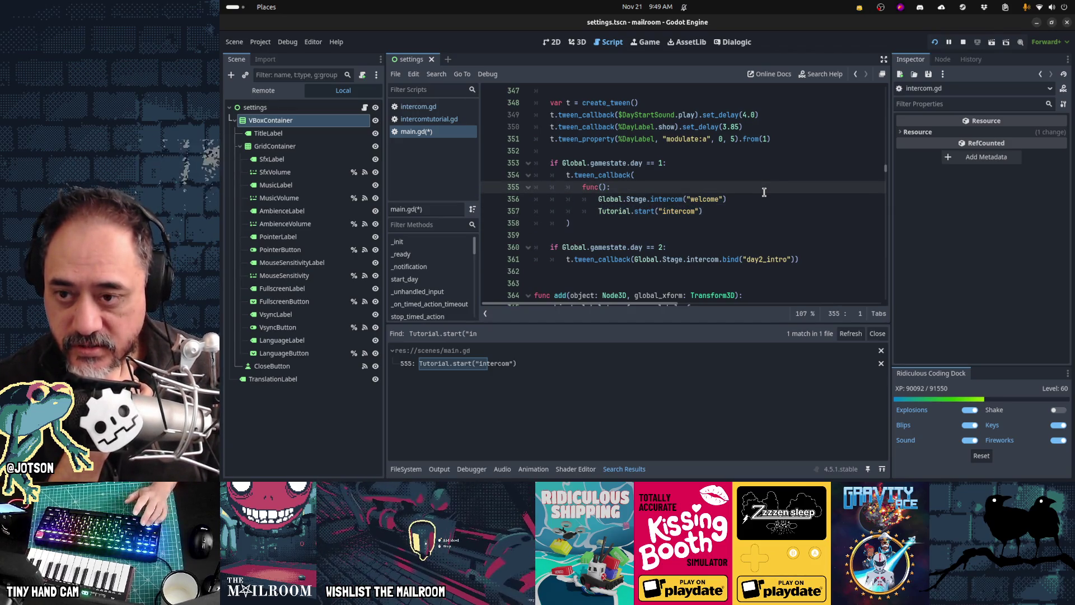
Step: Undo stray characters after Tutorial.start("intercom") and review the day-1 lambda lines
{"action": "key", "text": "Down"}
{"action": "key", "text": "Down"}
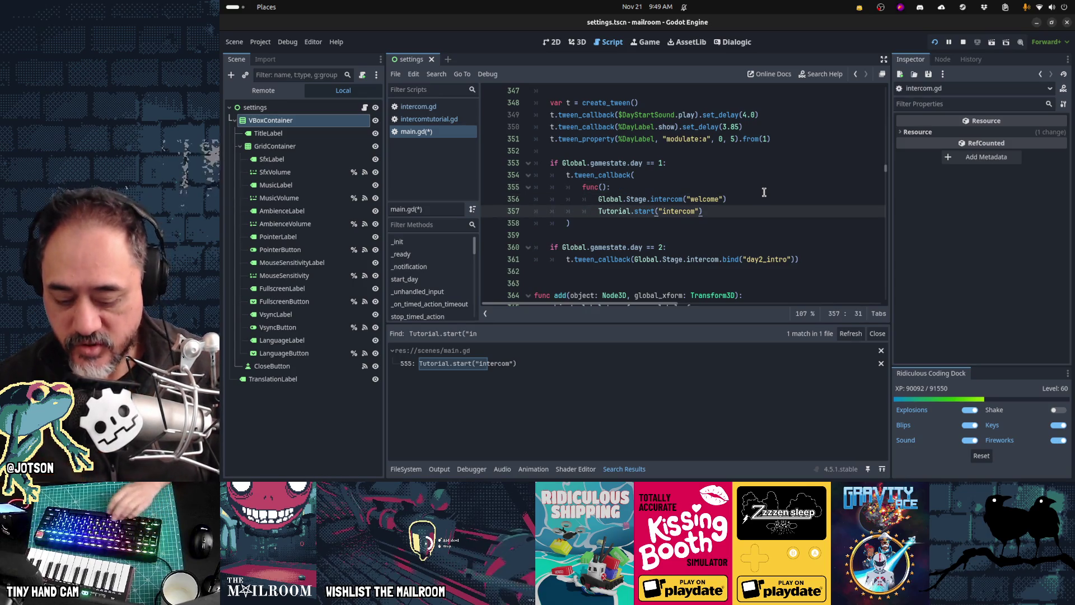
{"action": "key", "text": "ctrl+z"}
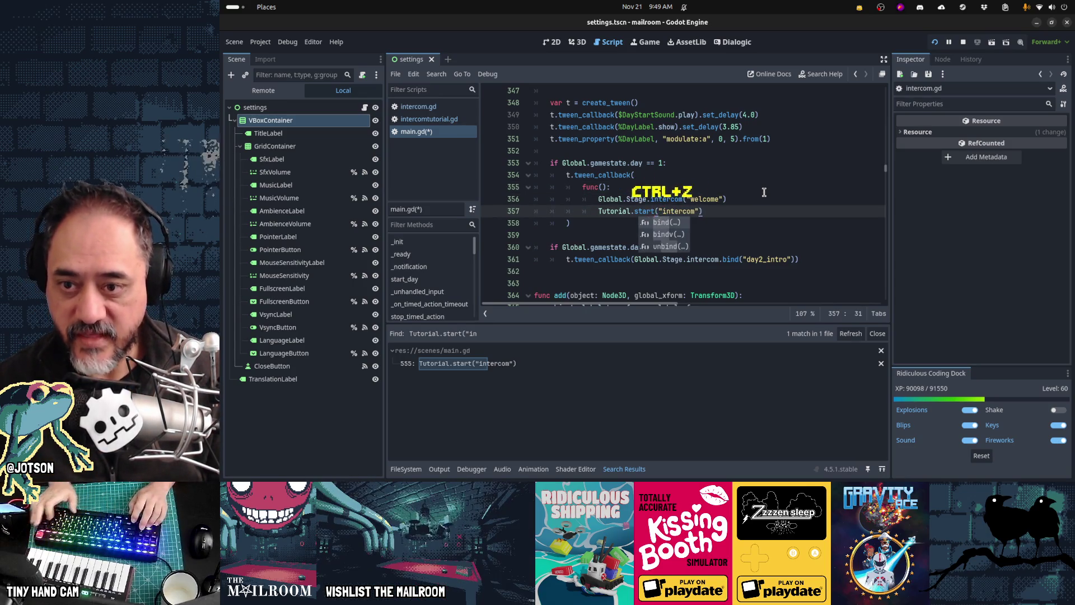
{"action": "key", "text": "shift+Up"}
{"action": "key", "text": "shift+Home"}
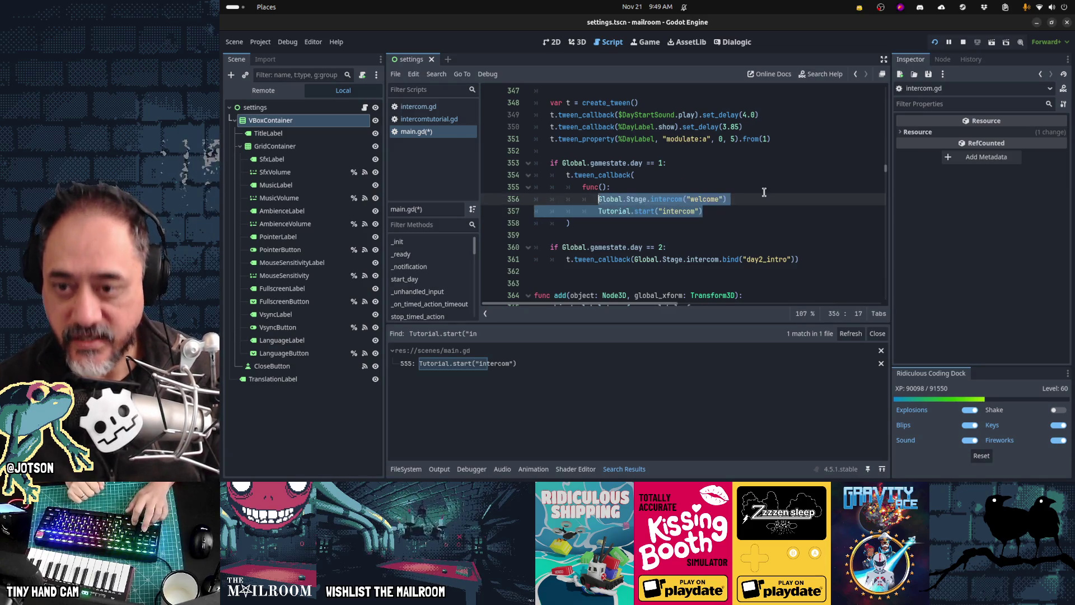
{"action": "key", "text": "Up"}
{"action": "key", "text": "Home"}
{"action": "key", "text": "shift+Down"}
{"action": "key", "text": "shift+Down"}
{"action": "key", "text": "shift+Down"}
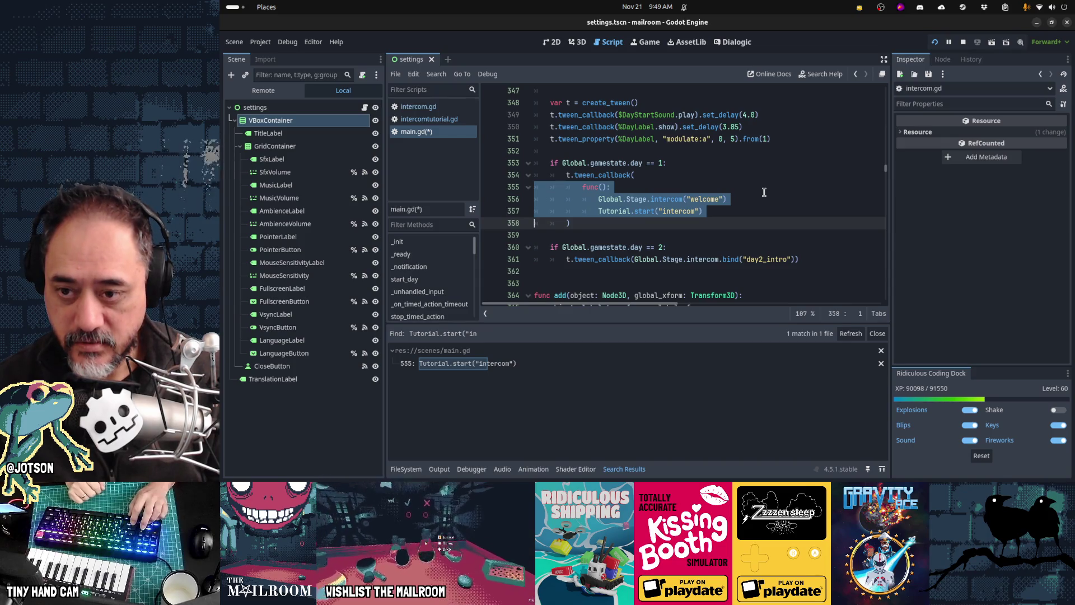
{"action": "key", "text": "Down"}
{"action": "key", "text": "Down"}
{"action": "key", "text": "Down"}
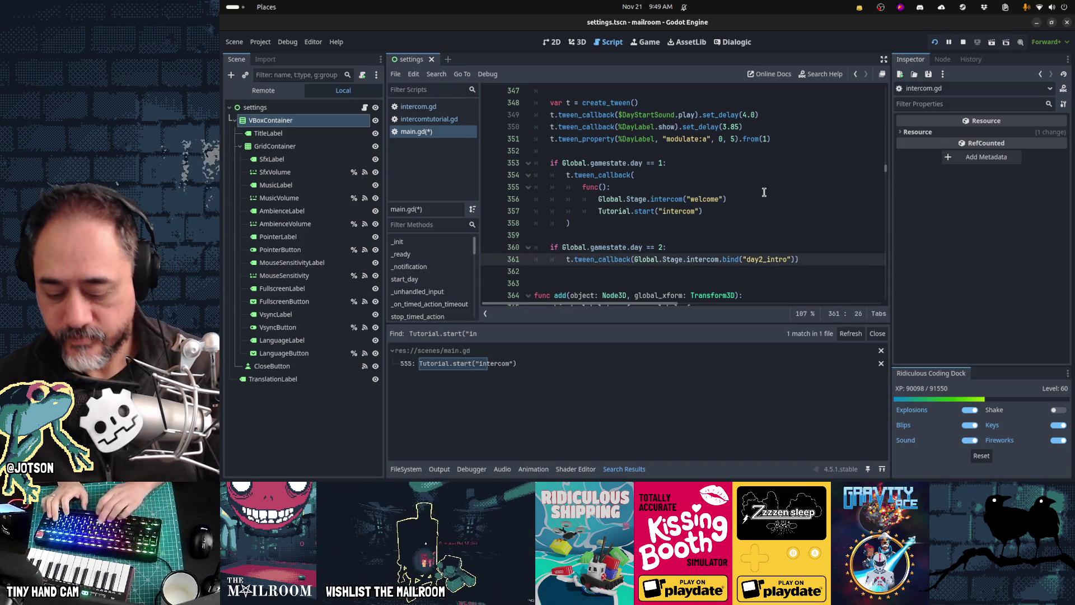
Step: Wrap the day-2 intercom call in a tween_callback func(): lambda
{"action": "key", "text": "shift+End"}
{"action": "key", "text": "ctrl+x"}
{"action": "type", "text": "c():"}
{"action": "key", "text": "Return"}
{"action": "key", "text": "BackSpace"}
{"action": "key", "text": "ctrl+v"}
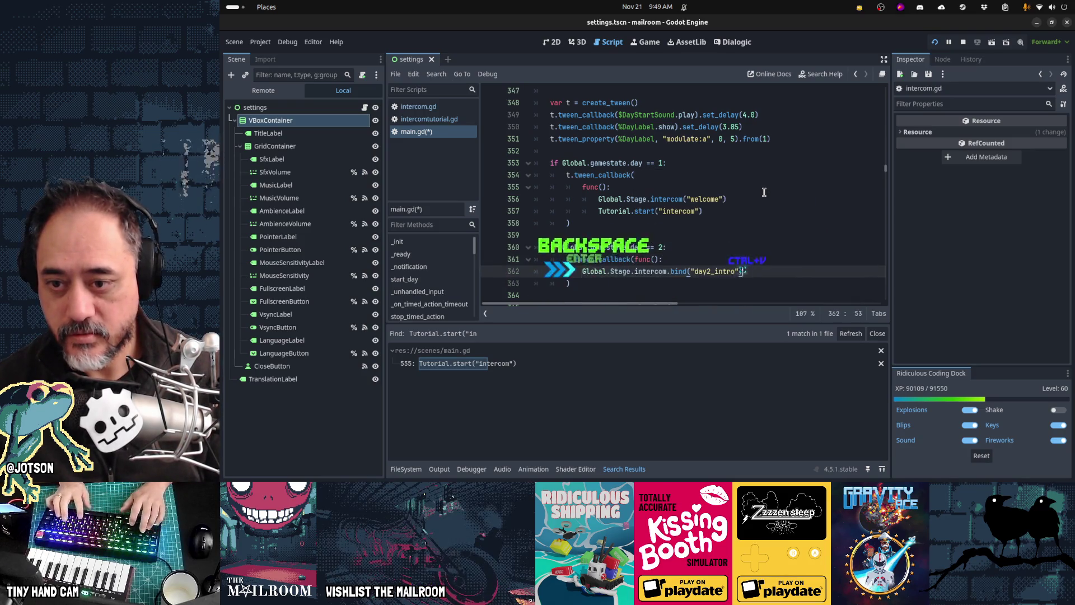
{"action": "key", "text": "Left"}
{"action": "key", "text": "Return"}
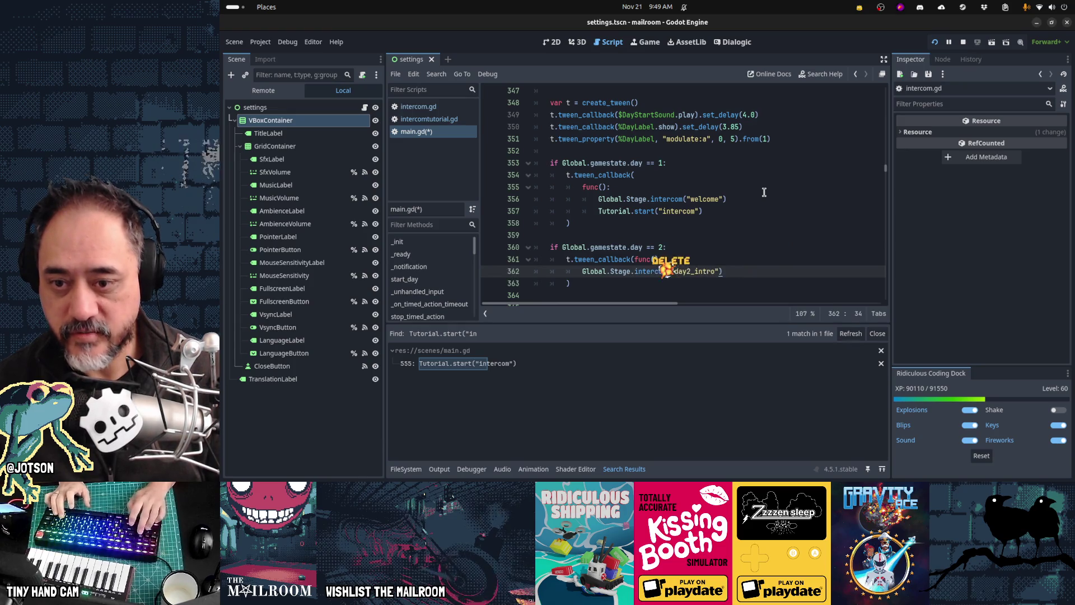
{"action": "key", "text": "Home"}
{"action": "key", "text": "Home"}
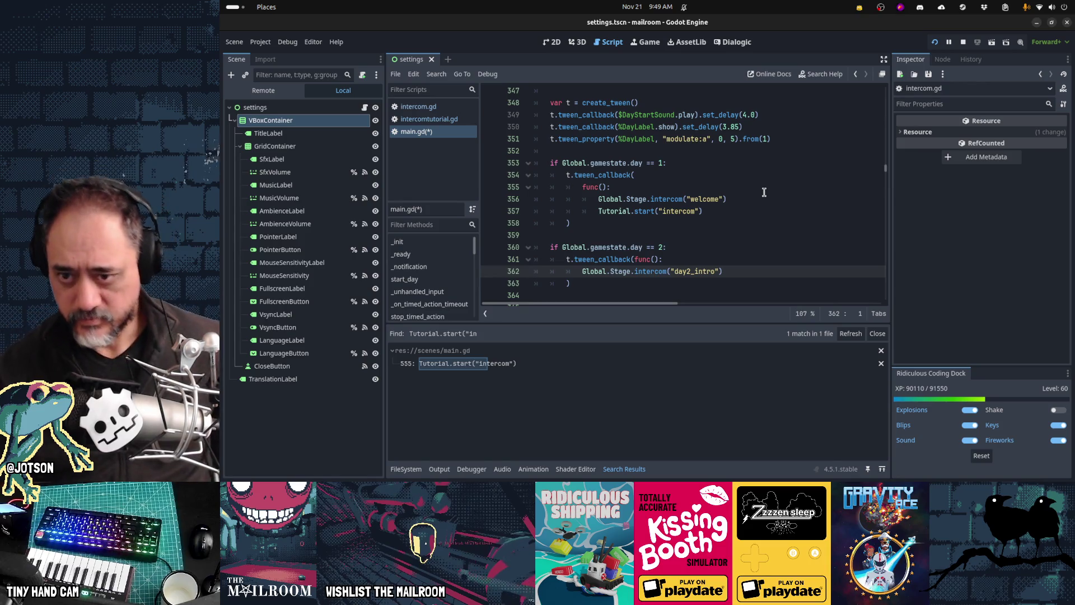
Step: Copy the day-1 Tutorial.start("intercom") line into the day-2 lambda after the day2_intro call
{"action": "key", "text": "Up"}
{"action": "key", "text": "Up"}
{"action": "key", "text": "Up"}
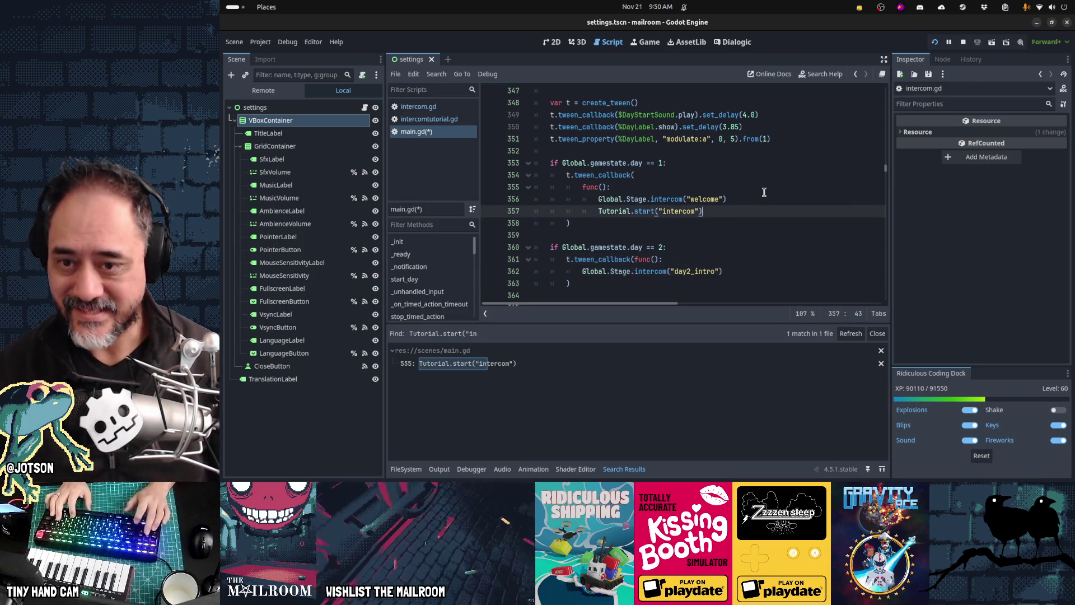
{"action": "key", "text": "End"}
{"action": "key", "text": "shift+Home"}
{"action": "key", "text": "ctrl+f"}
{"action": "type", "text": "day ="}
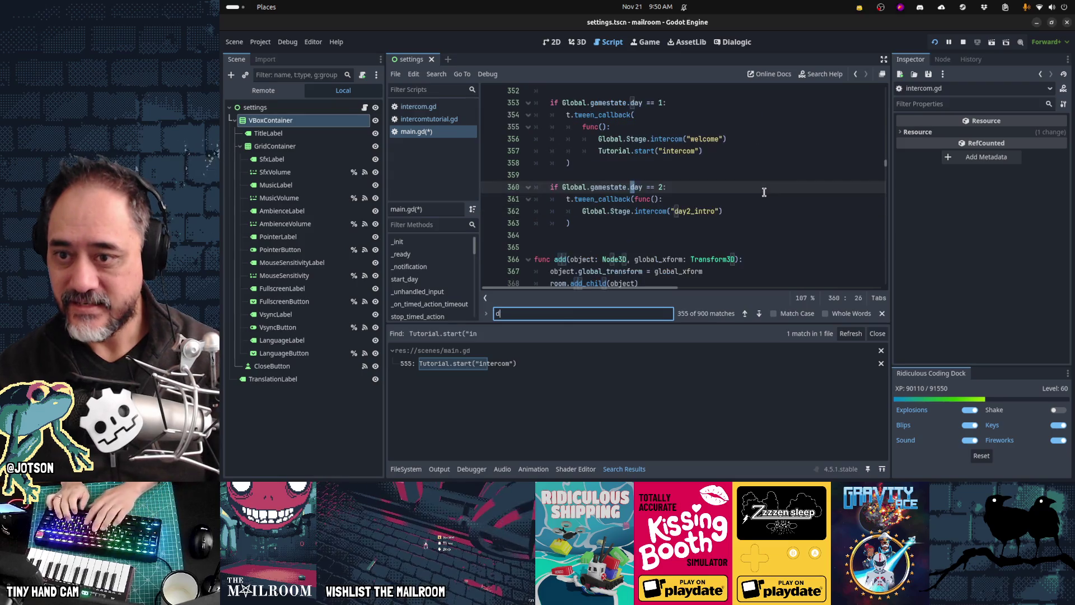
{"action": "type", "text": "=2"}
{"action": "key", "text": "Escape"}
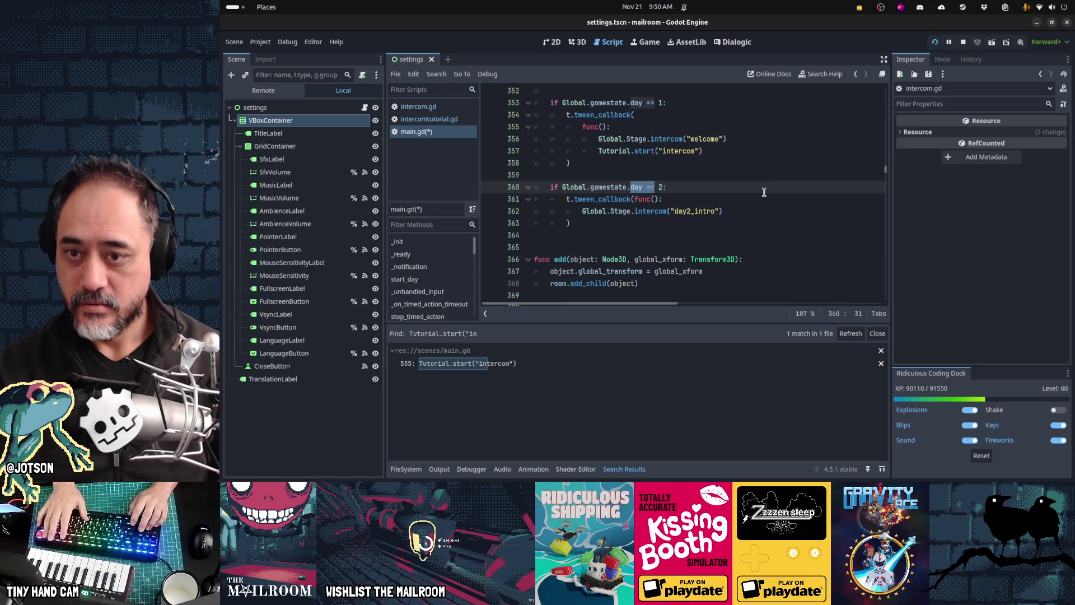
{"action": "scroll", "coordinate": [764, 192], "scroll_direction": "up", "scroll_amount": 2}
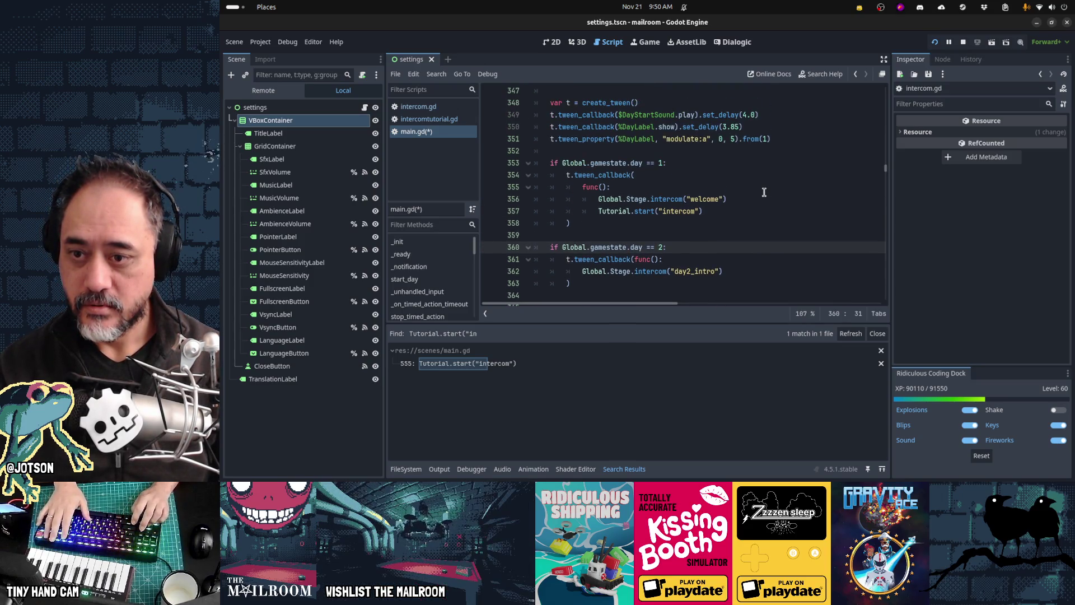
{"action": "key", "text": "Up"}
{"action": "key", "text": "Up"}
{"action": "key", "text": "Up"}
{"action": "key", "text": "shift+Home"}
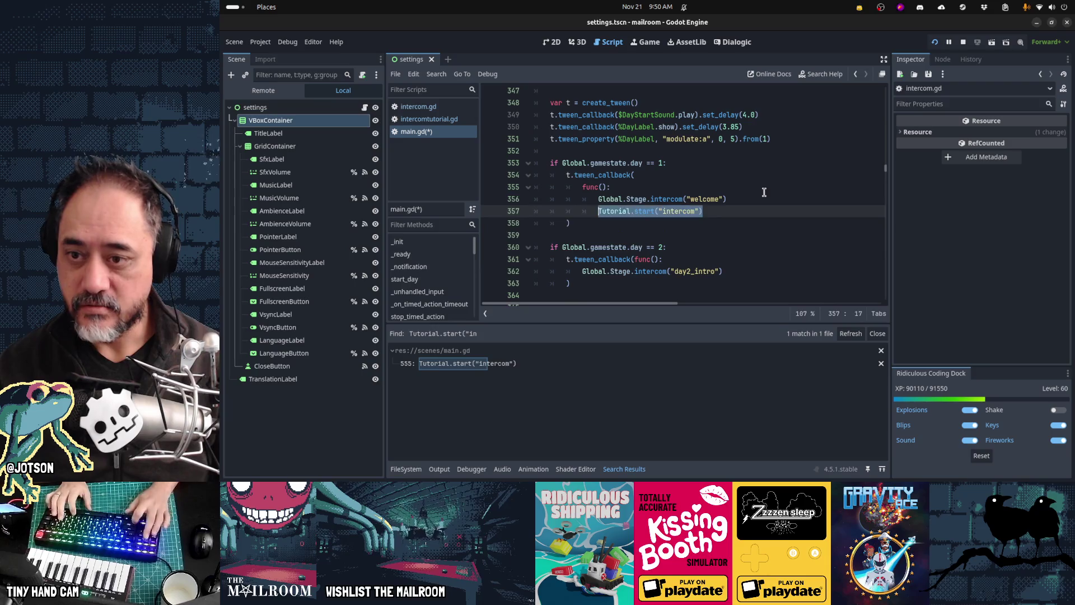
{"action": "key", "text": "Down"}
{"action": "key", "text": "Down"}
{"action": "key", "text": "Down"}
{"action": "key", "text": "Return"}
{"action": "key", "text": "ctrl+v"}
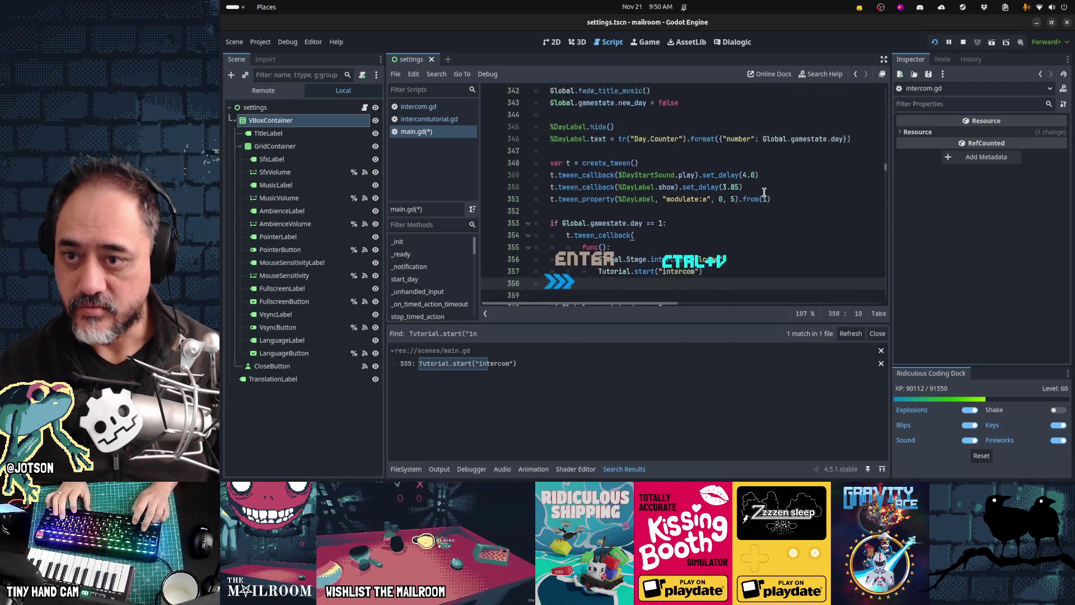
Step: Check the pasted Tutorial.start line in the day-2 block and save main.gd
{"action": "key", "text": "Up"}
{"action": "key", "text": "Up"}
{"action": "key", "text": "Up"}
{"action": "key", "text": "Down"}
{"action": "key", "text": "Down"}
{"action": "key", "text": "Down"}
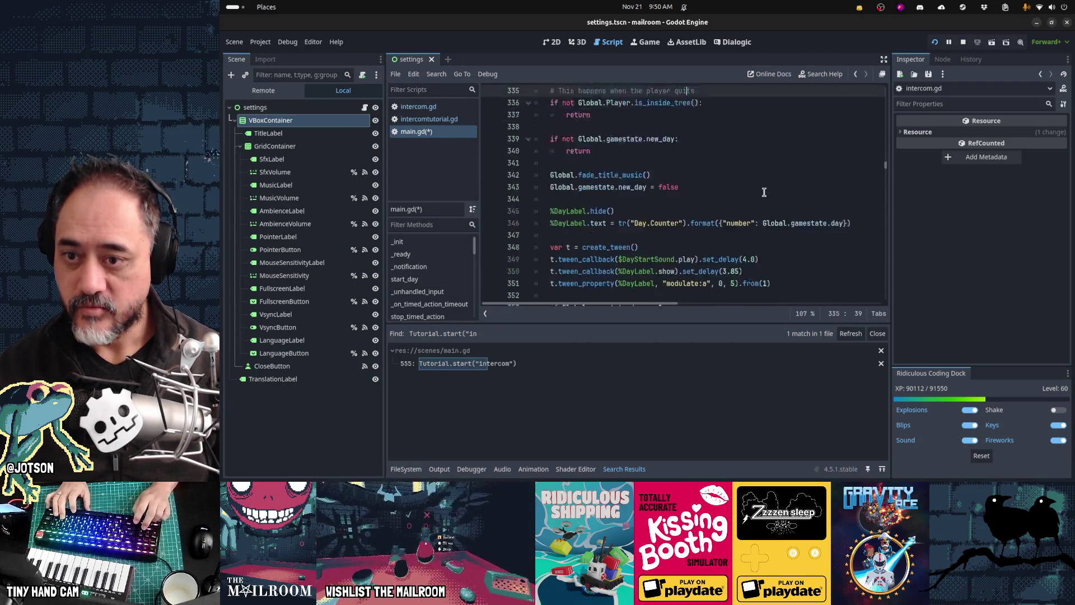
{"action": "key", "text": "Up"}
{"action": "key", "text": "Up"}
{"action": "key", "text": "Up"}
{"action": "key", "text": "Down"}
{"action": "key", "text": "Down"}
{"action": "key", "text": "Down"}
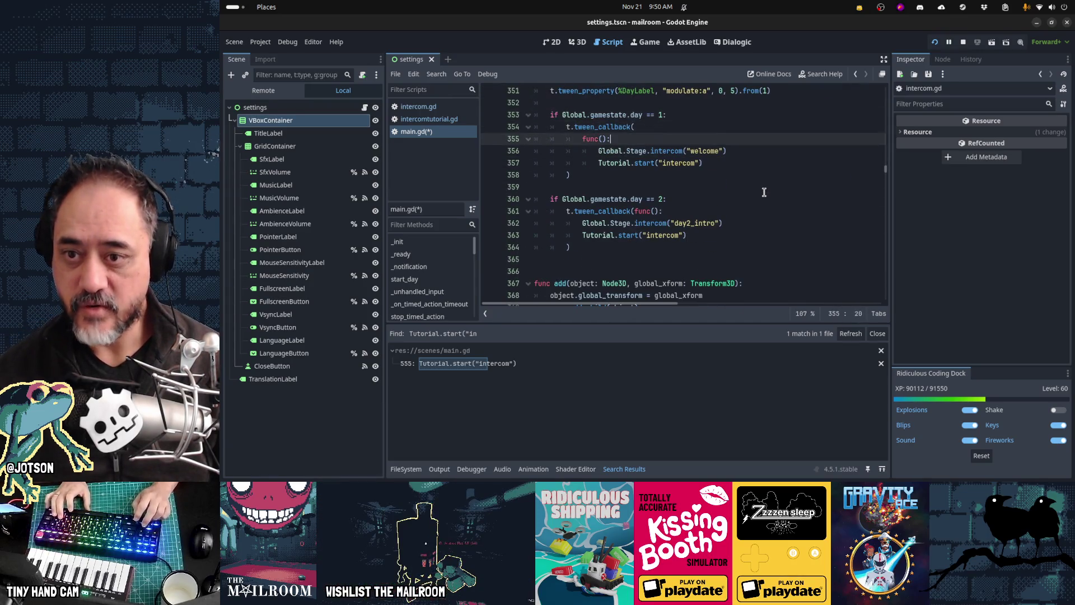
{"action": "key", "text": "Down"}
{"action": "key", "text": "Down"}
{"action": "key", "text": "Down"}
{"action": "key", "text": "End"}
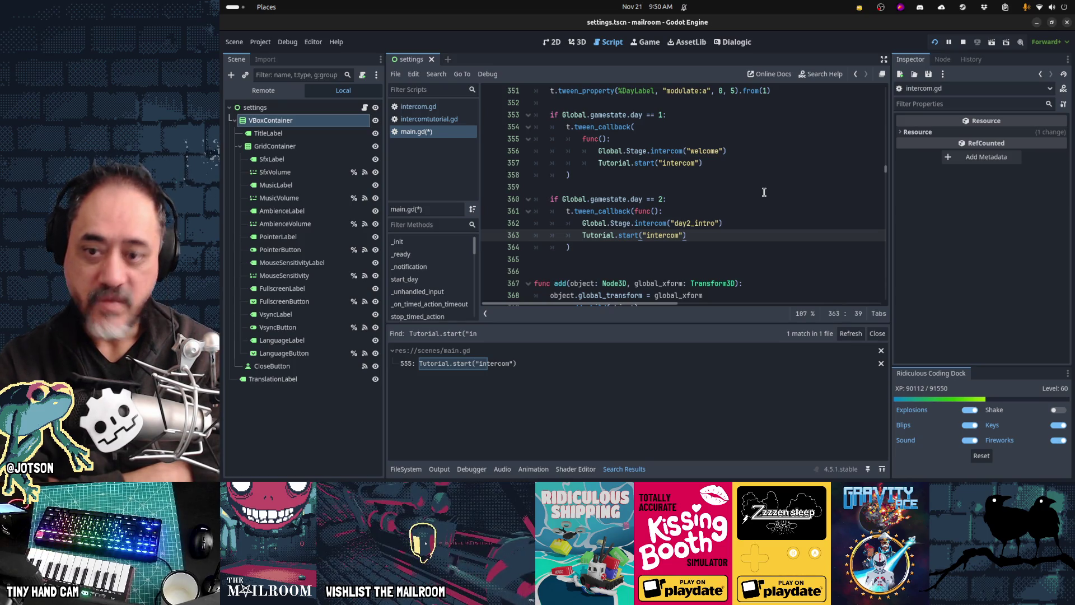
{"action": "key", "text": "ctrl+s"}
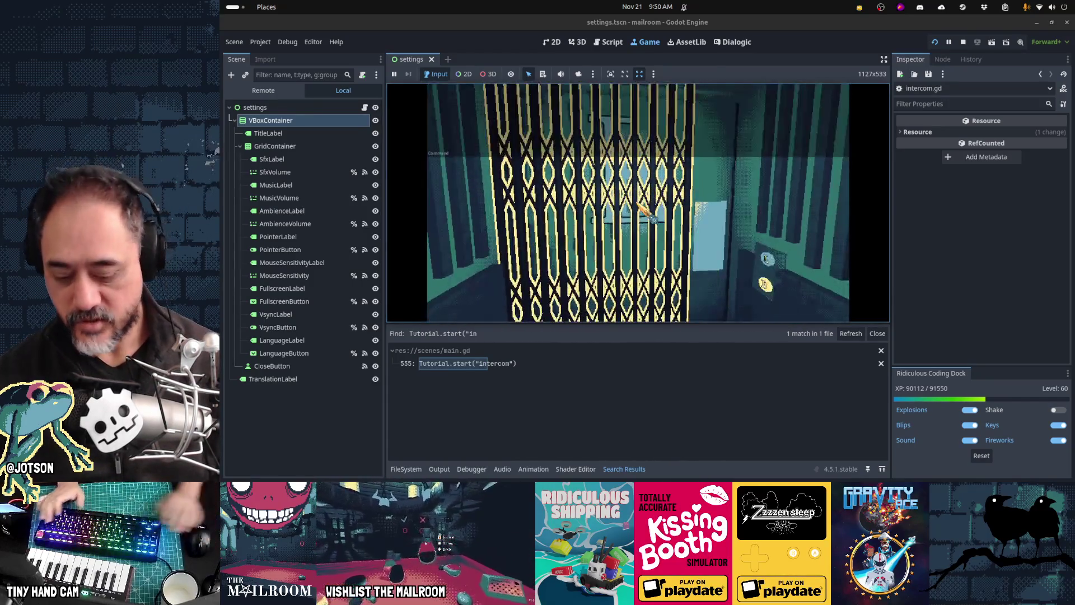
Step: Turn off demo mode and reload via the game console, then pause the running game
{"action": "type", "text": "demo"}
{"action": "key", "text": "Return"}
{"action": "type", "text": "reload"}
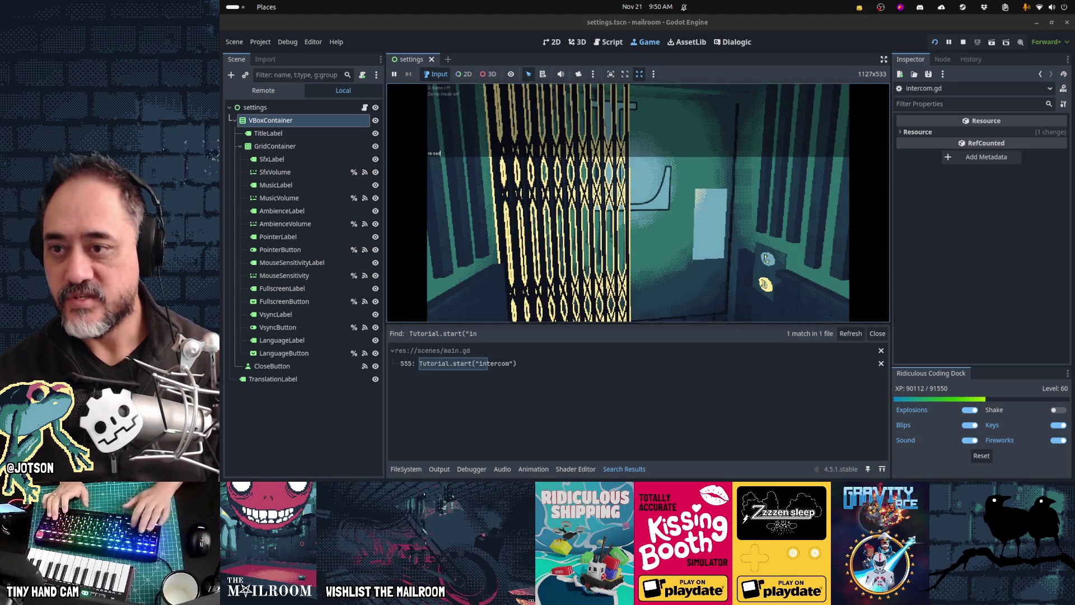
{"action": "key", "text": "Return"}
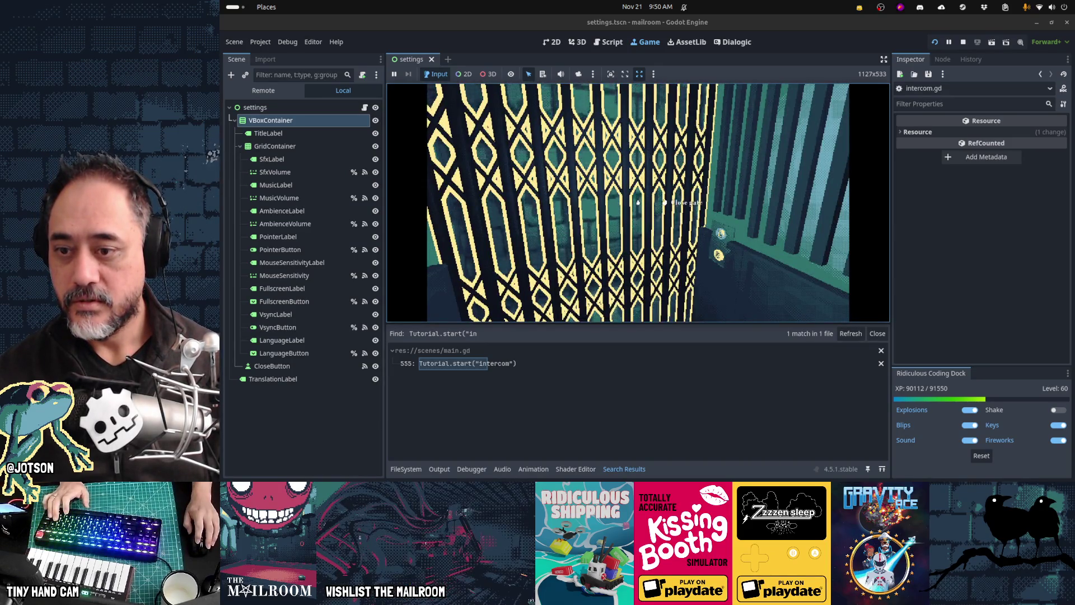
{"action": "key", "text": "Escape"}
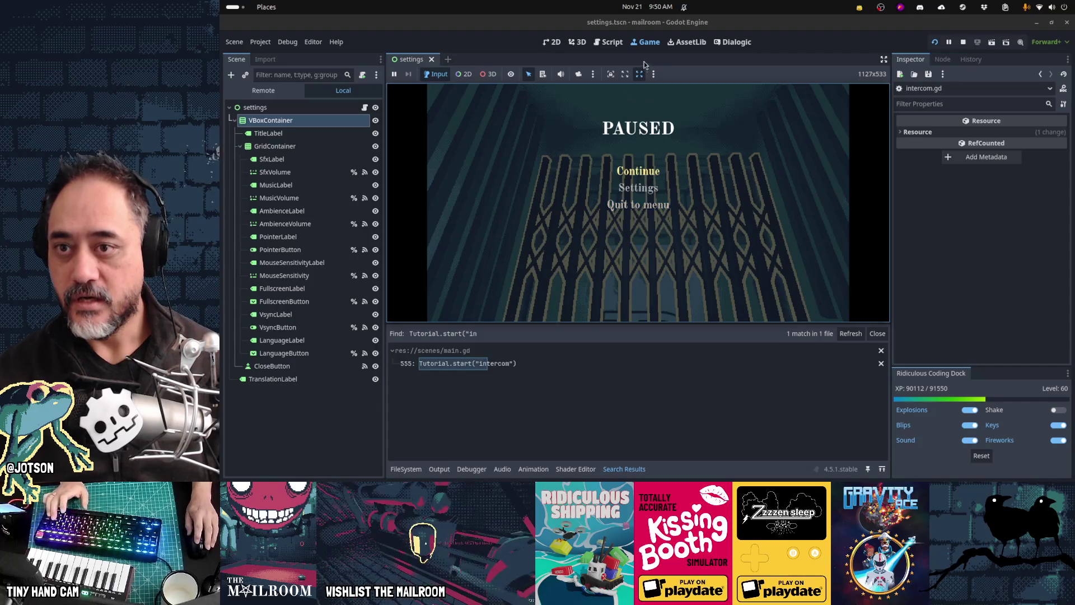
{"action": "key", "text": "alt+shift+o"}
Step: Open global.tscn, select its Global root node, save the scene and resume the paused game
{"action": "type", "text": "lobal.ts"}
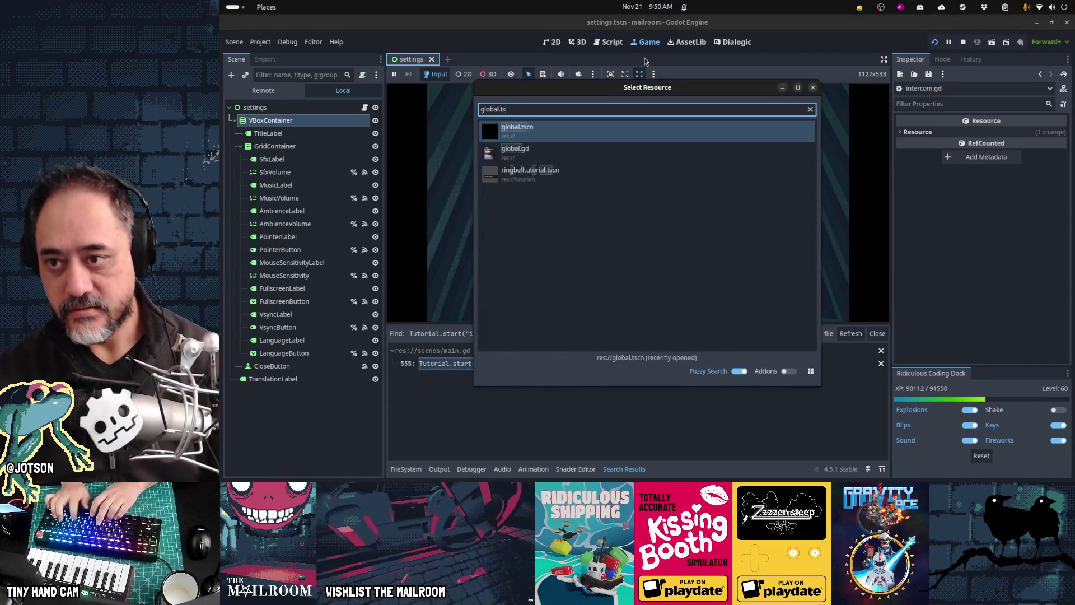
{"action": "key", "text": "Down"}
{"action": "key", "text": "Return"}
{"action": "left_click", "coordinate": [378, 110]}
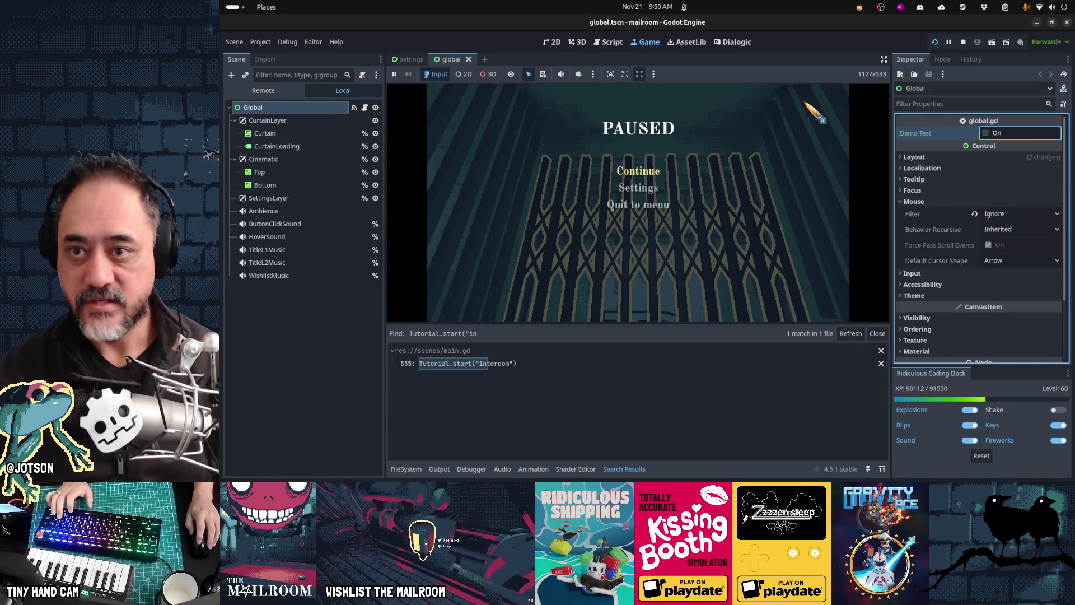
{"action": "key", "text": "ctrl+s"}
{"action": "left_click", "coordinate": [638, 171]}
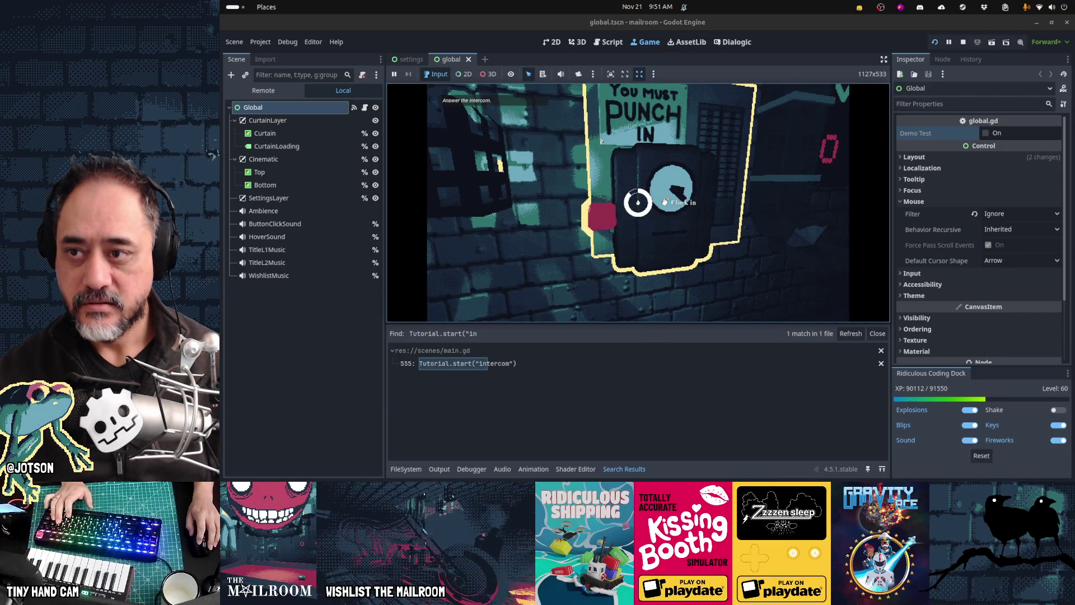
Step: Clock in at the punch clock, answer the Day 2 intercom call and advance its dialogue
{"action": "left_click", "coordinate": [638, 202]}
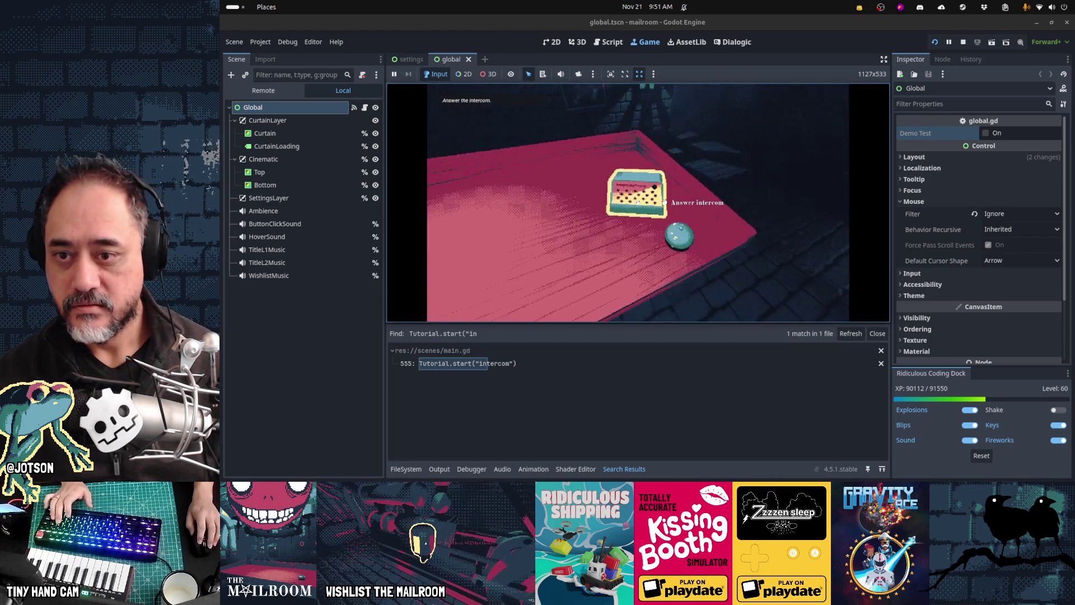
{"action": "left_click", "coordinate": [638, 202]}
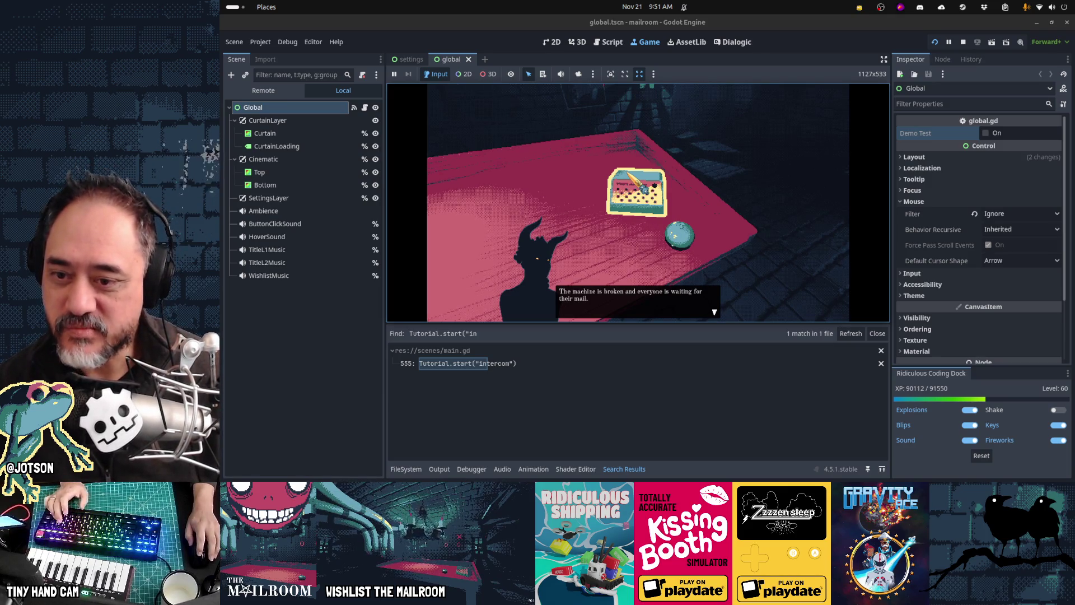
{"action": "key", "text": "space"}
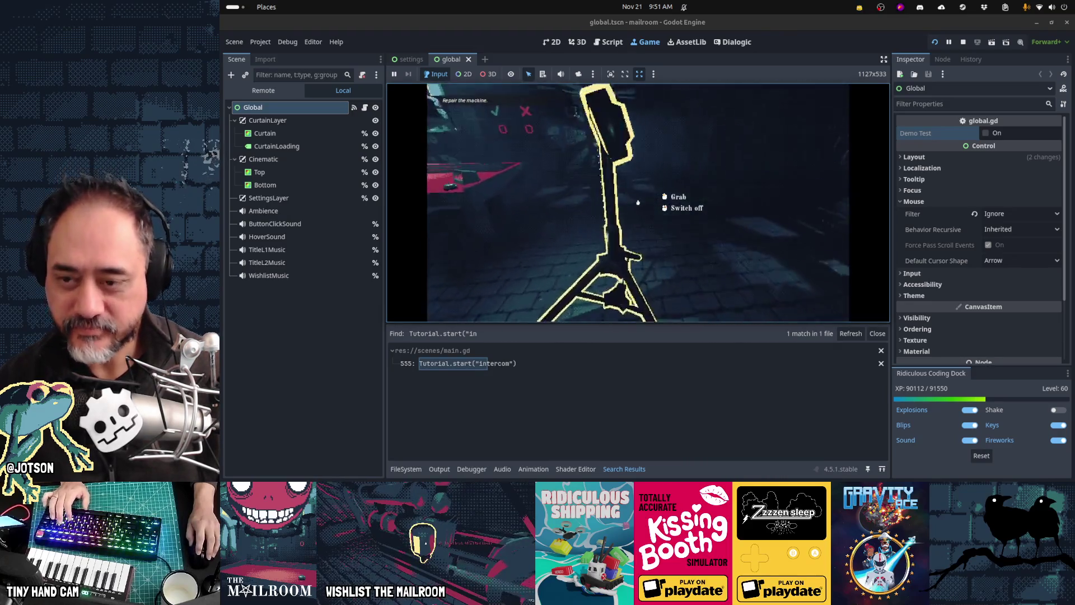
Step: Grab and drop the tripod lamp several times, carrying it around the mailroom
{"action": "left_click", "coordinate": [638, 203]}
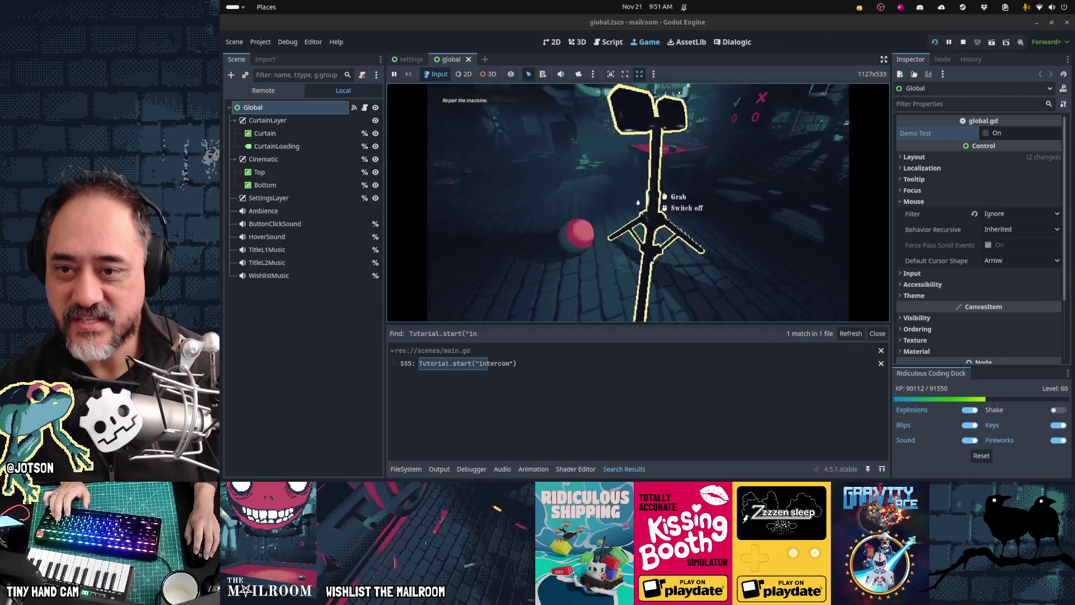
{"action": "left_click", "coordinate": [637, 202]}
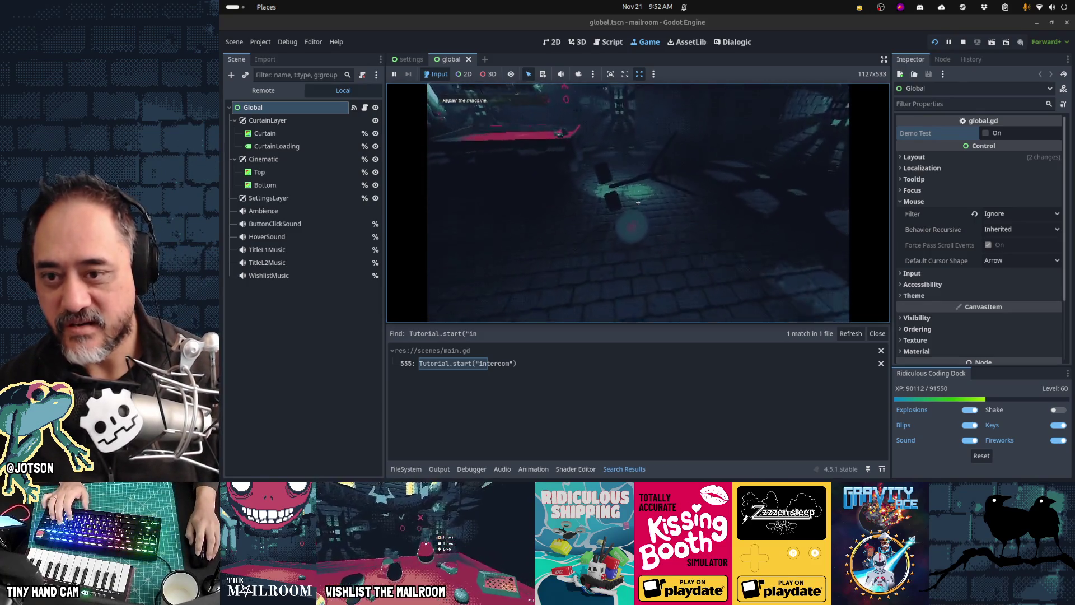
{"action": "left_click", "coordinate": [638, 202]}
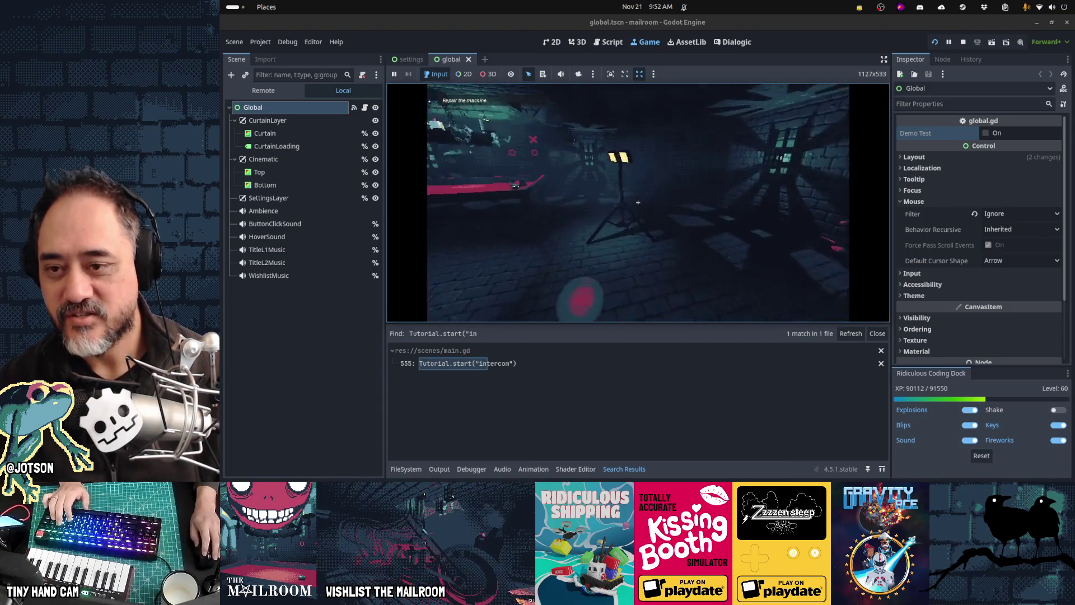
{"action": "left_click", "coordinate": [638, 202]}
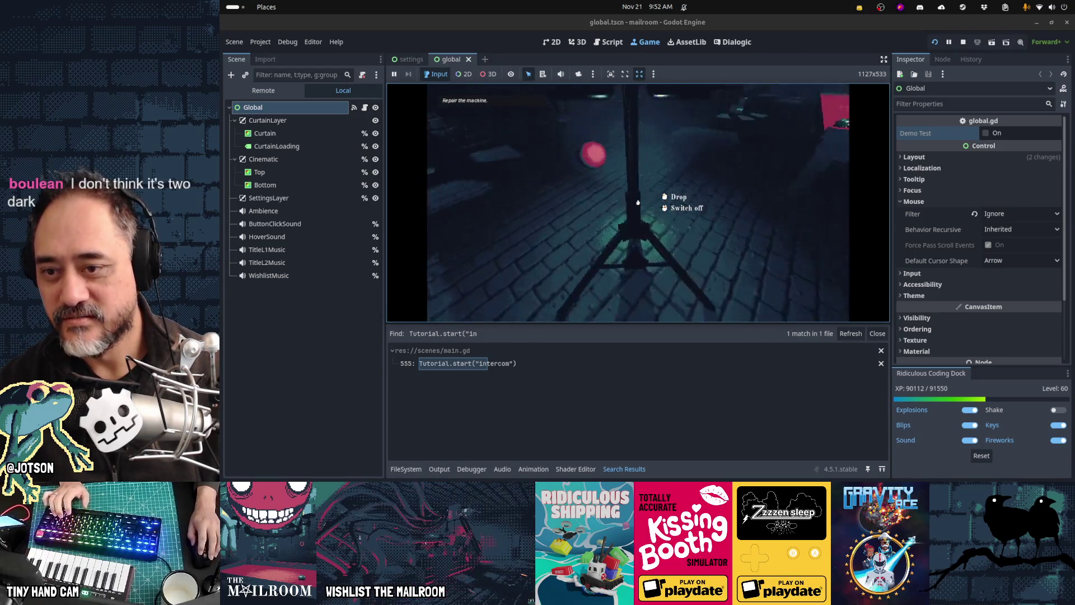
{"action": "left_click", "coordinate": [638, 202]}
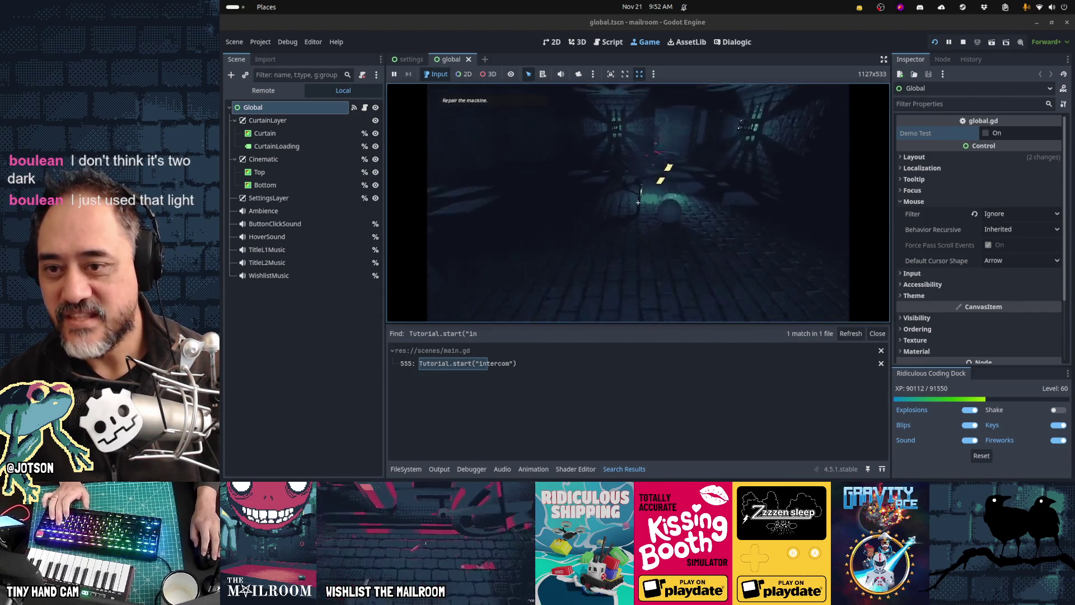
{"action": "left_click", "coordinate": [638, 202]}
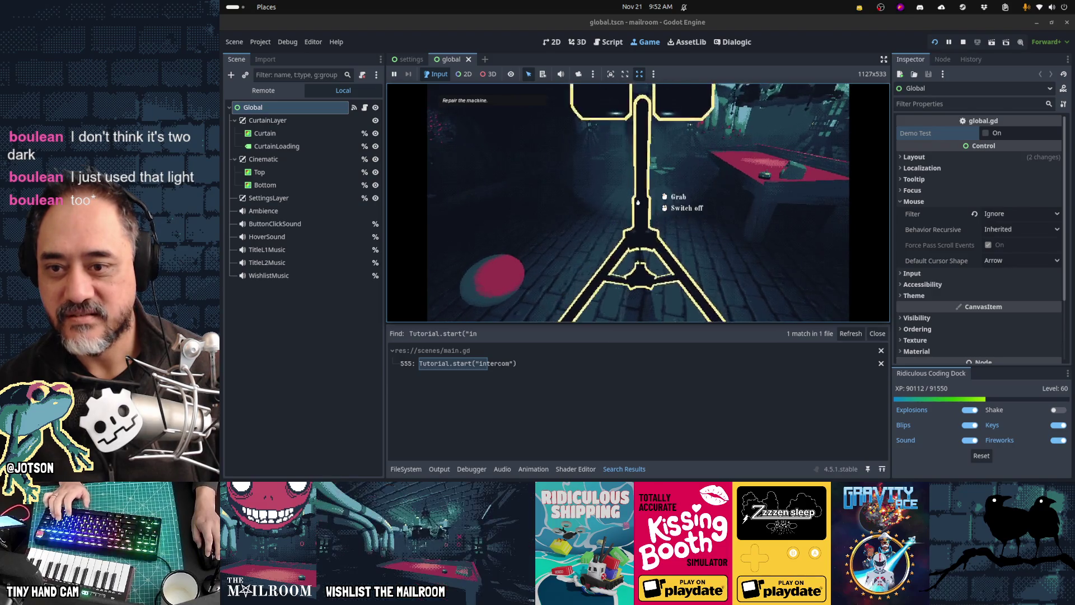
{"action": "left_click", "coordinate": [638, 203]}
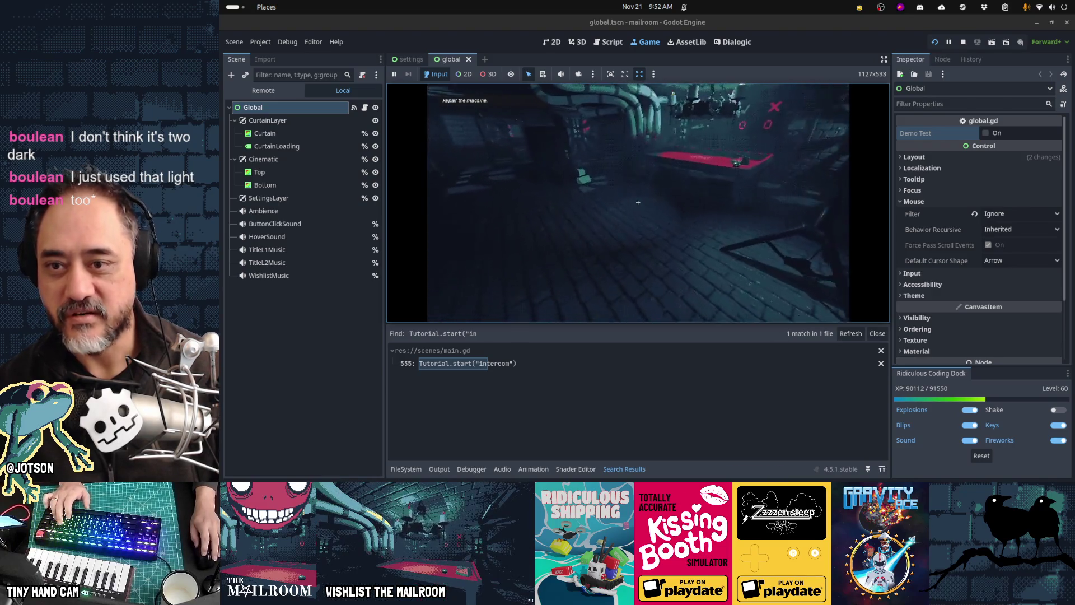
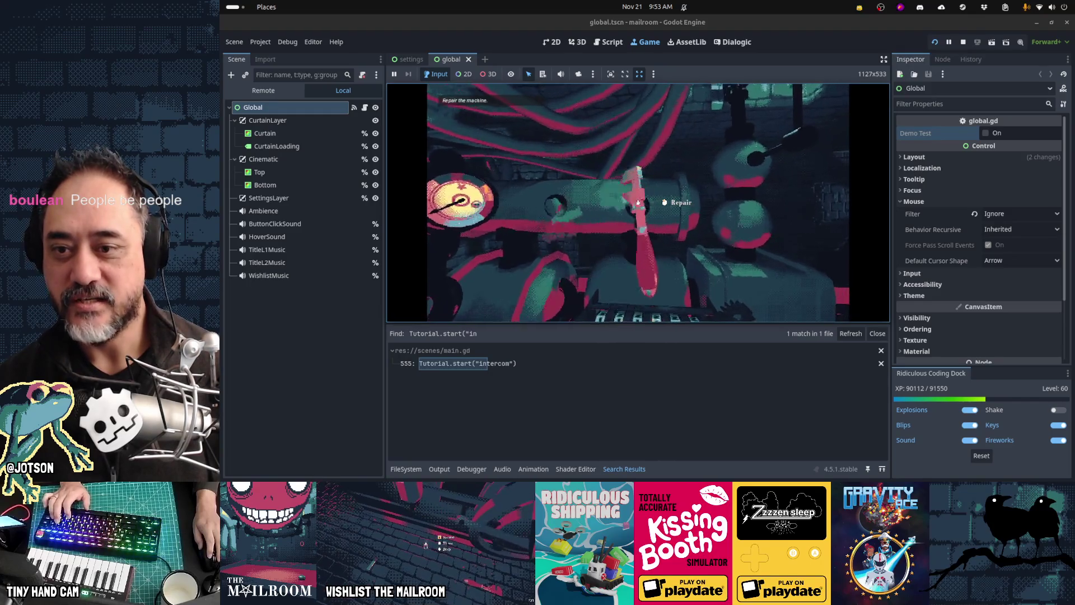
Step: Repair the machine, set the directory on the red table, and open it to read
{"action": "left_click", "coordinate": [638, 202]}
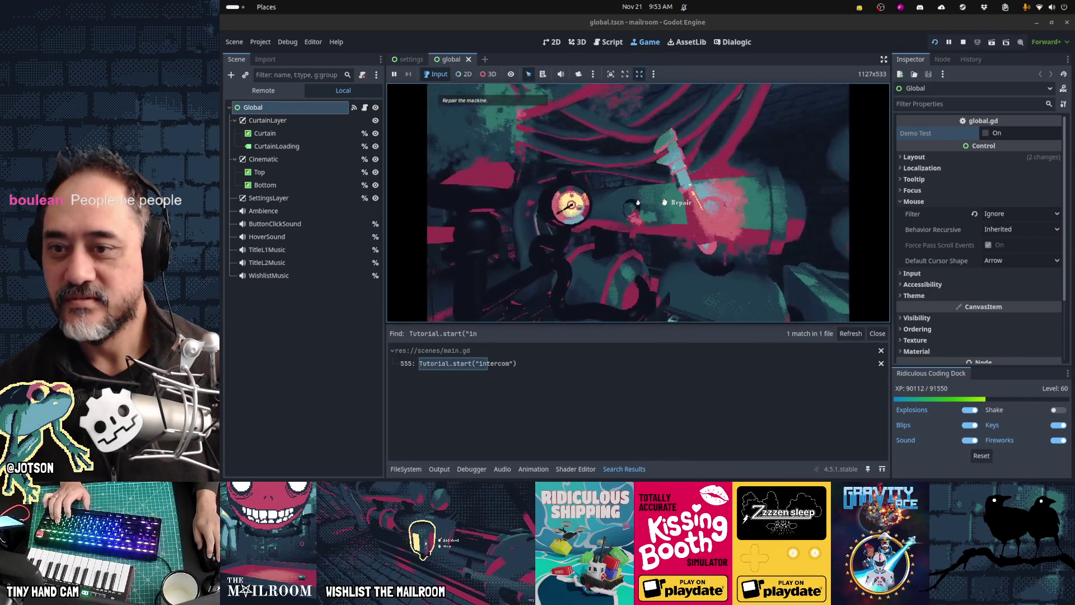
{"action": "left_click", "coordinate": [638, 202]}
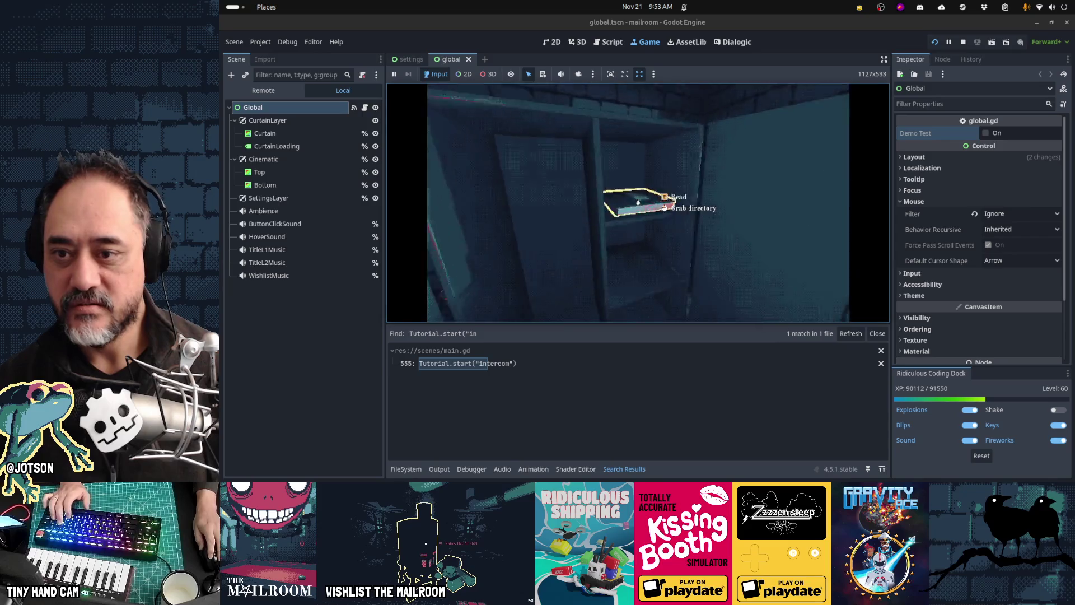
{"action": "left_click", "coordinate": [637, 202]}
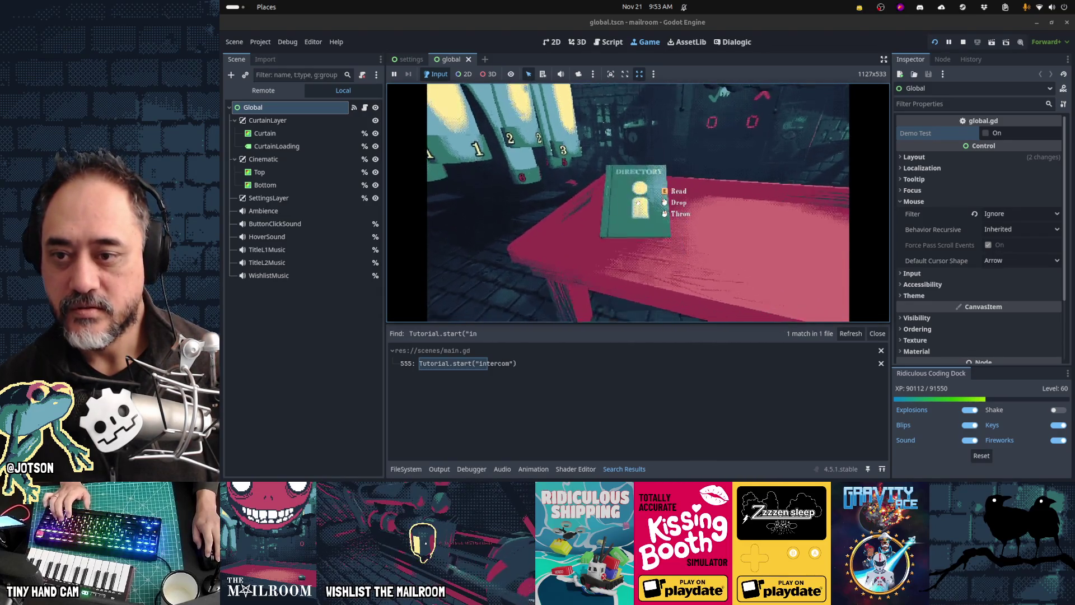
{"action": "left_click", "coordinate": [637, 203]}
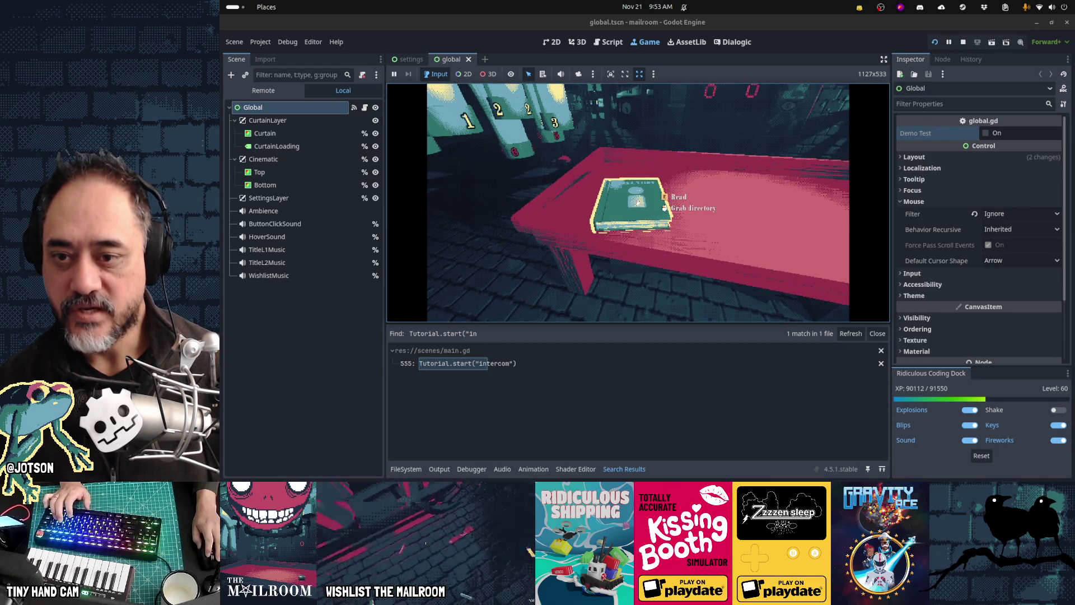
{"action": "key", "text": "e"}
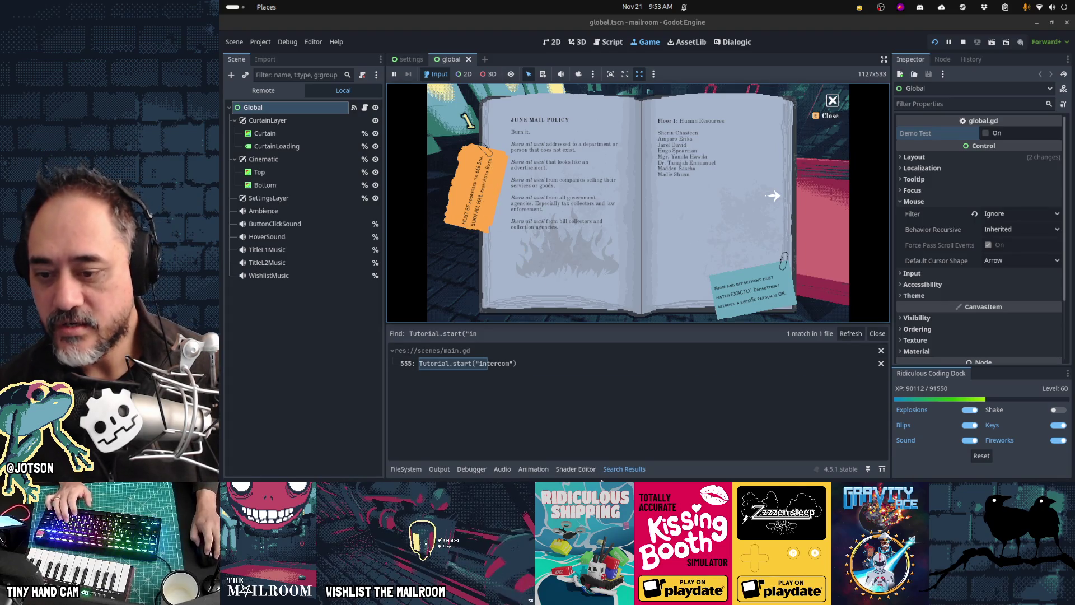
Step: Hide the Search Results panel, leaf through the directory's floor pages, then close it
{"action": "left_click", "coordinate": [624, 469]}
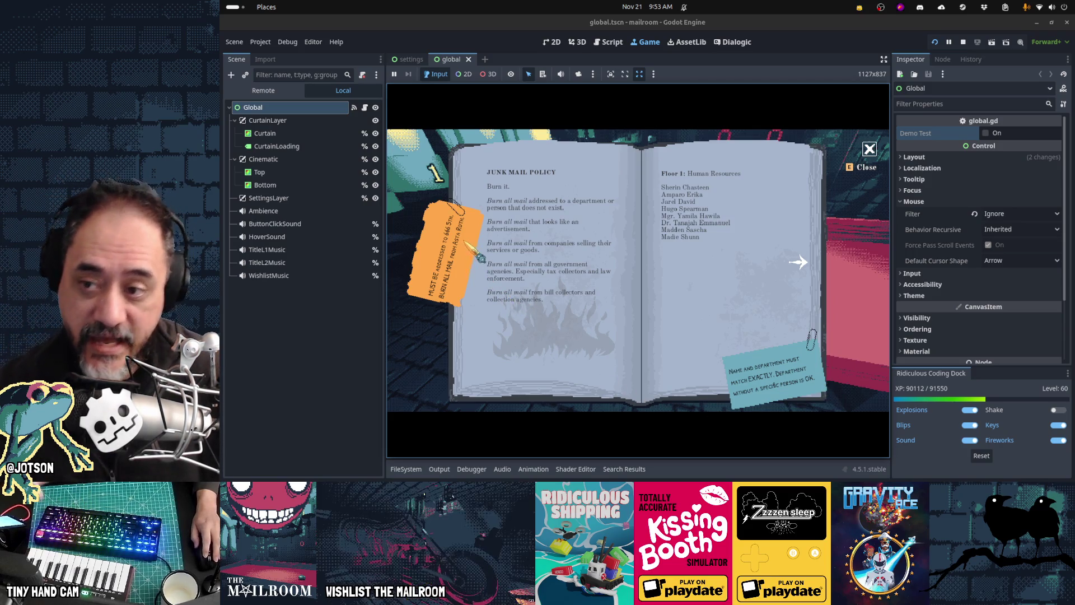
{"action": "key", "text": "Right"}
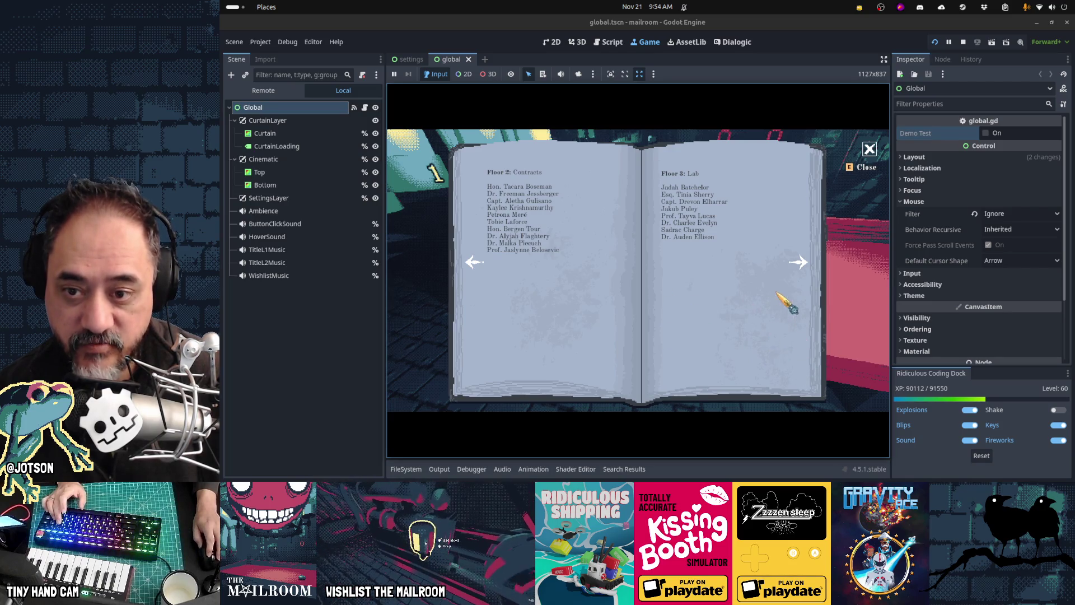
{"action": "left_click", "coordinate": [799, 262]}
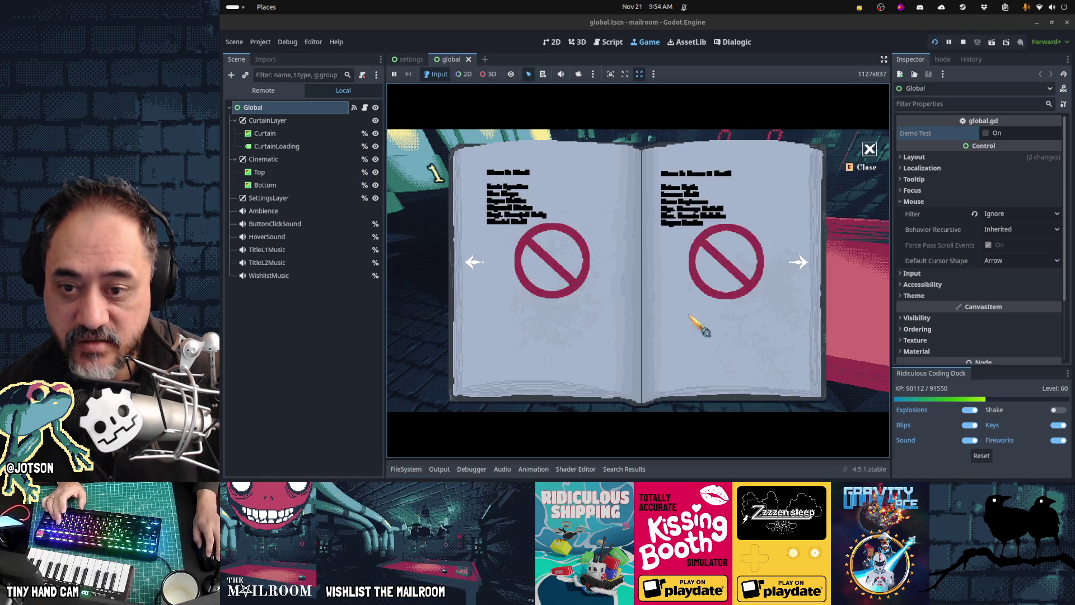
{"action": "left_click", "coordinate": [482, 262]}
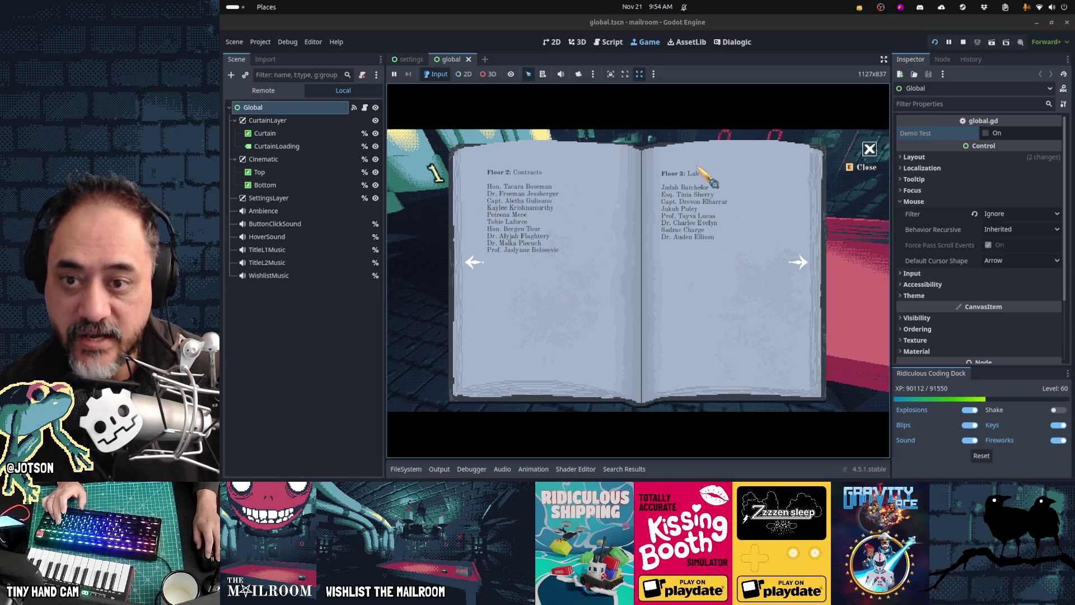
{"action": "left_click", "coordinate": [866, 158]}
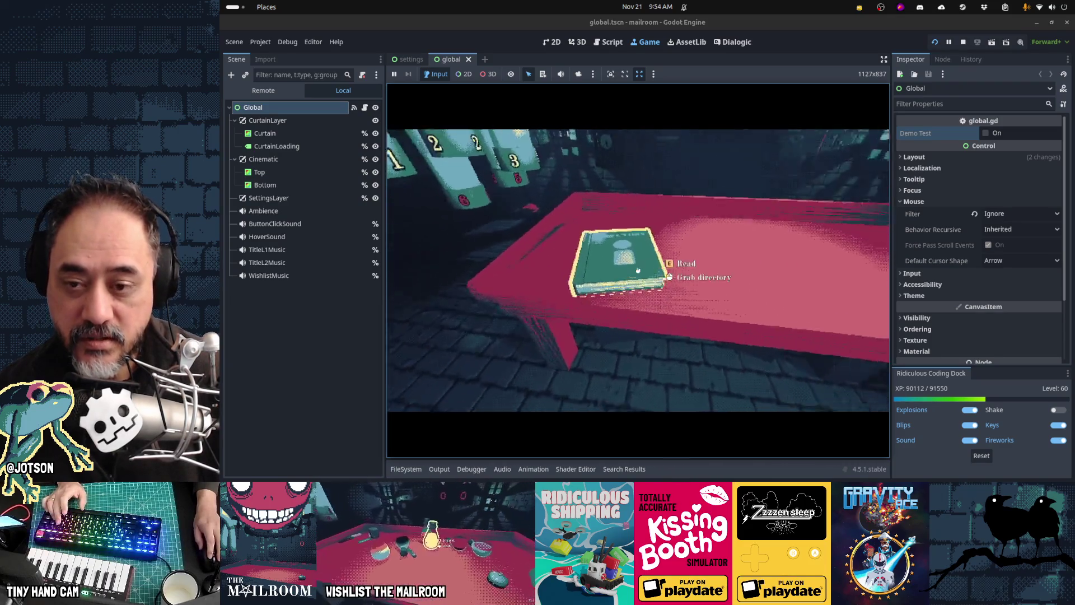
Step: Answer the intercom, dismiss its dialogue, and pause the game with Esc
{"action": "left_click", "coordinate": [670, 270]}
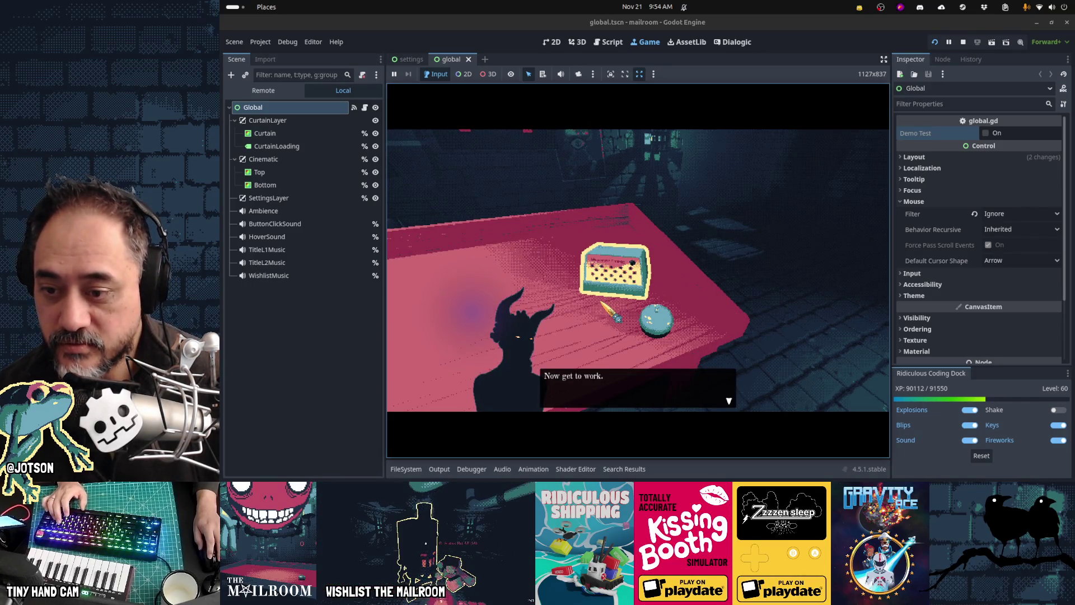
{"action": "left_click", "coordinate": [638, 270]}
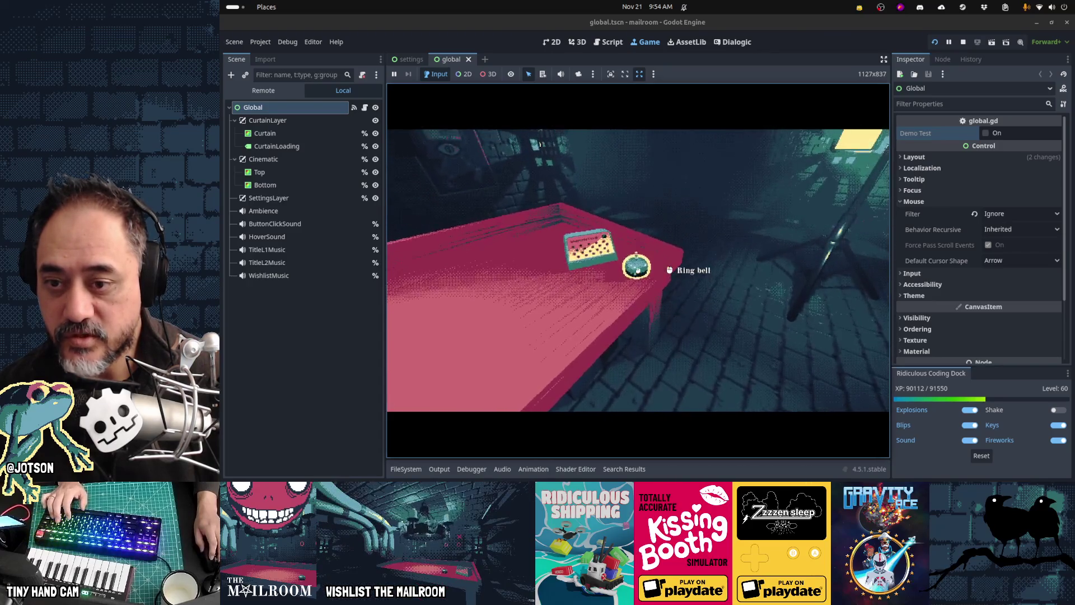
{"action": "left_click", "coordinate": [637, 270]}
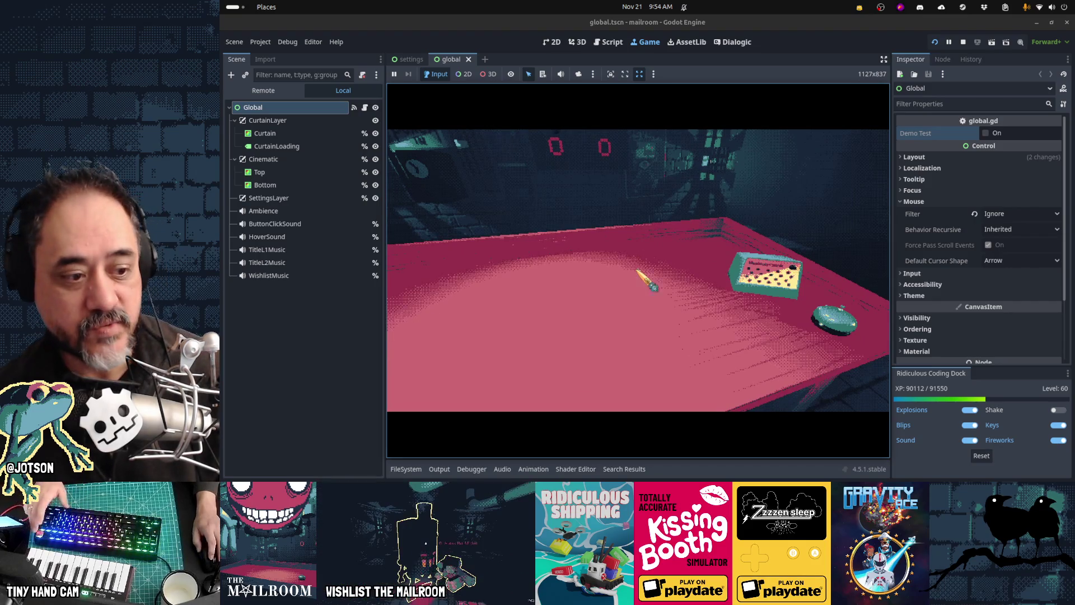
{"action": "key", "text": "Escape"}
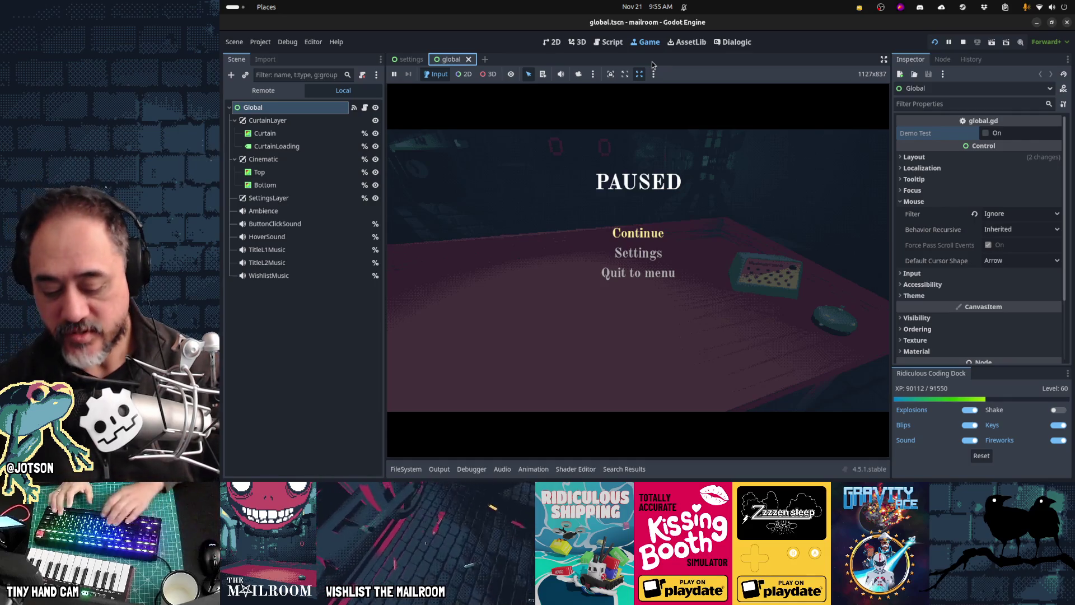
Step: Open bellguy.gd through the quick file finder
{"action": "key", "text": "shift+alt+o"}
{"action": "type", "text": "bellguy"}
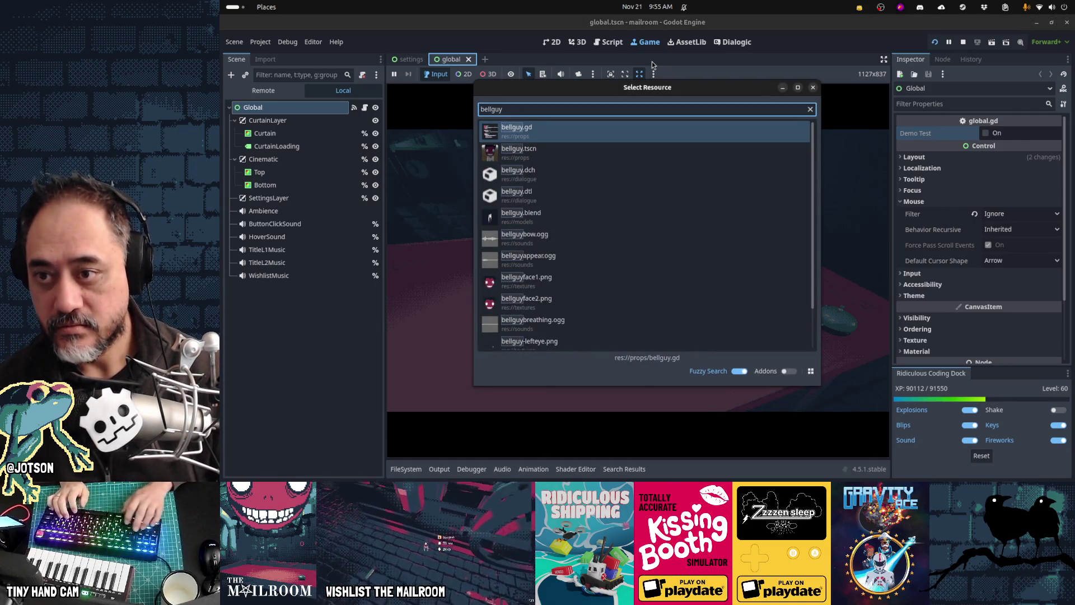
{"action": "key", "text": "Return"}
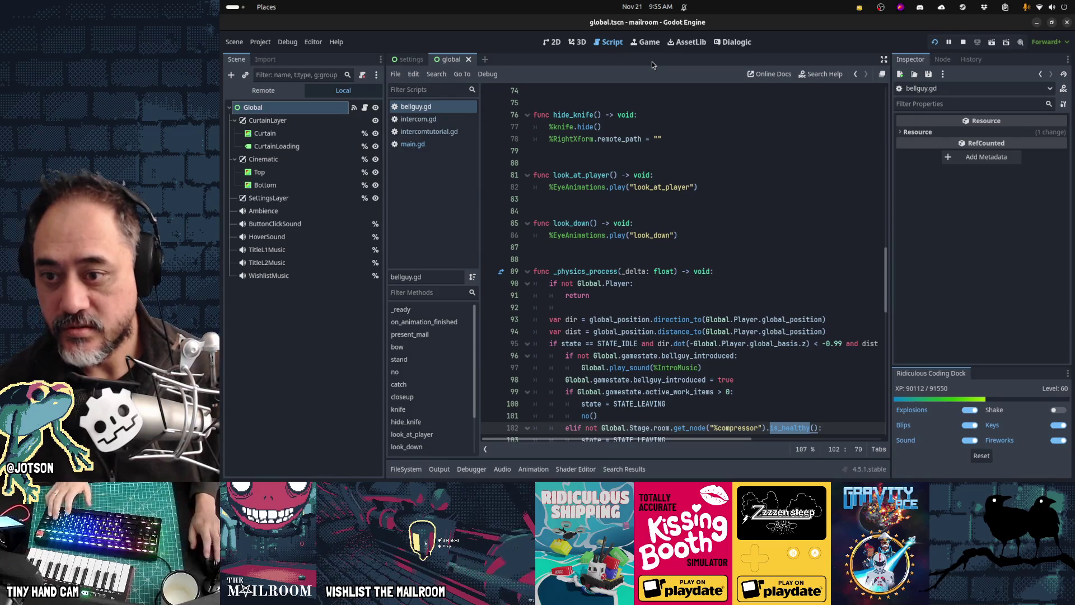
Step: Review bellguy.gd's deliveries_remaining checks on line 105, then switch to main.gd
{"action": "scroll", "coordinate": [631, 224], "scroll_direction": "down", "scroll_amount": 3}
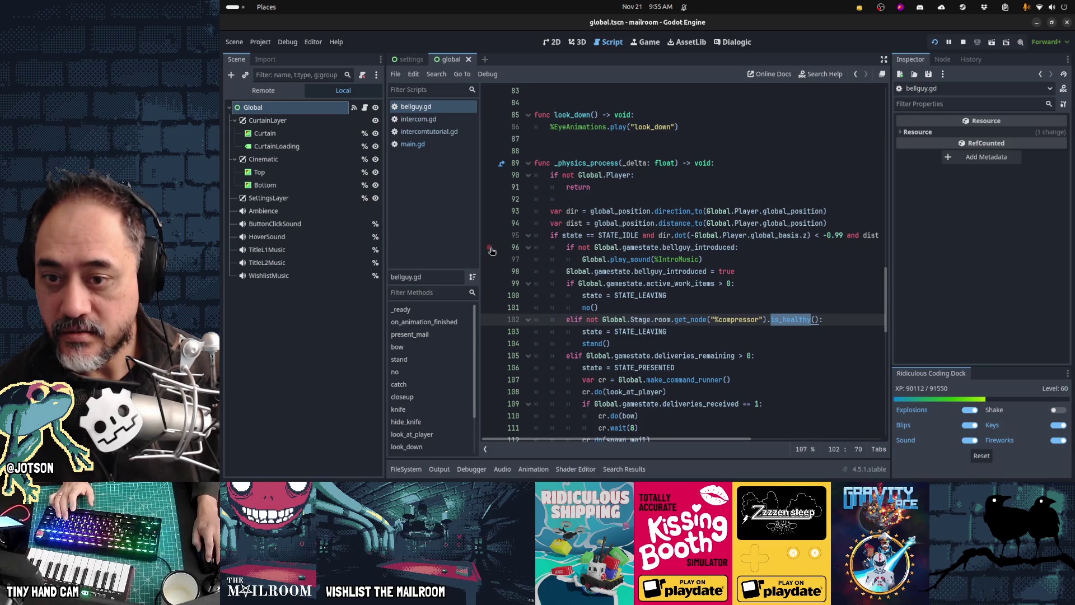
{"action": "scroll", "coordinate": [639, 253], "scroll_direction": "down", "scroll_amount": 2}
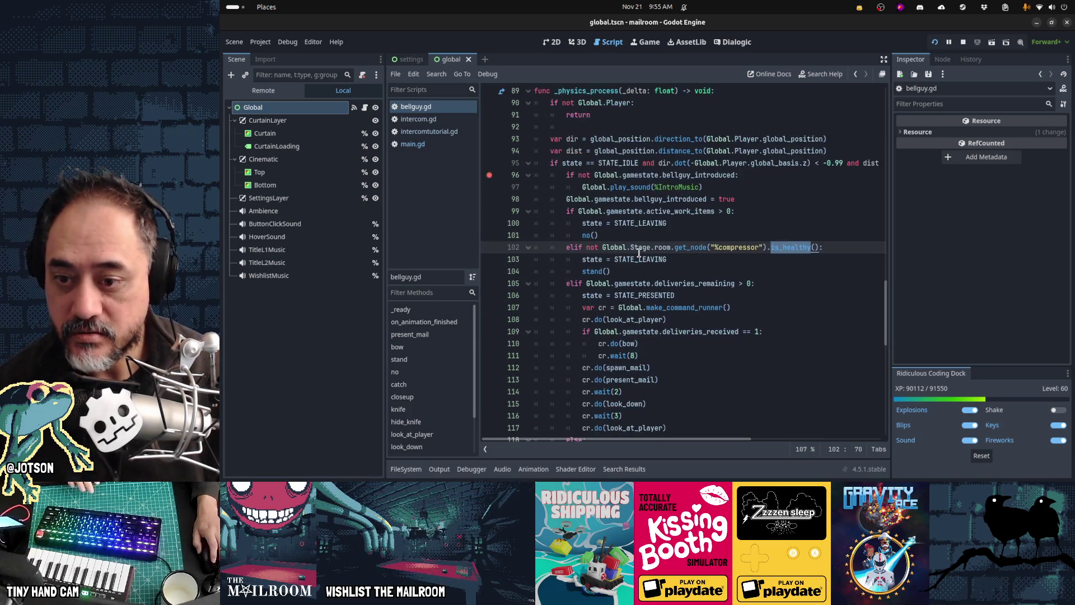
{"action": "scroll", "coordinate": [639, 253], "scroll_direction": "down", "scroll_amount": 2}
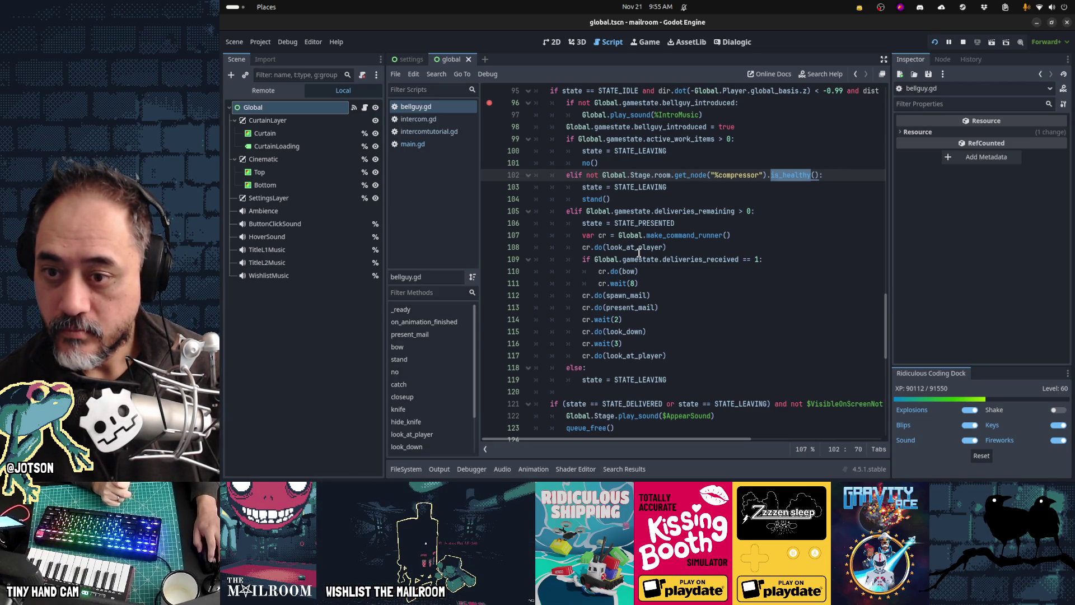
{"action": "double_click", "coordinate": [679, 211]}
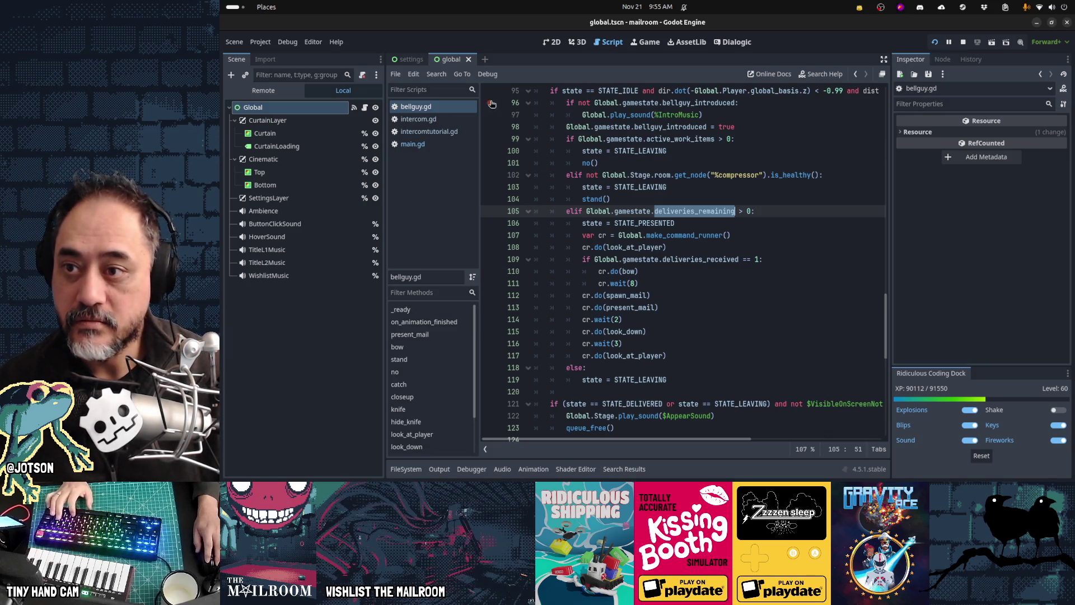
{"action": "left_click", "coordinate": [448, 145]}
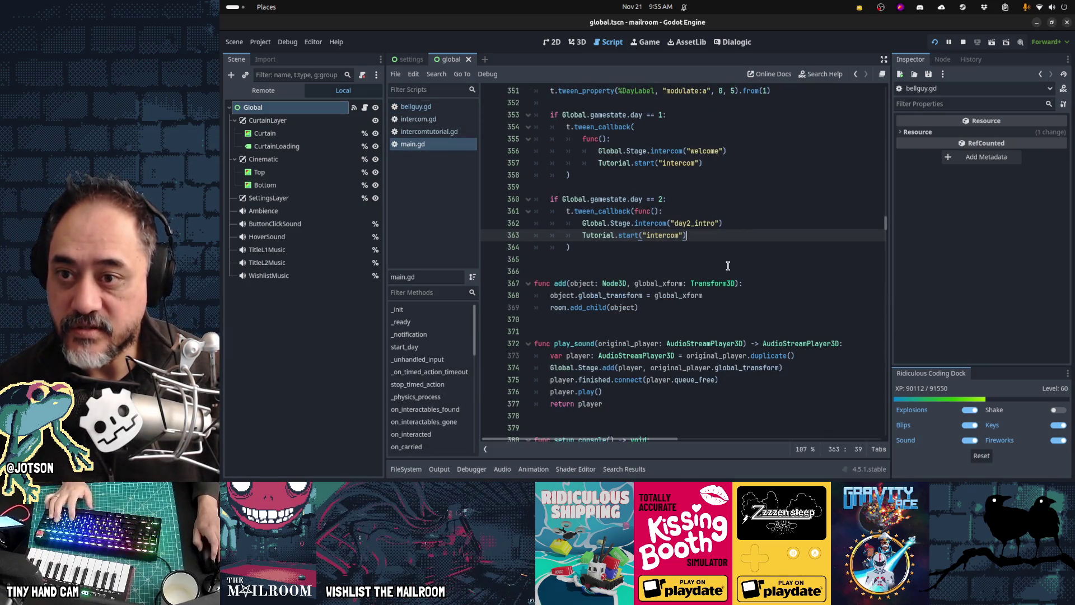
Step: Search main.gd for 'day ==' checks, then filter the file finder to gamestate
{"action": "scroll", "coordinate": [728, 265], "scroll_direction": "up", "scroll_amount": 8}
{"action": "scroll", "coordinate": [728, 265], "scroll_direction": "up", "scroll_amount": 11}
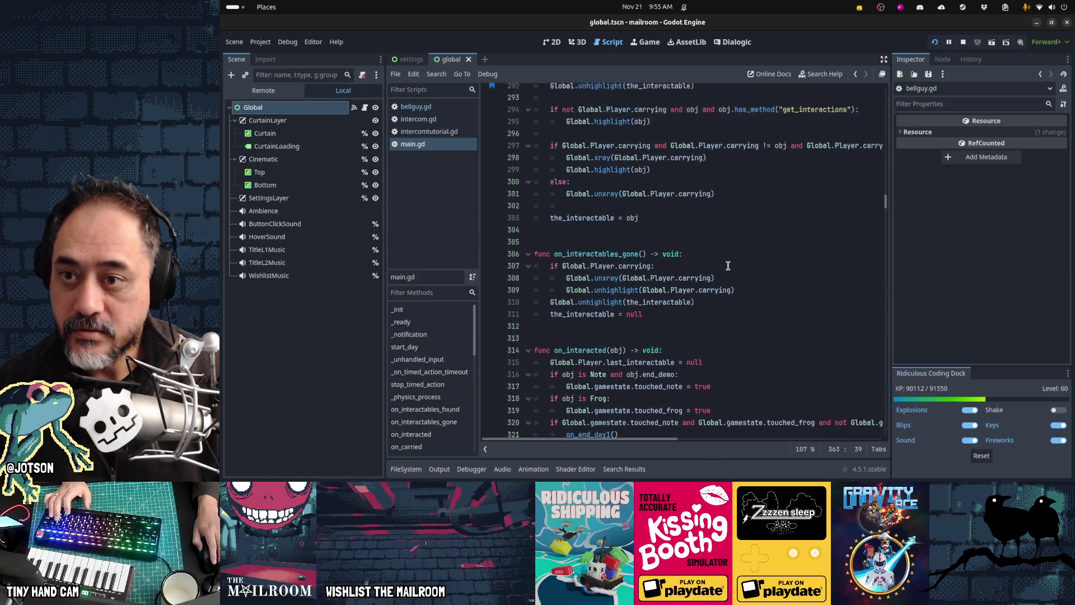
{"action": "scroll", "coordinate": [728, 265], "scroll_direction": "up", "scroll_amount": 4}
{"action": "left_click", "coordinate": [721, 270]}
{"action": "key", "text": "ctrl+f"}
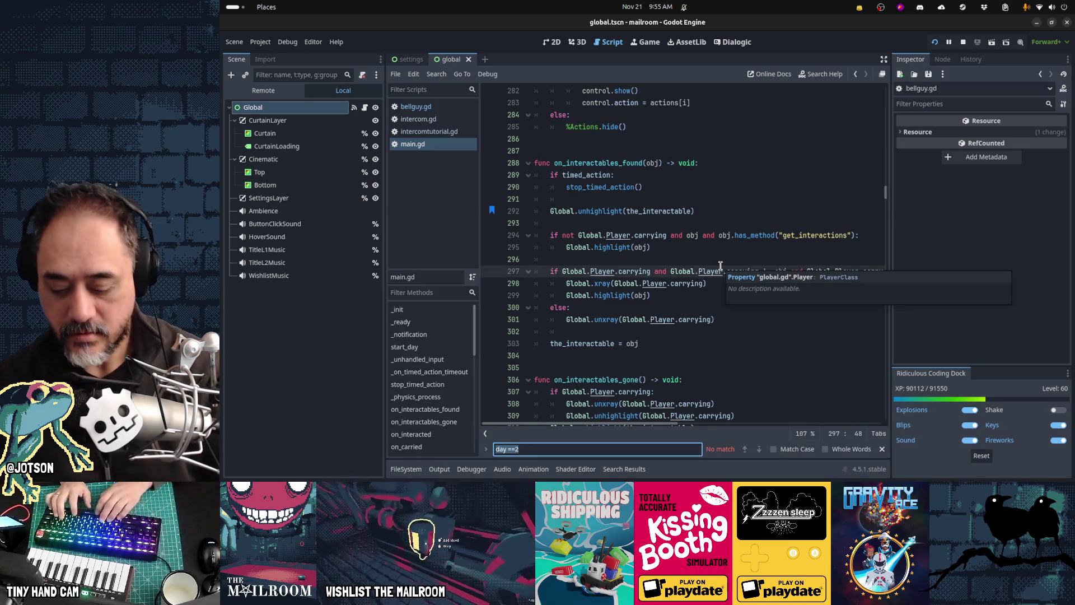
{"action": "type", "text": "day =="}
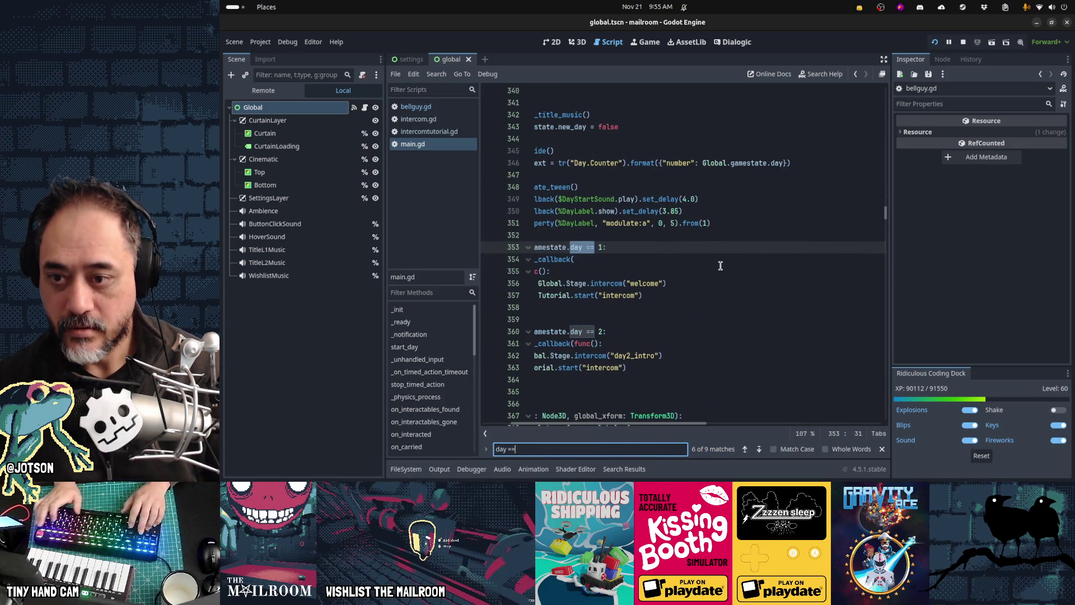
{"action": "key", "text": "Escape"}
{"action": "key", "text": "Home"}
{"action": "scroll", "coordinate": [721, 265], "scroll_direction": "down", "scroll_amount": 2}
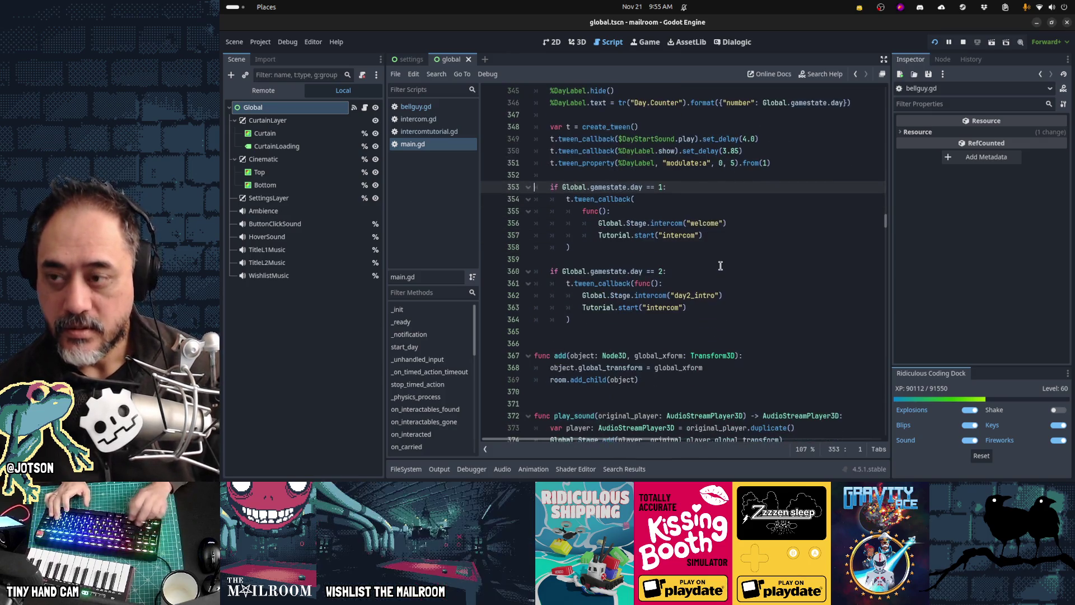
{"action": "key", "text": "shift+alt+o"}
{"action": "type", "text": "gamestate"}
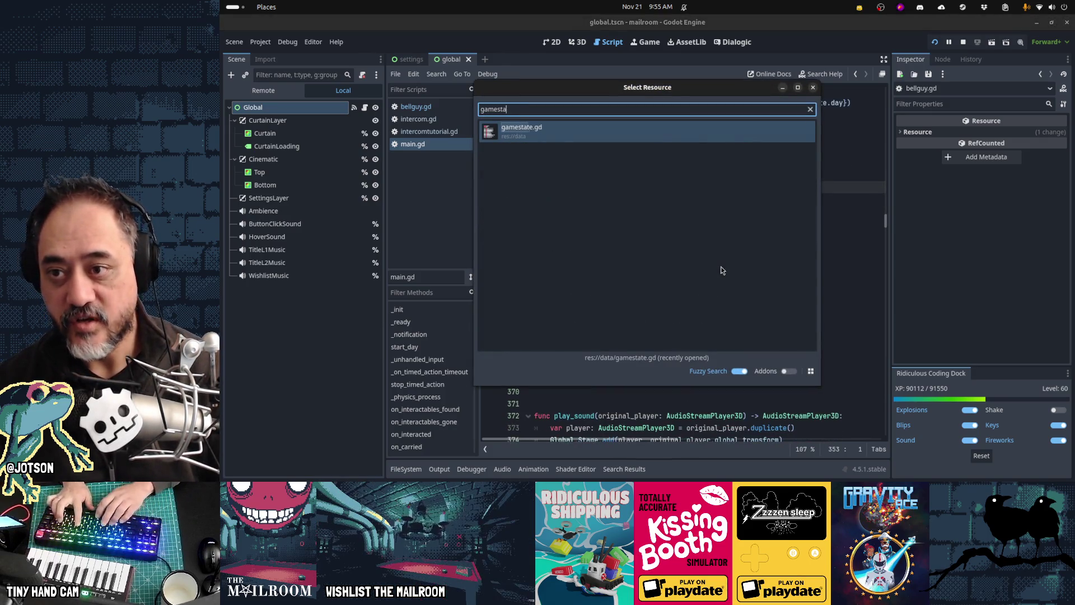
Step: Save gamestate.gd with reset() setting deliveries_remaining to 0, then return to main.gd
{"action": "key", "text": "Return"}
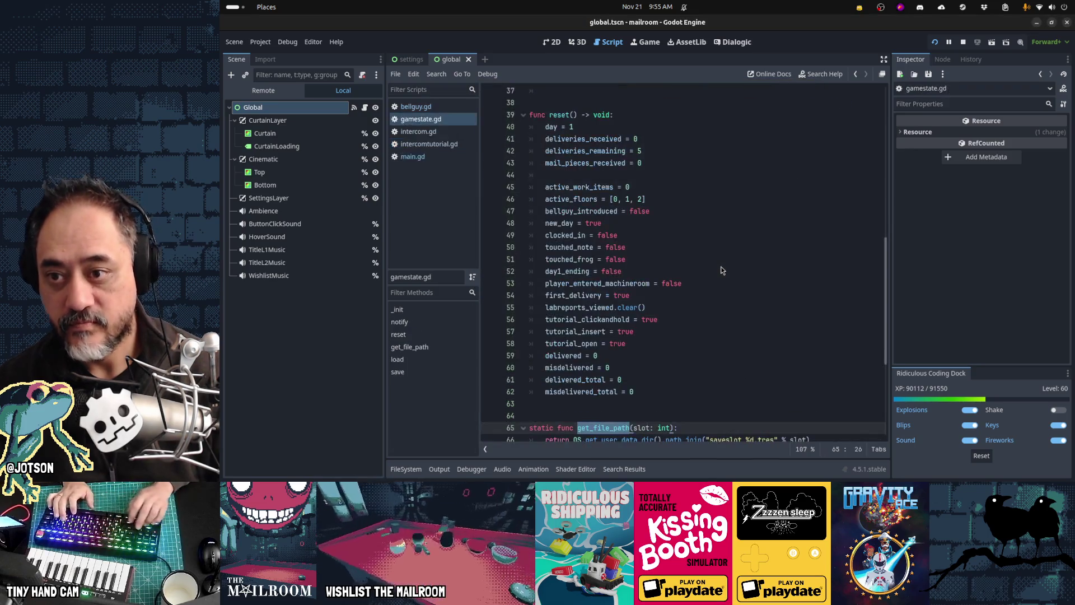
{"action": "key", "text": "ctrl+f"}
{"action": "key", "text": "Escape"}
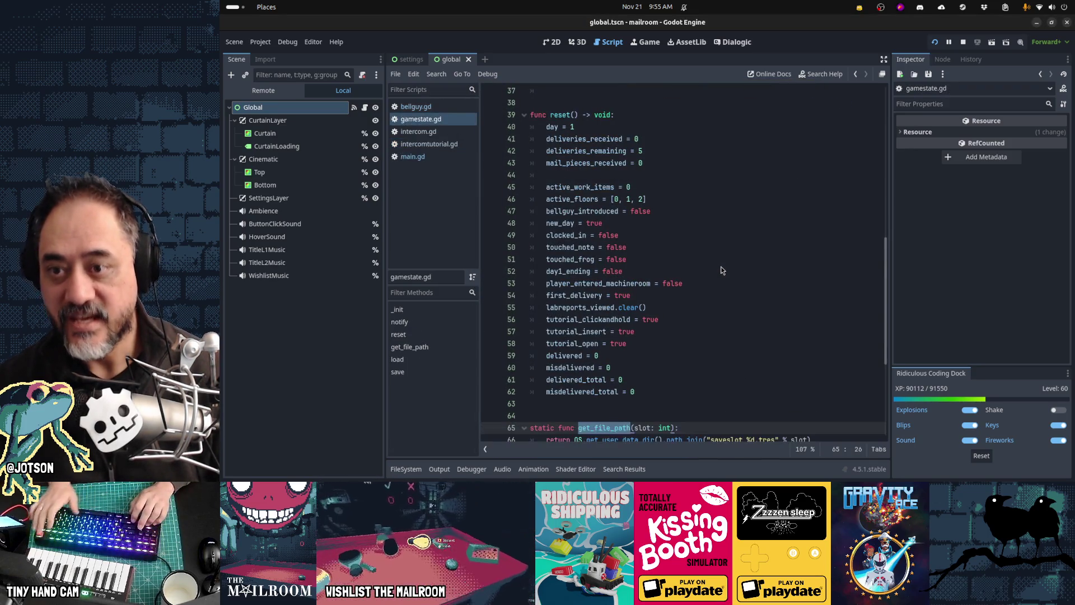
{"action": "left_click", "coordinate": [661, 151]}
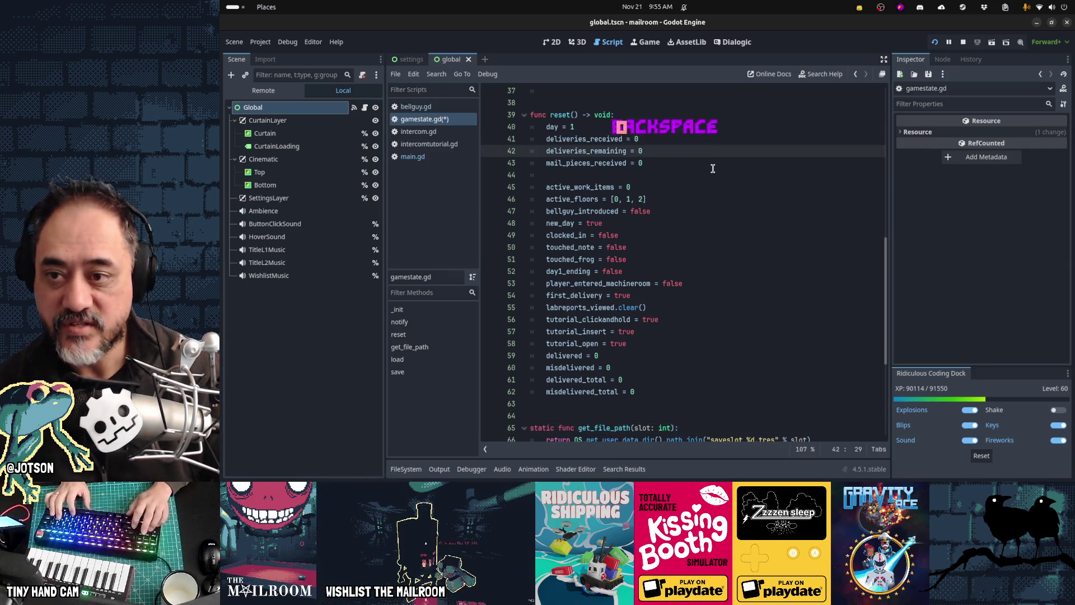
{"action": "scroll", "coordinate": [708, 253], "scroll_direction": "down", "scroll_amount": 6}
{"action": "key", "text": "ctrl+s"}
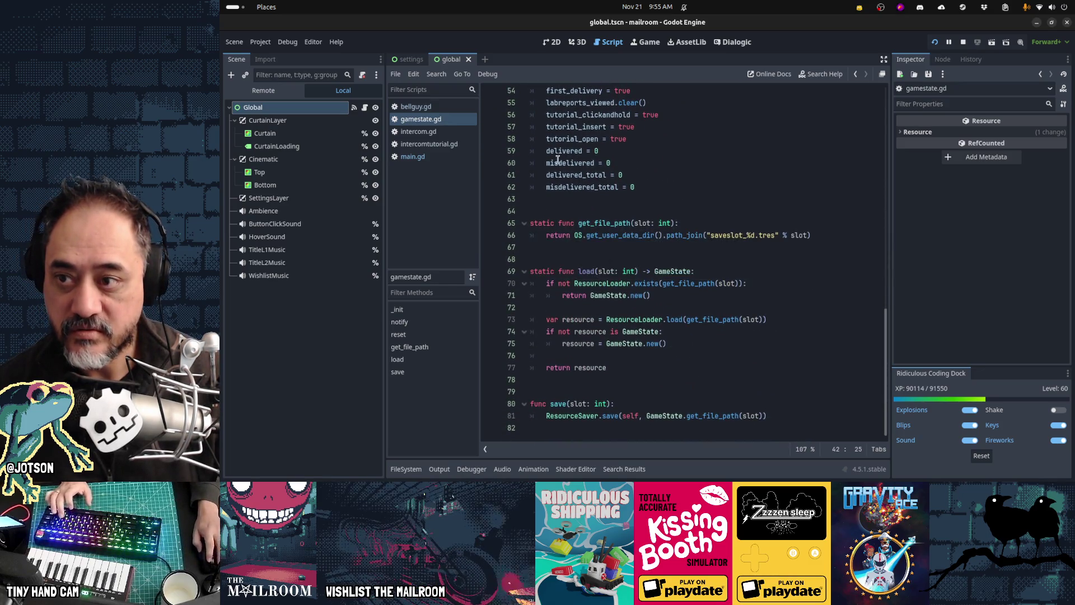
{"action": "left_click", "coordinate": [451, 159]}
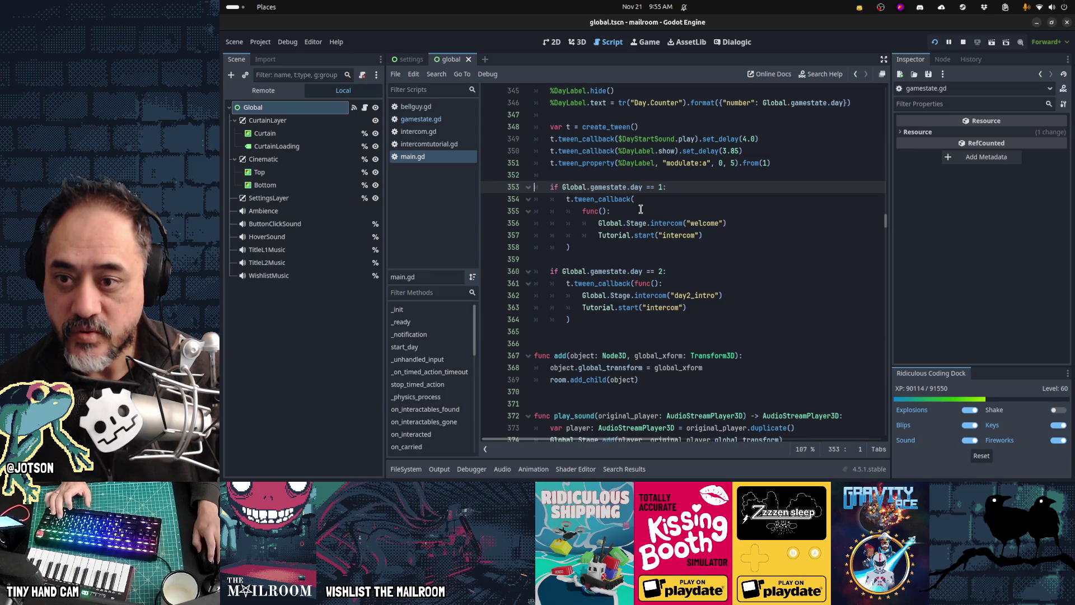
Step: Try function-list and text searches in main.gd for the 'day ==' checks
{"action": "scroll", "coordinate": [642, 209], "scroll_direction": "up", "scroll_amount": 4}
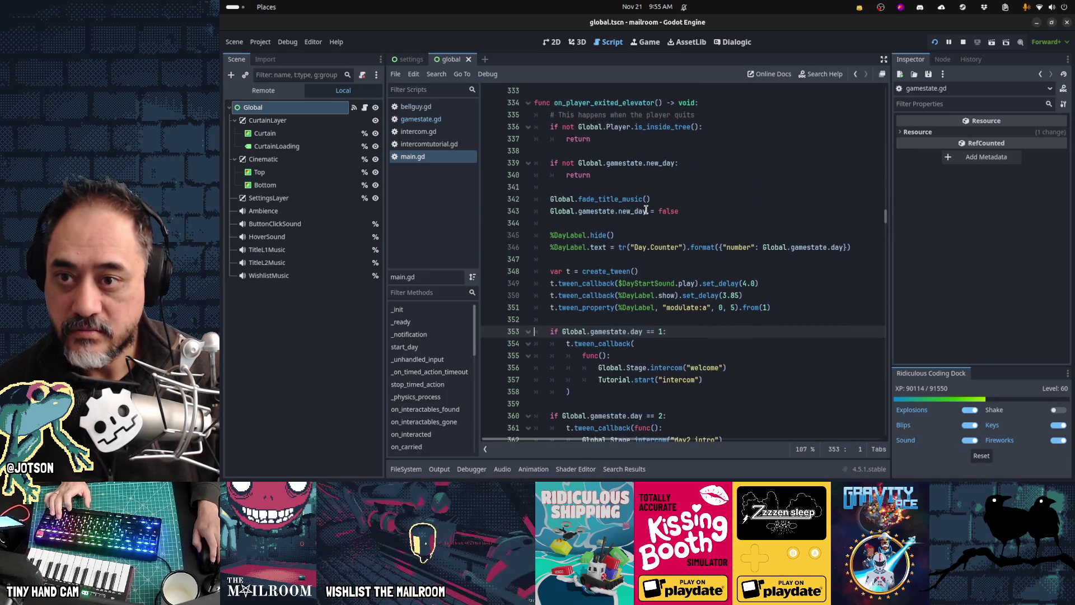
{"action": "key", "text": "ctrl+alt+f"}
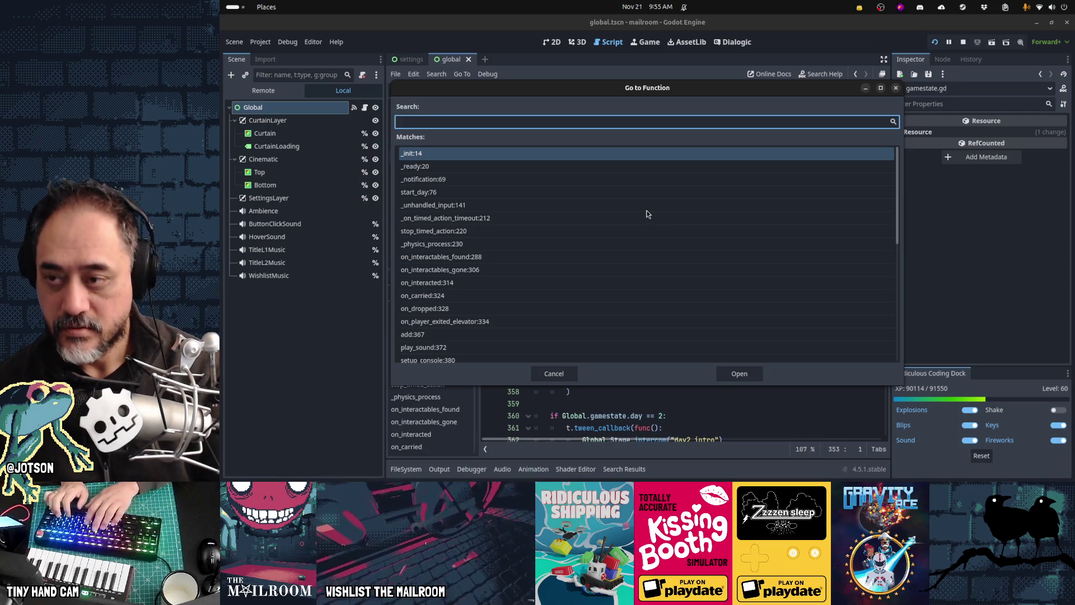
{"action": "type", "text": "day == 1"}
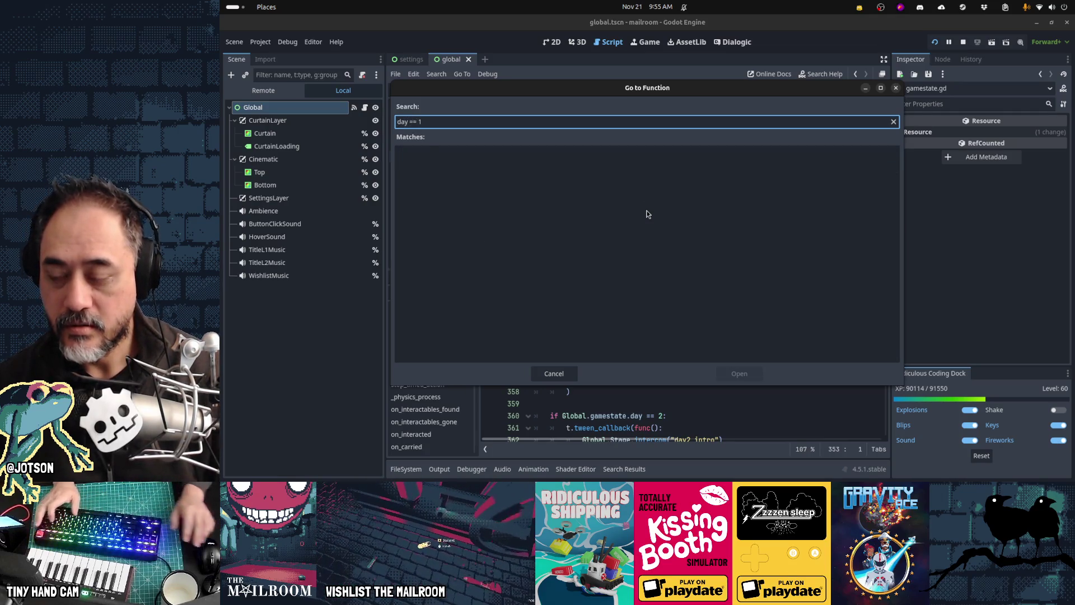
{"action": "key", "text": "Escape"}
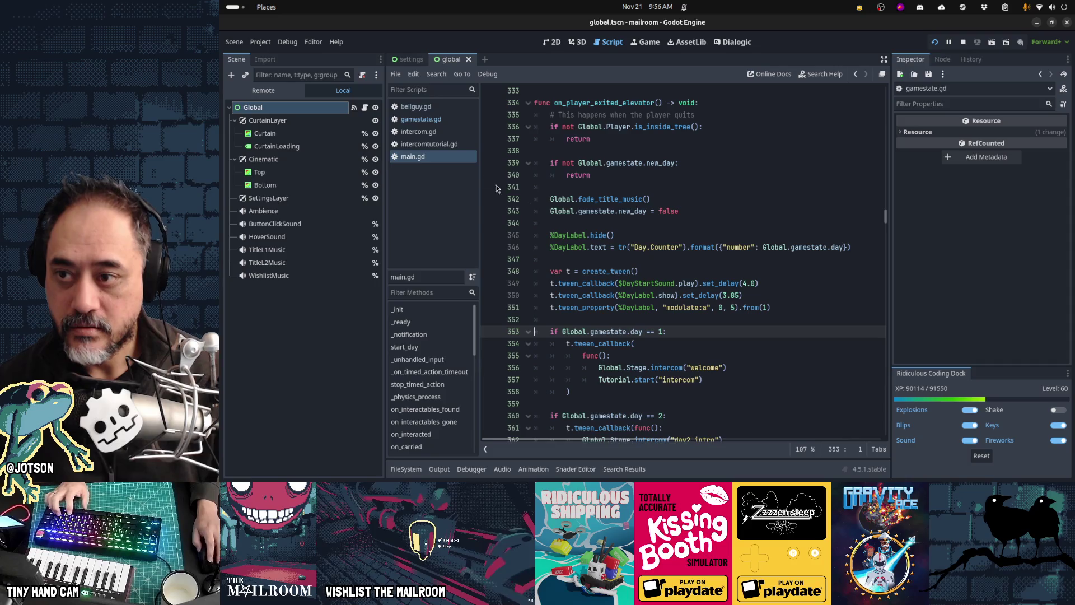
{"action": "key", "text": "ctrl+f"}
{"action": "type", "text": "da"}
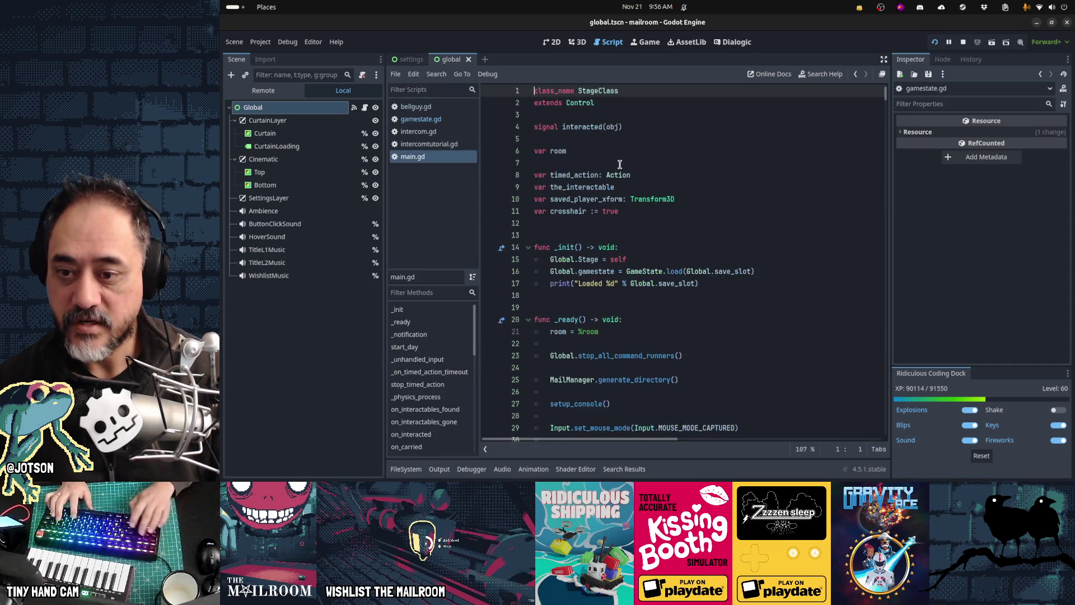
{"action": "type", "text": "y = 1"}
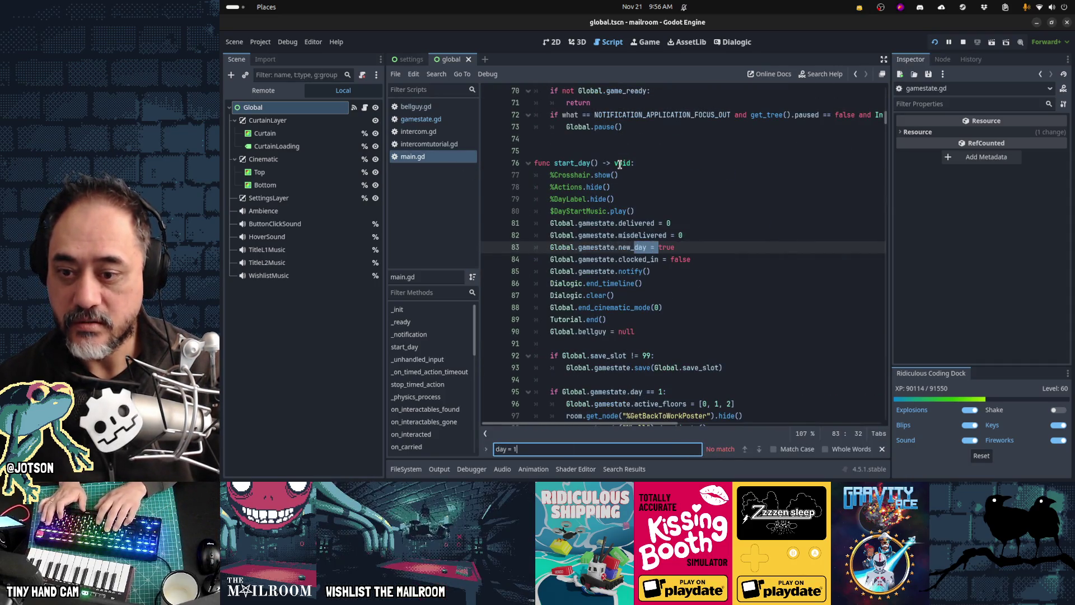
{"action": "key", "text": "Escape"}
{"action": "key", "text": "ctrl+f"}
{"action": "type", "text": "day =="}
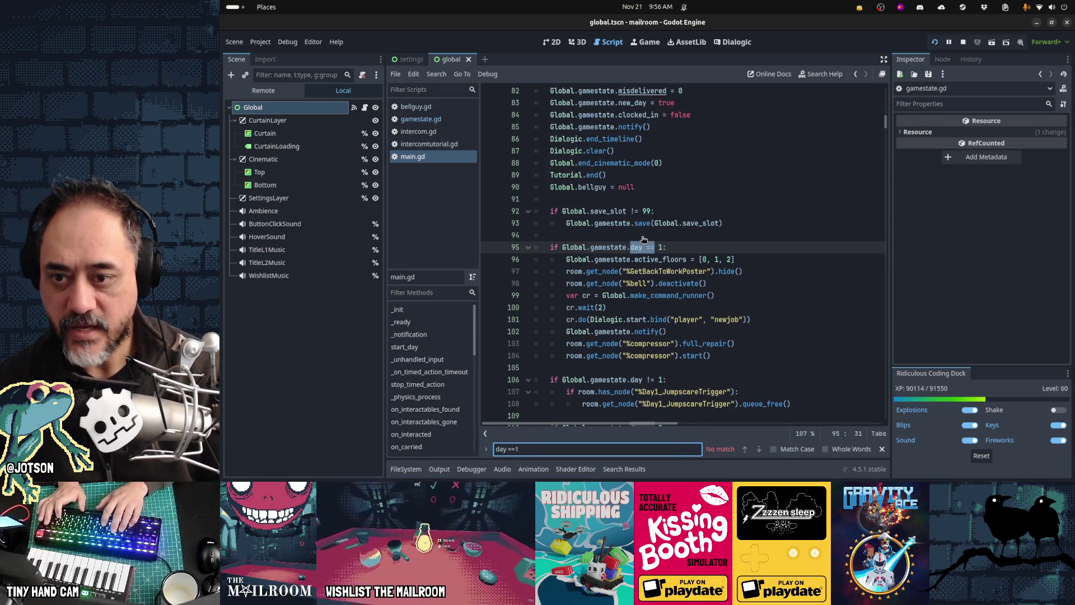
{"action": "key", "text": "Escape"}
Step: Locate the day == 1 check on line 95, undoing a stray blank line
{"action": "key", "text": "ctrl+f"}
{"action": "type", "text": "1"}
{"action": "key", "text": "Return"}
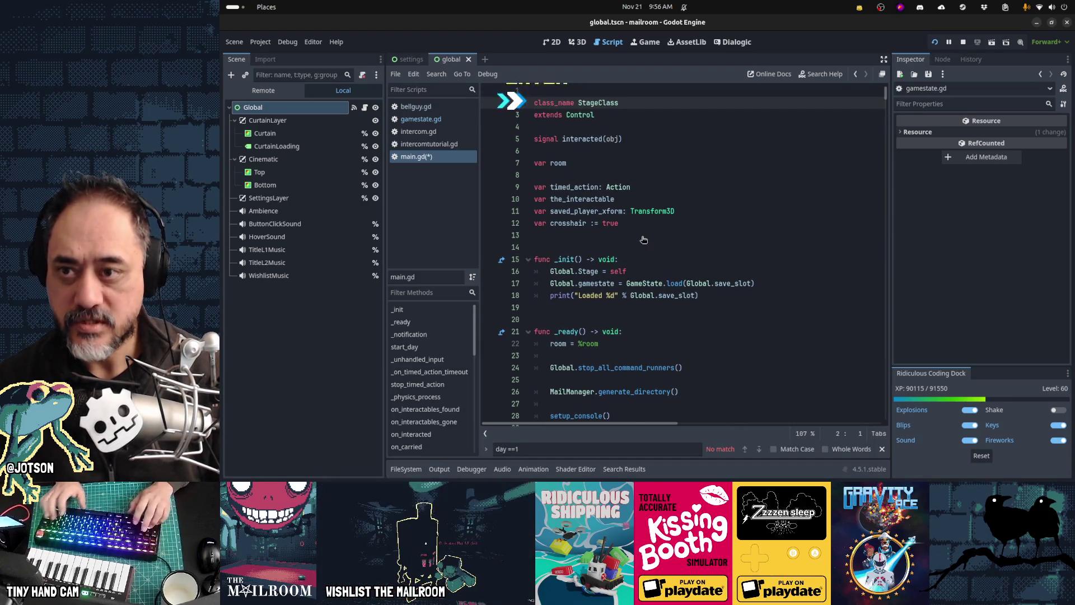
{"action": "key", "text": "ctrl+z"}
{"action": "left_click", "coordinate": [514, 449]}
{"action": "key", "text": "Return"}
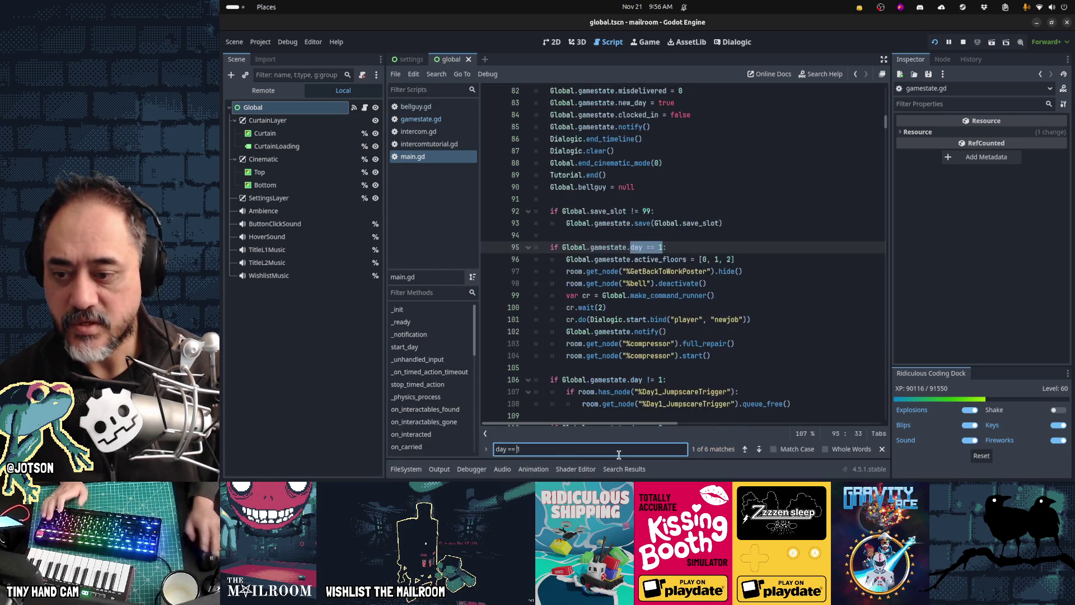
{"action": "key", "text": "Escape"}
Step: Add 'Global.gamestate.deliveries_remaining = 5' on a new line in the day 1 block
{"action": "key", "text": "Down"}
{"action": "key", "text": "End"}
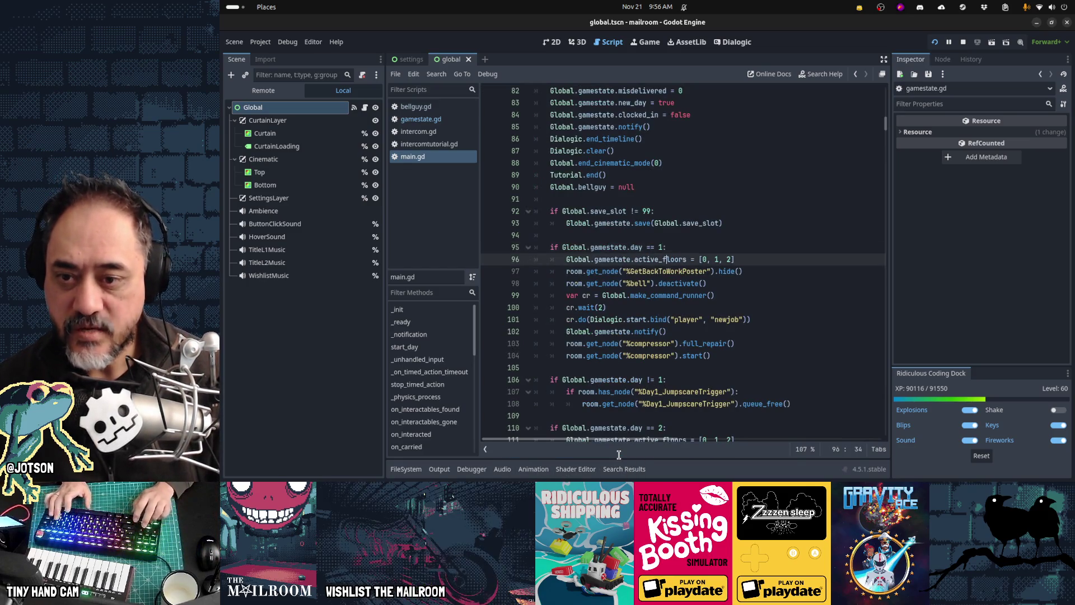
{"action": "key", "text": "Return"}
{"action": "type", "text": "deliveries_remaining"}
{"action": "key", "text": "Home"}
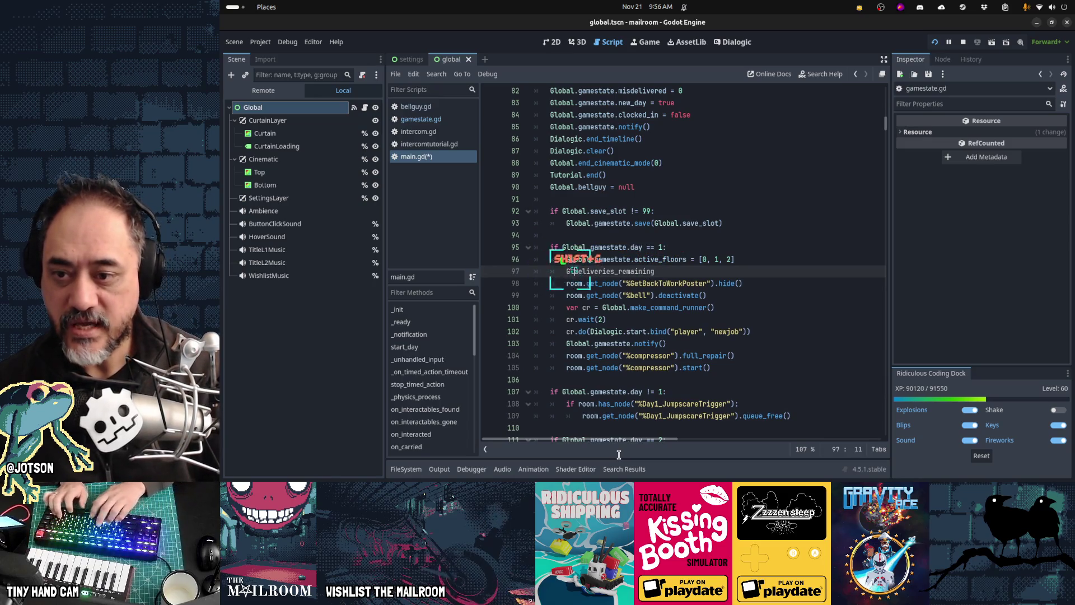
{"action": "type", "text": "Global.gamestate."}
{"action": "key", "text": "End"}
{"action": "type", "text": "= 5"}
Step: Paste the same line into the day 2 block after line 112, save main.gd, and run the game
{"action": "key", "text": "Down"}
{"action": "key", "text": "Down"}
{"action": "key", "text": "Home"}
{"action": "scroll", "coordinate": [618, 455], "scroll_direction": "down", "scroll_amount": 5}
{"action": "key", "text": "Down"}
{"action": "key", "text": "Down"}
{"action": "key", "text": "Down"}
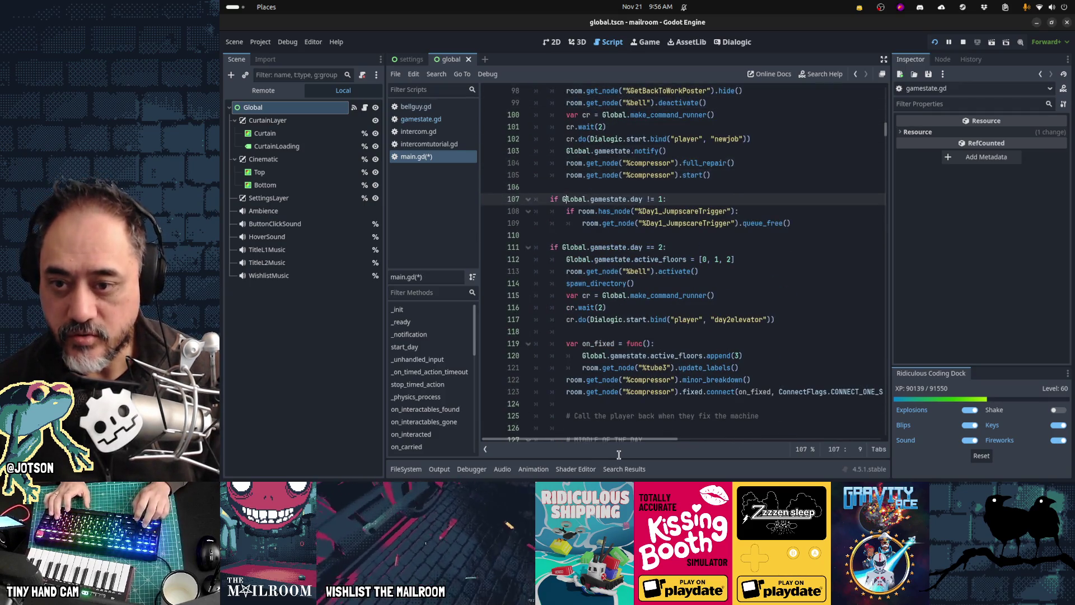
{"action": "key", "text": "End"}
{"action": "key", "text": "Return"}
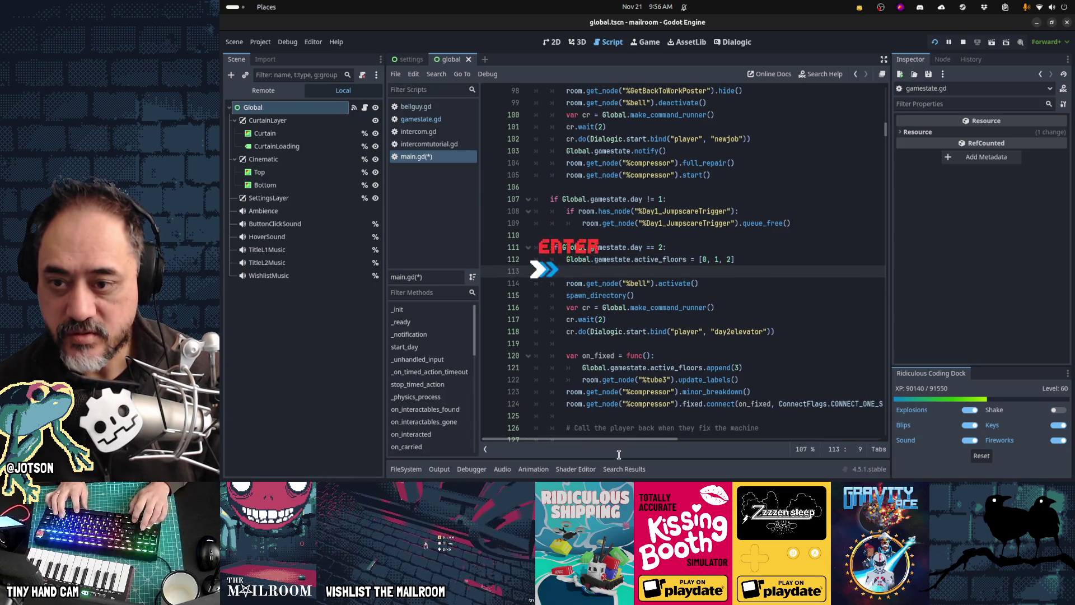
{"action": "type", "text": "Global.gamestate.deliveries_remaining = 5"}
{"action": "key", "text": "ctrl+s"}
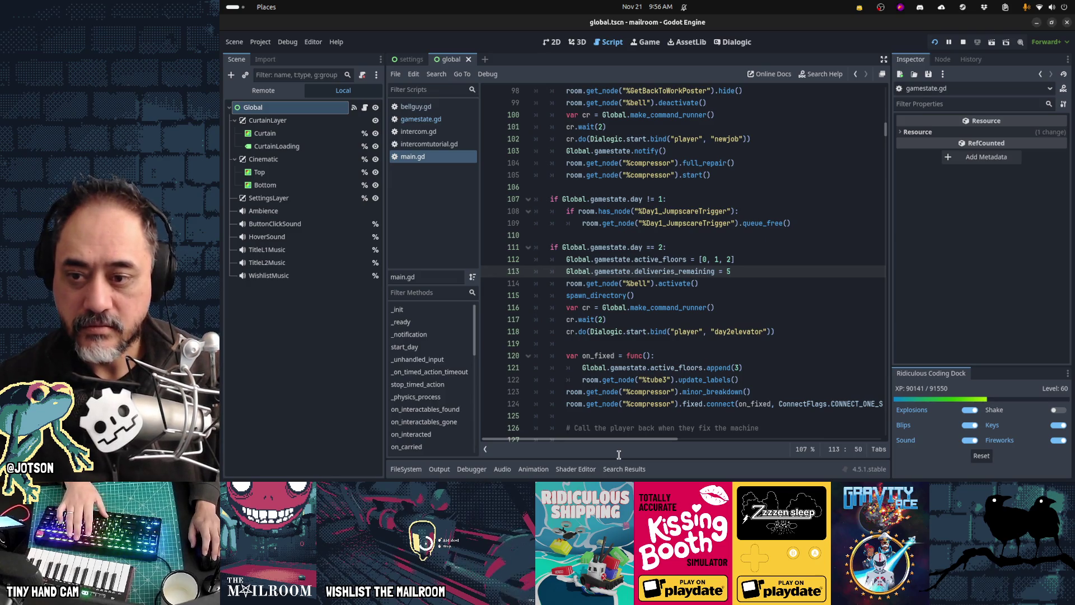
{"action": "key", "text": "F5"}
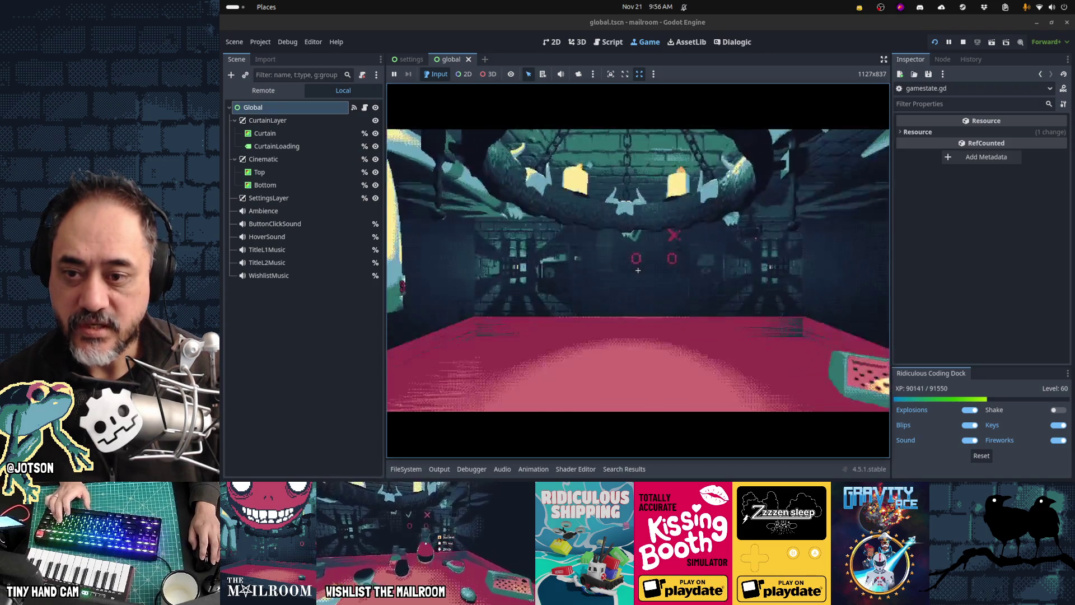
Step: Run the reload console command, then take the red wrench and repair the machine
{"action": "type", "text": "reload"}
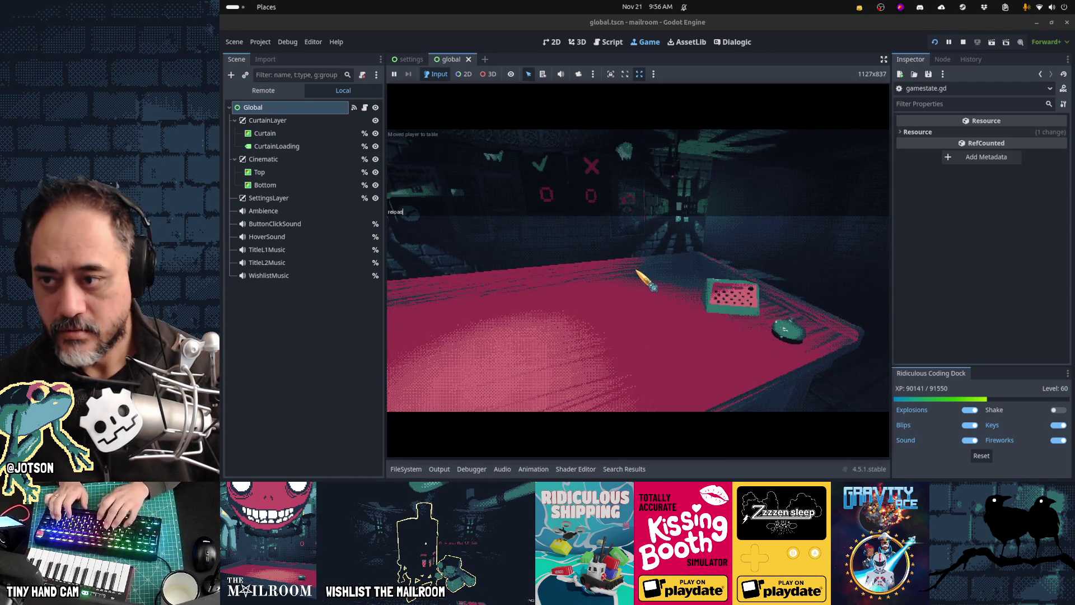
{"action": "key", "text": "Return"}
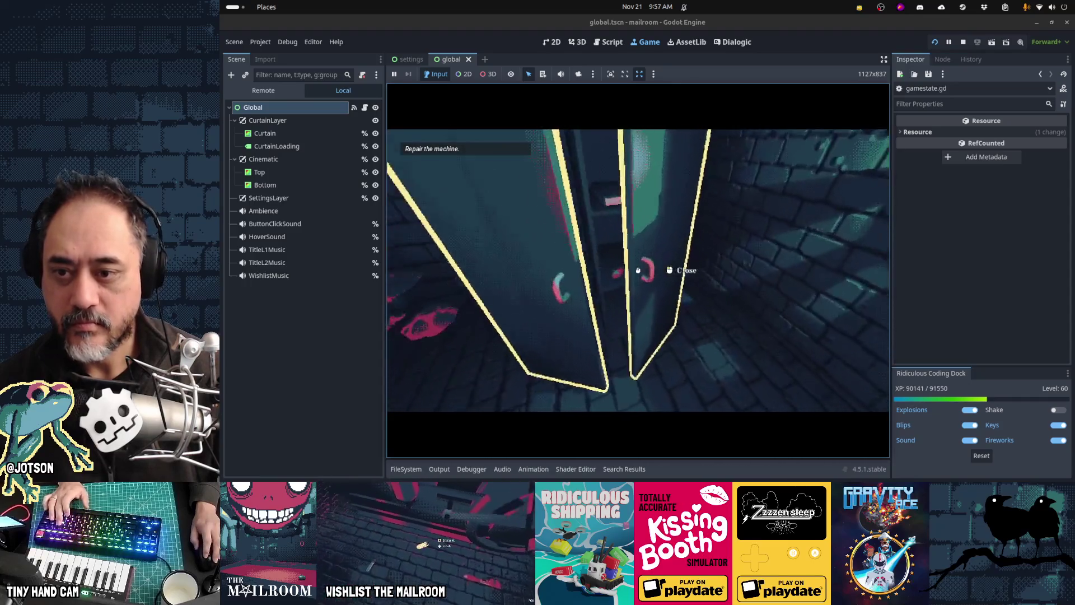
{"action": "left_click", "coordinate": [638, 271]}
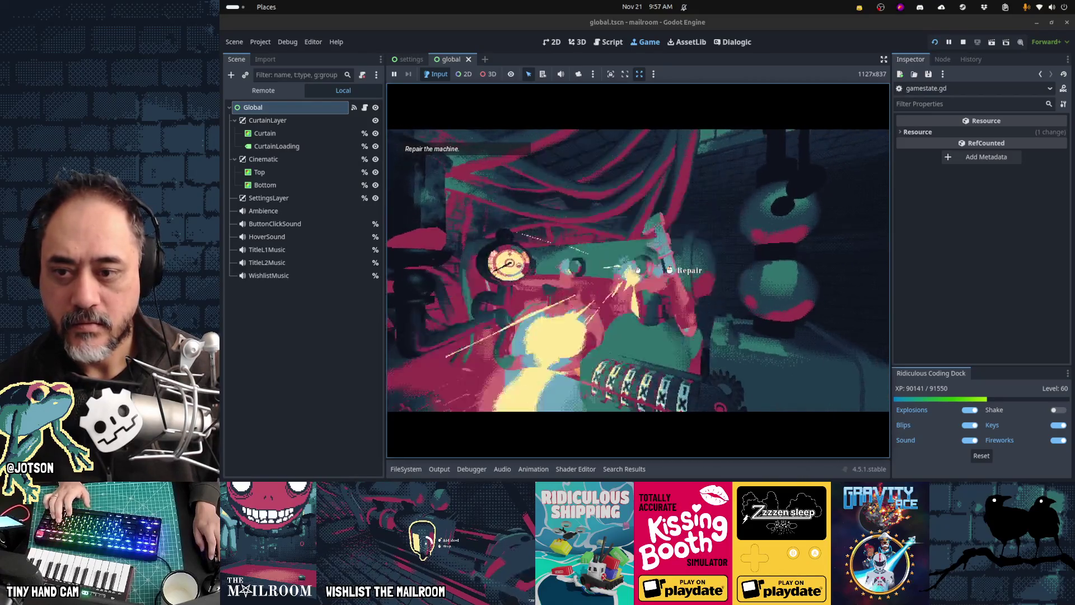
{"action": "left_click", "coordinate": [638, 271]}
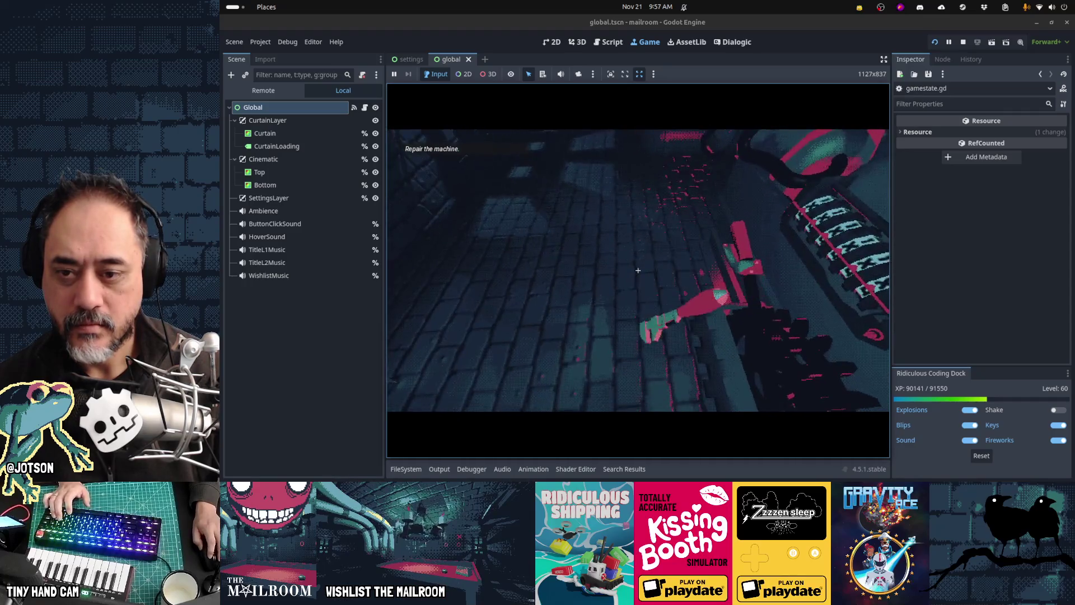
{"action": "left_click", "coordinate": [638, 271]}
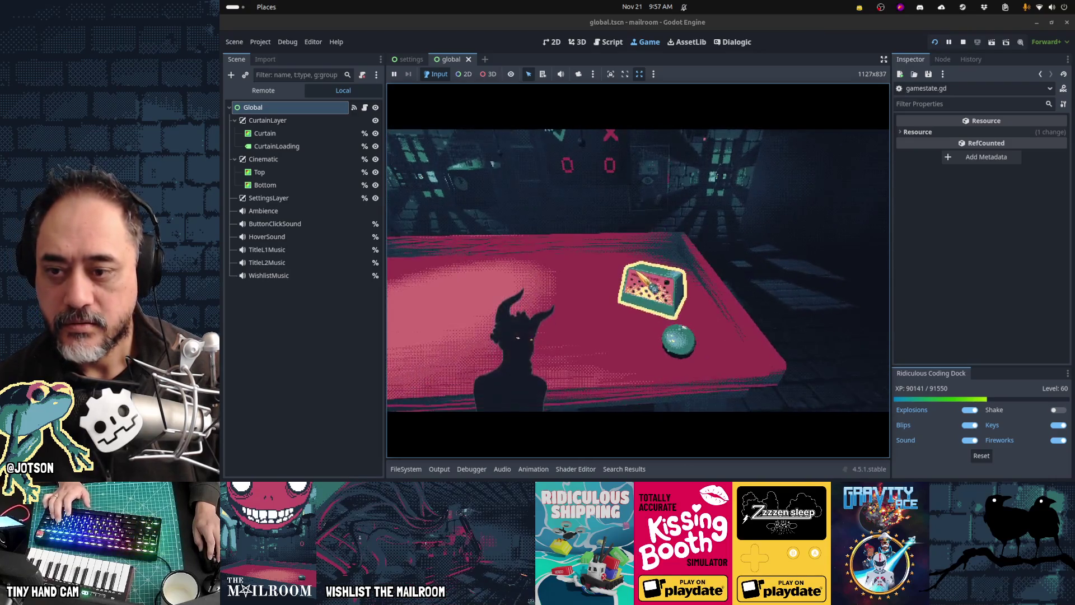
Step: Dismiss the dialogue, punch in, set the package down and inspect its envelope address
{"action": "left_click", "coordinate": [638, 270]}
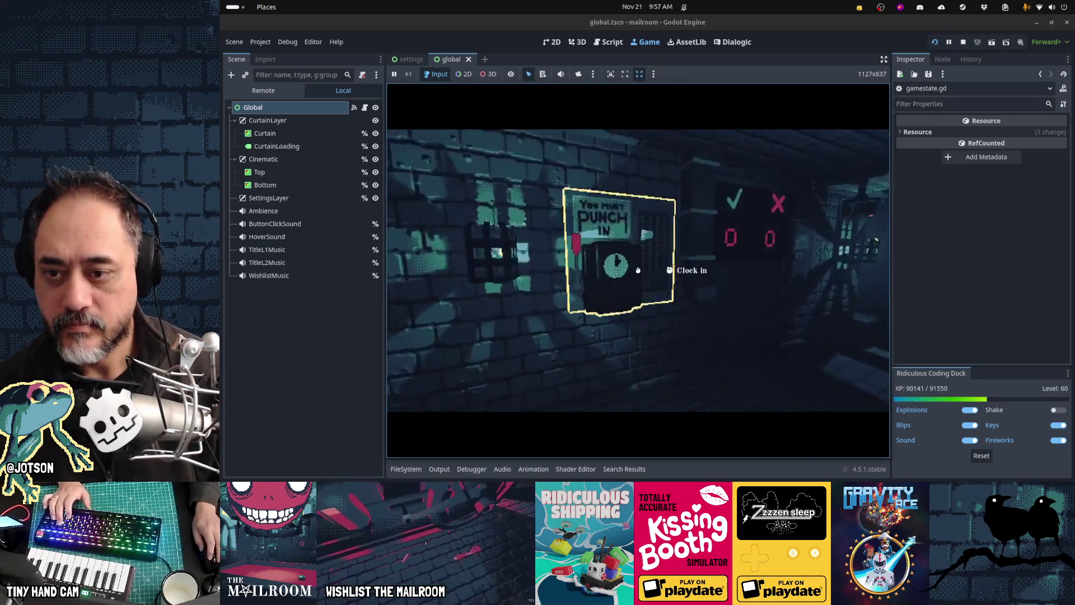
{"action": "left_click", "coordinate": [637, 270]}
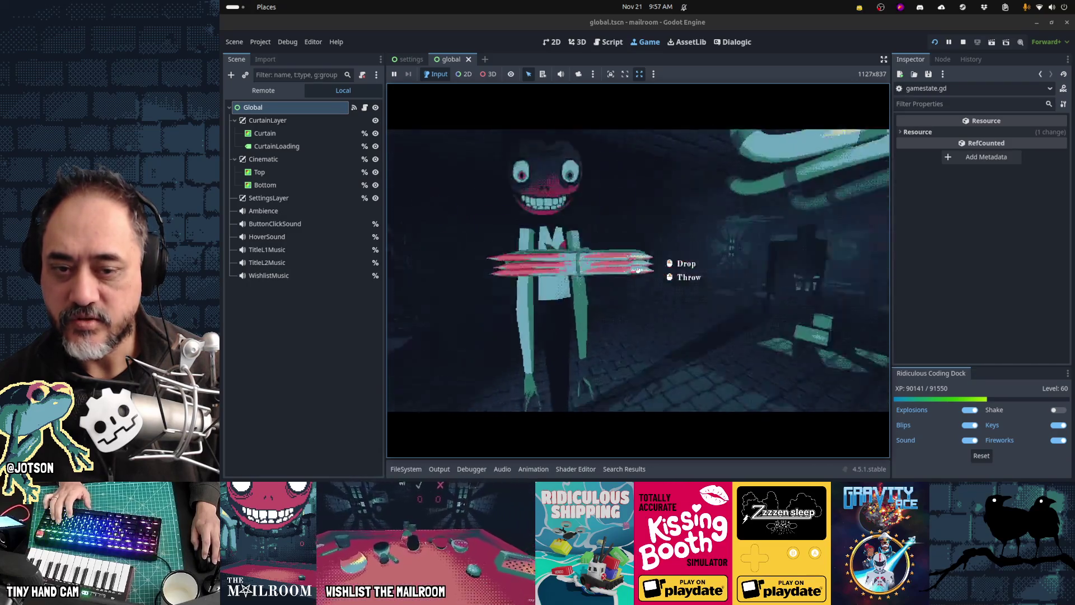
{"action": "left_click", "coordinate": [638, 270]}
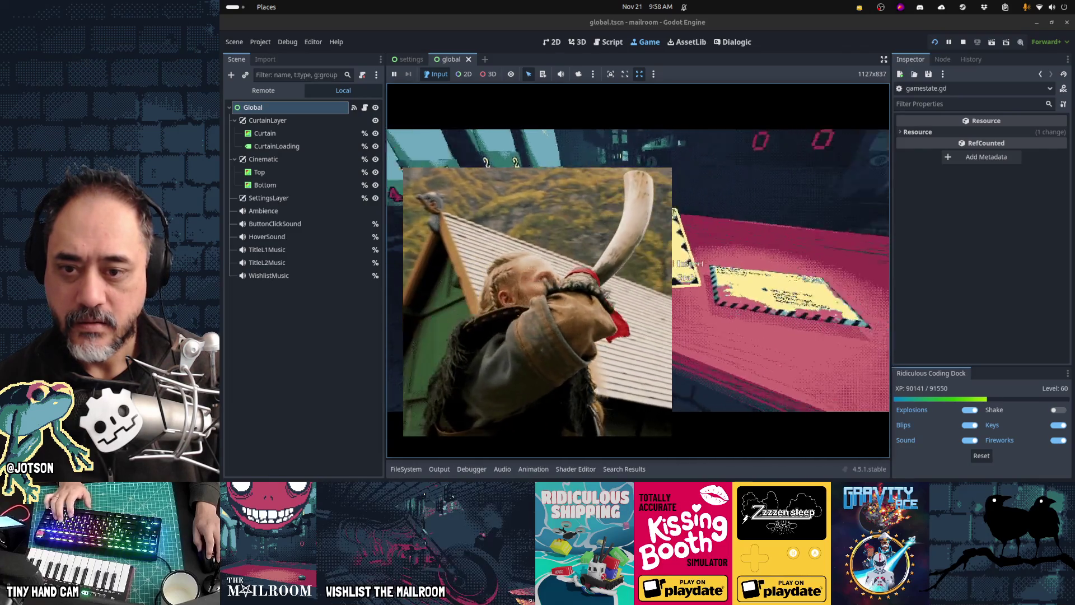
{"action": "left_click", "coordinate": [638, 270]}
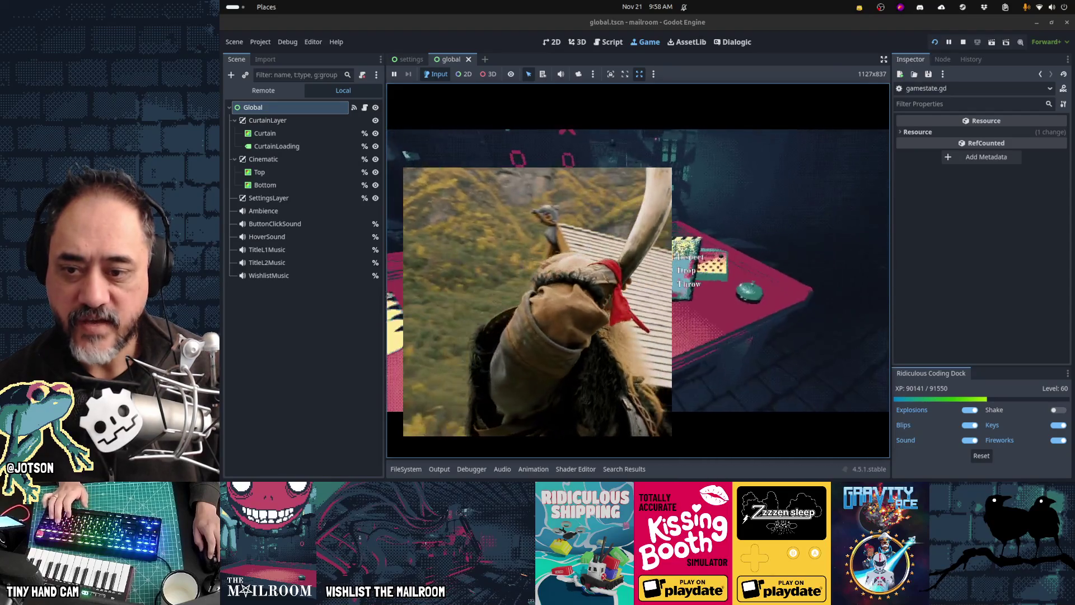
{"action": "left_click", "coordinate": [638, 270]}
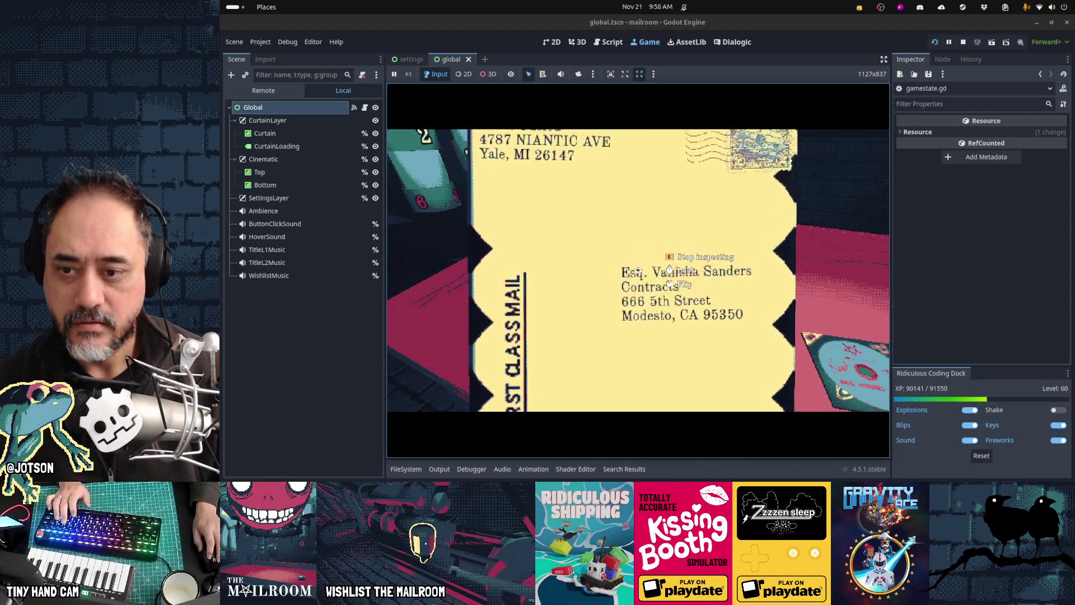
{"action": "key", "text": "e"}
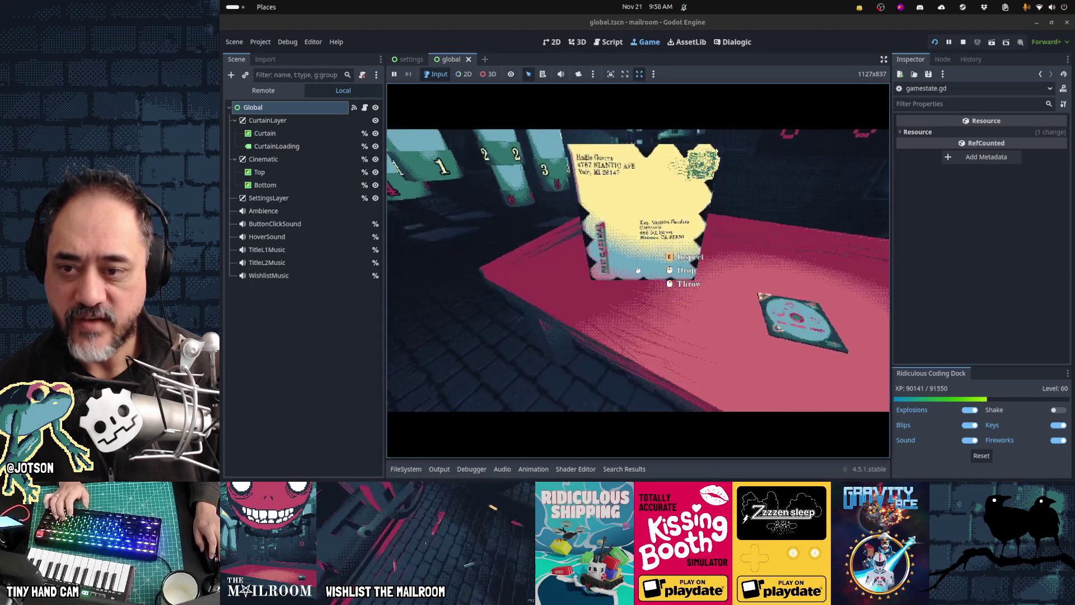
Step: Inspect the CD, flip it to its front, put it down, and pause the game
{"action": "left_click", "coordinate": [638, 270]}
{"action": "key", "text": "e"}
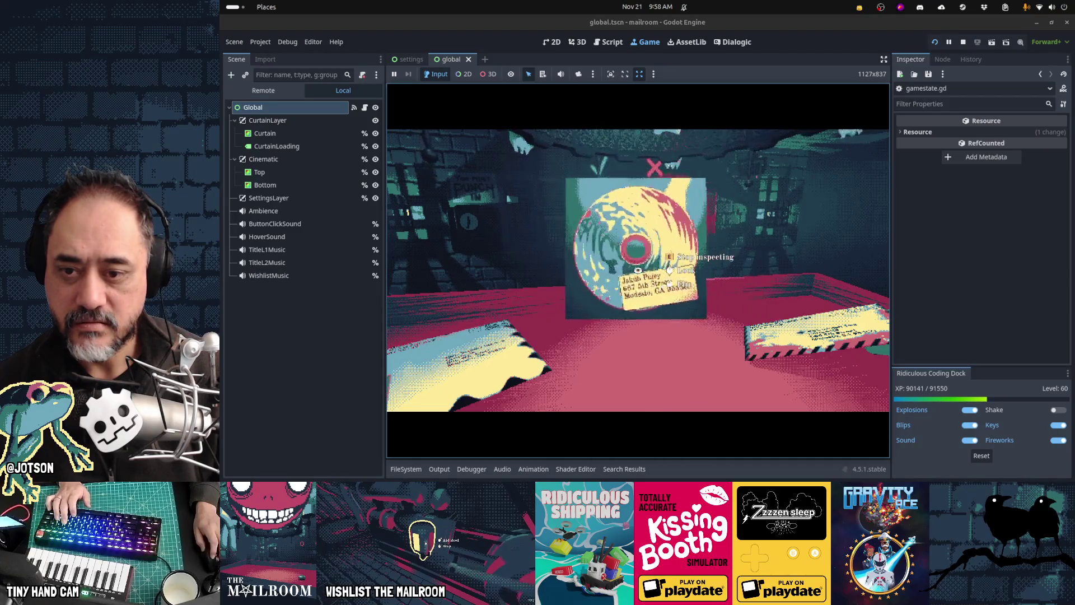
{"action": "key", "text": "e"}
{"action": "key", "text": "e"}
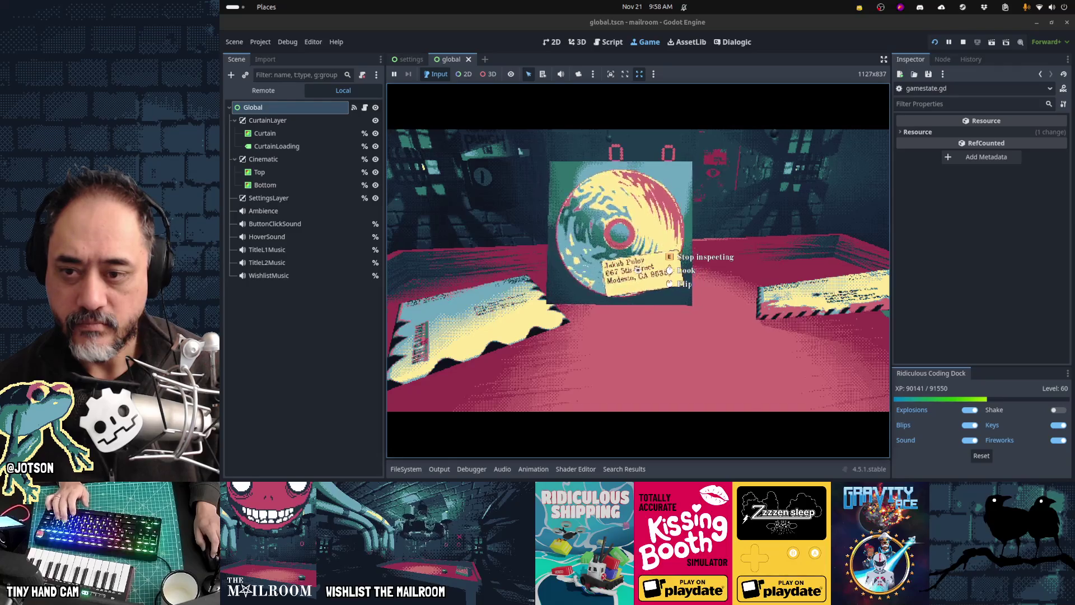
{"action": "right_click", "coordinate": [638, 271]}
{"action": "key", "text": "e"}
{"action": "key", "text": "e"}
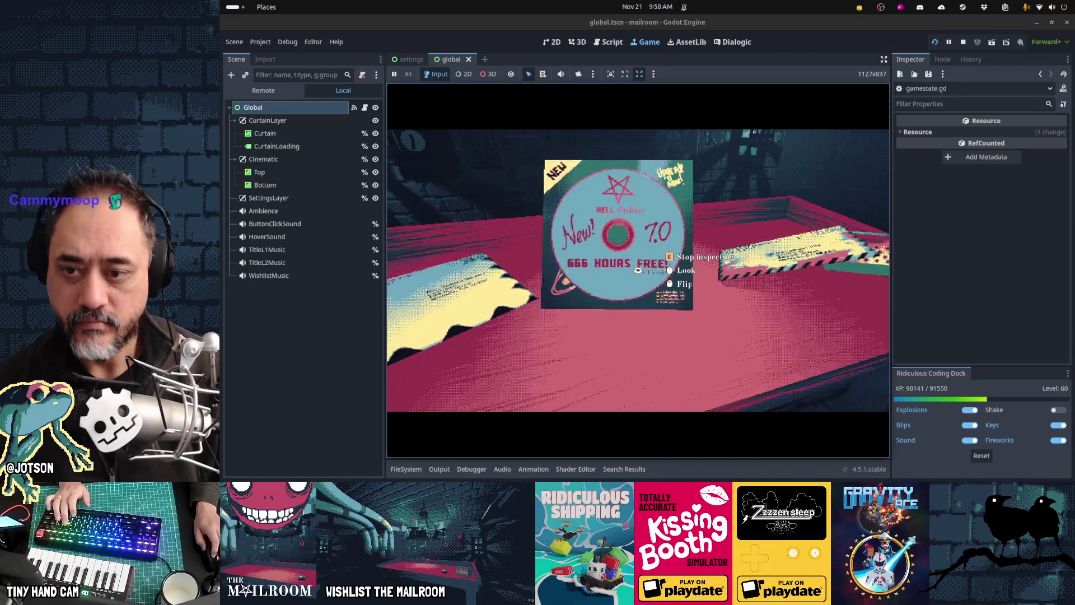
{"action": "key", "text": "e"}
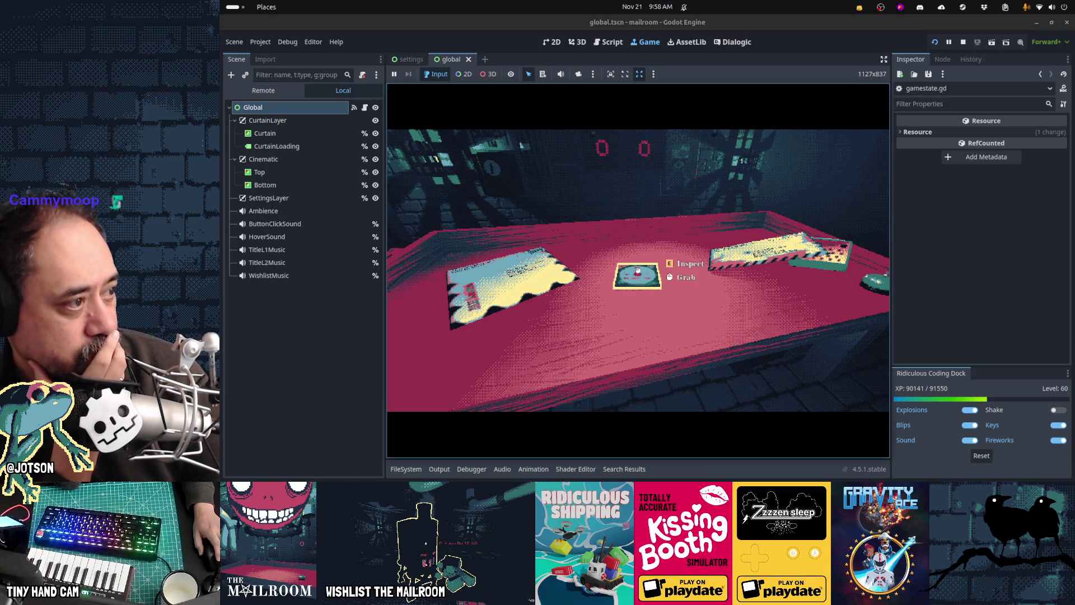
{"action": "key", "text": "Escape"}
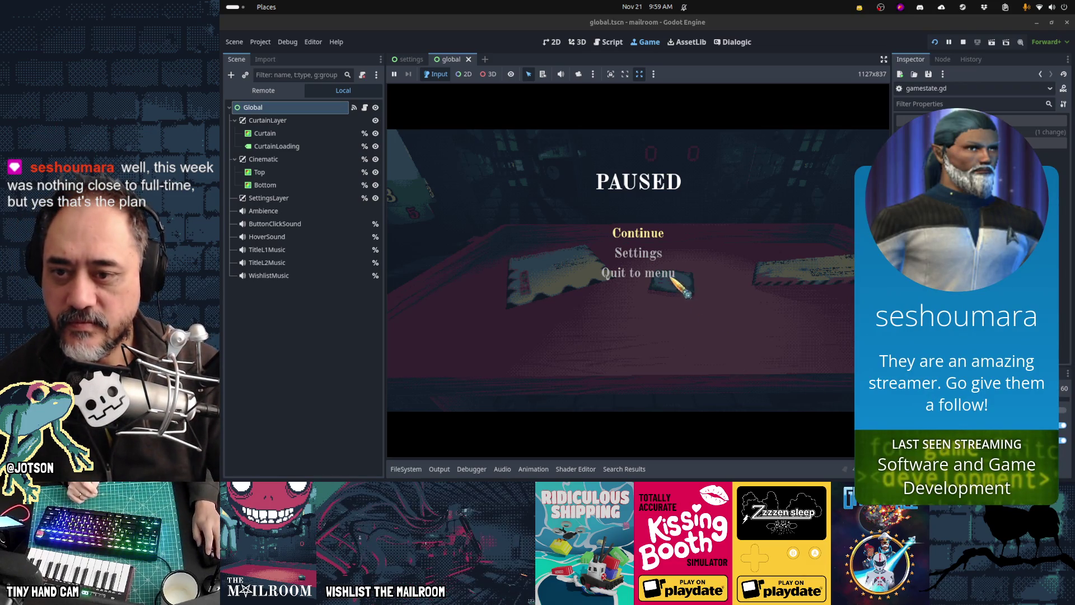
Step: Resume the game, switch back to the editor, and show main.gd in the Script workspace
{"action": "left_click", "coordinate": [647, 235]}
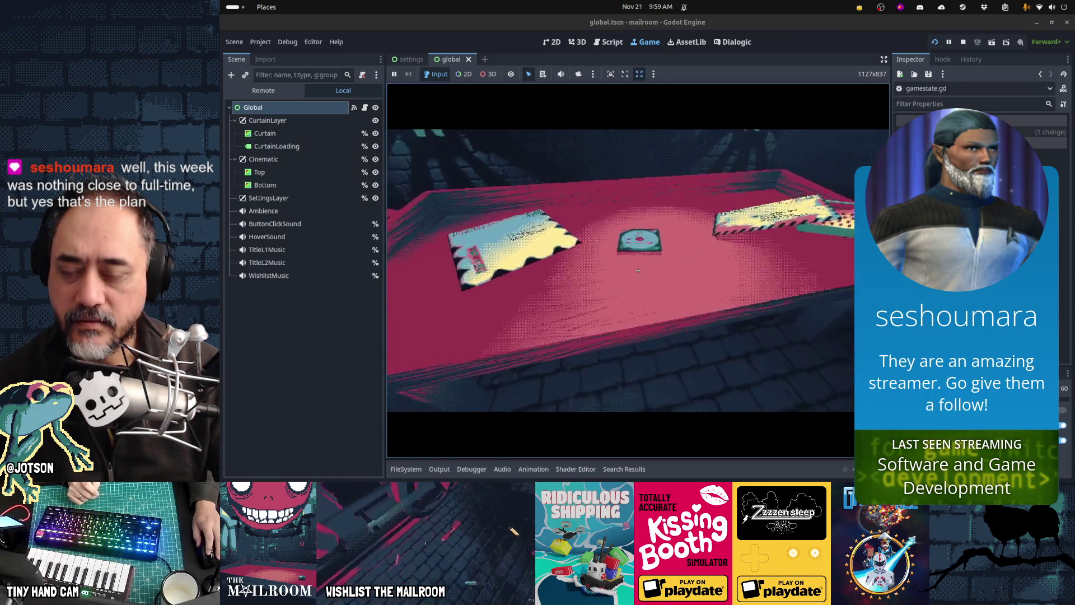
{"action": "key", "text": "alt+Tab"}
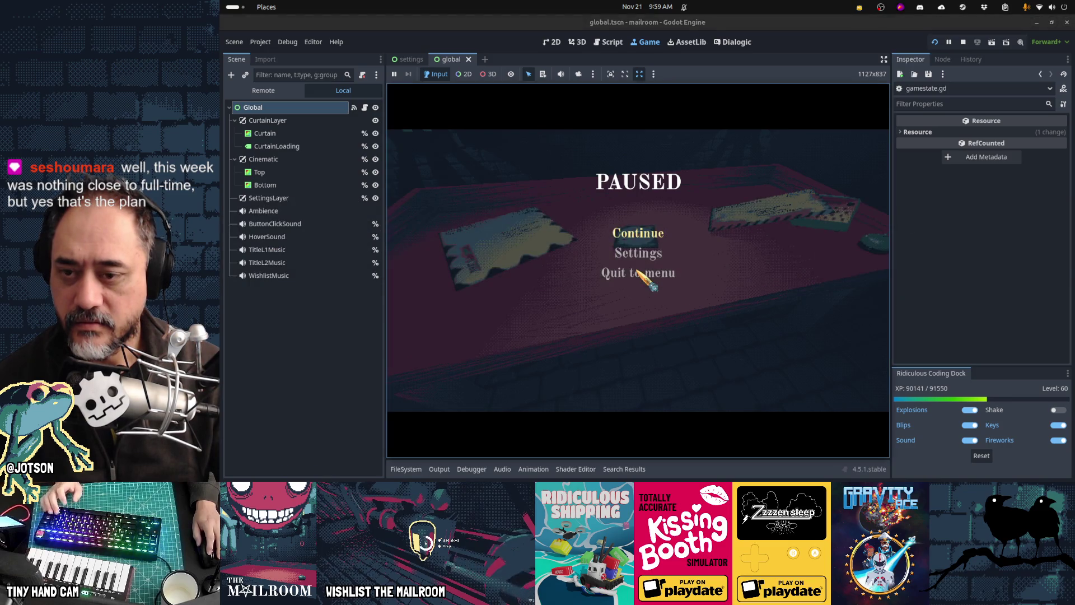
{"action": "left_click", "coordinate": [610, 42]}
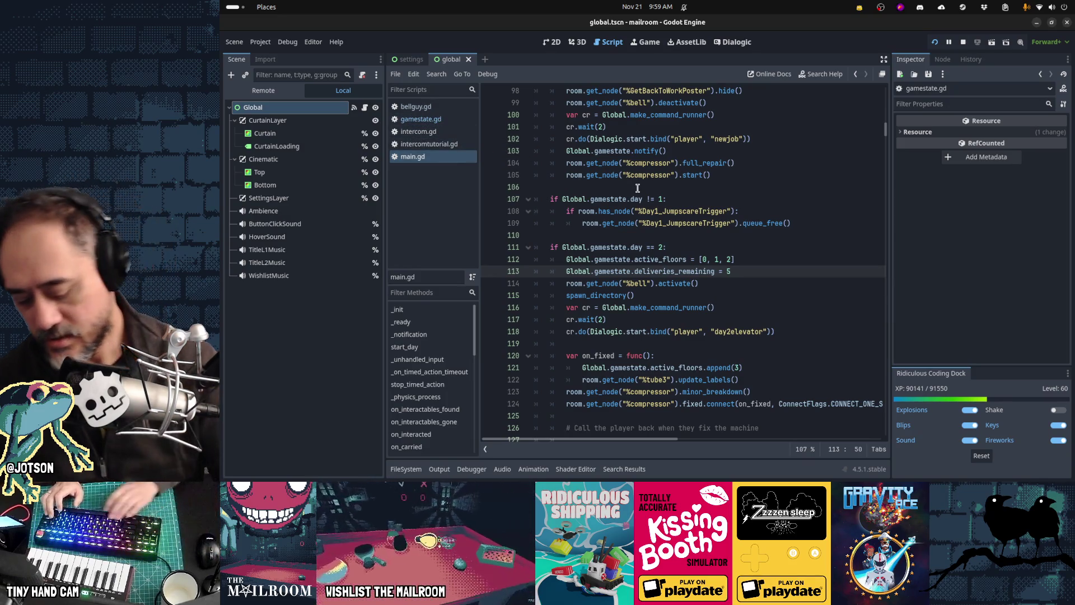
Step: Open mailmanager.gd through the quick file search
{"action": "key", "text": "alt+shift+o"}
{"action": "type", "text": "mailmanager.gd"}
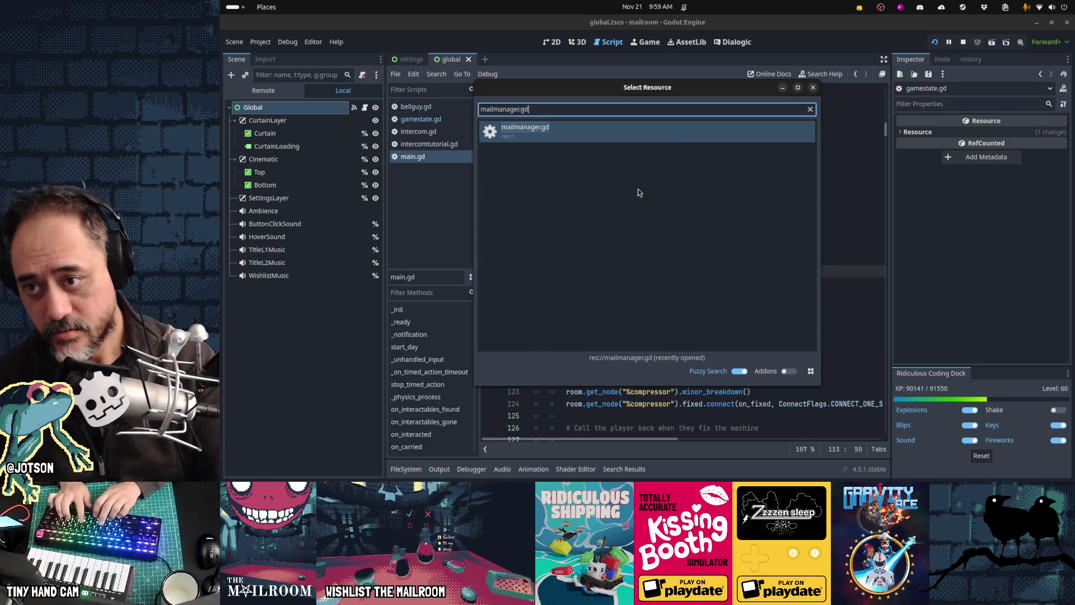
{"action": "key", "text": "Return"}
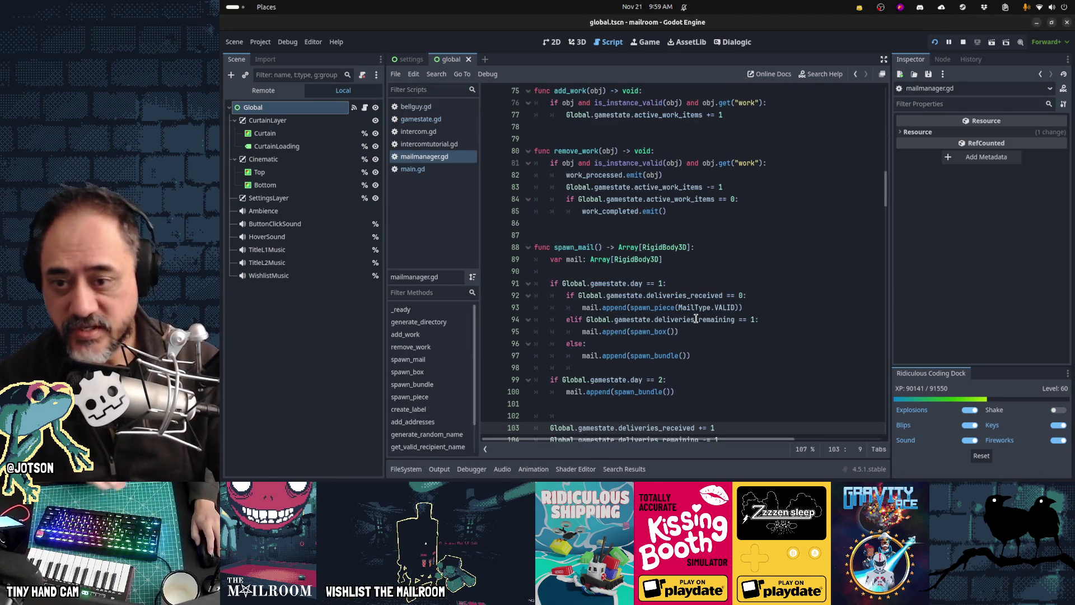
Step: Inspect spawn_mail's day 1 and day 2 branches and locate the mail_pieces_received line
{"action": "scroll", "coordinate": [696, 318], "scroll_direction": "down", "scroll_amount": 4}
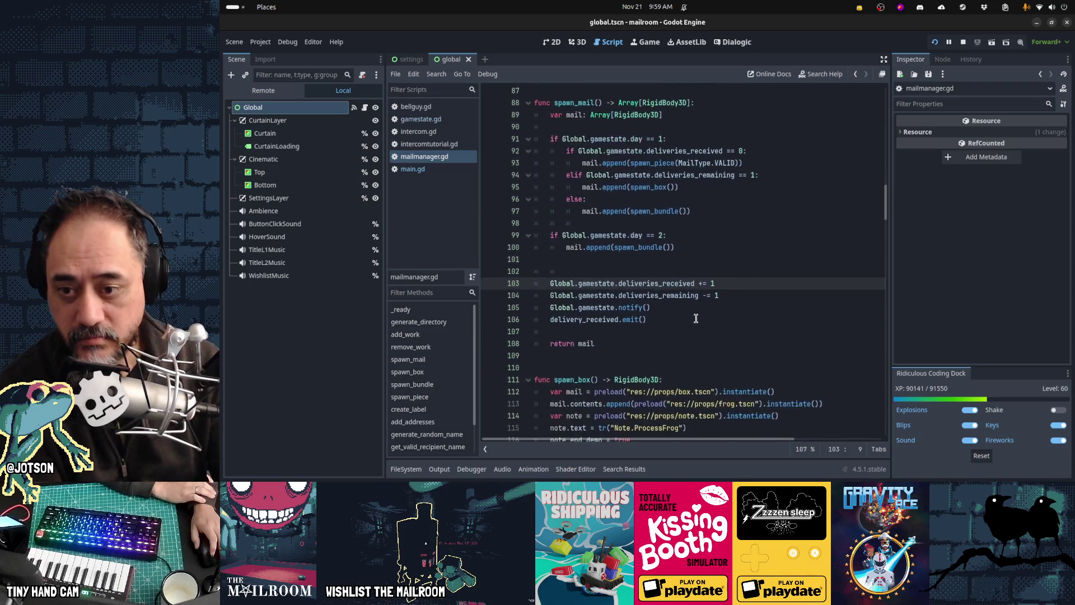
{"action": "mouse_move", "coordinate": [627, 140]}
{"action": "left_mouse_down"}
{"action": "mouse_move", "coordinate": [650, 163]}
{"action": "mouse_move", "coordinate": [650, 190]}
{"action": "left_mouse_up"}
{"action": "left_click_drag", "start_coordinate": [619, 236], "coordinate": [652, 234]}
{"action": "left_click", "coordinate": [729, 247]}
{"action": "scroll", "coordinate": [728, 244], "scroll_direction": "down", "scroll_amount": 4}
{"action": "scroll", "coordinate": [728, 243], "scroll_direction": "up", "scroll_amount": 4}
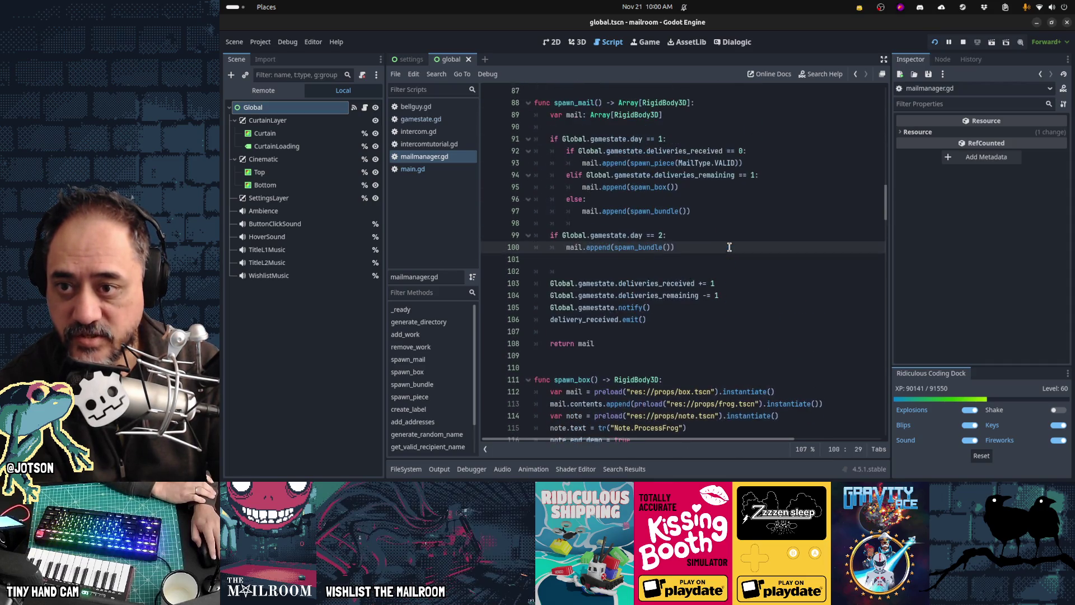
{"action": "left_click", "coordinate": [646, 213]}
{"action": "scroll", "coordinate": [726, 298], "scroll_direction": "down", "scroll_amount": 10}
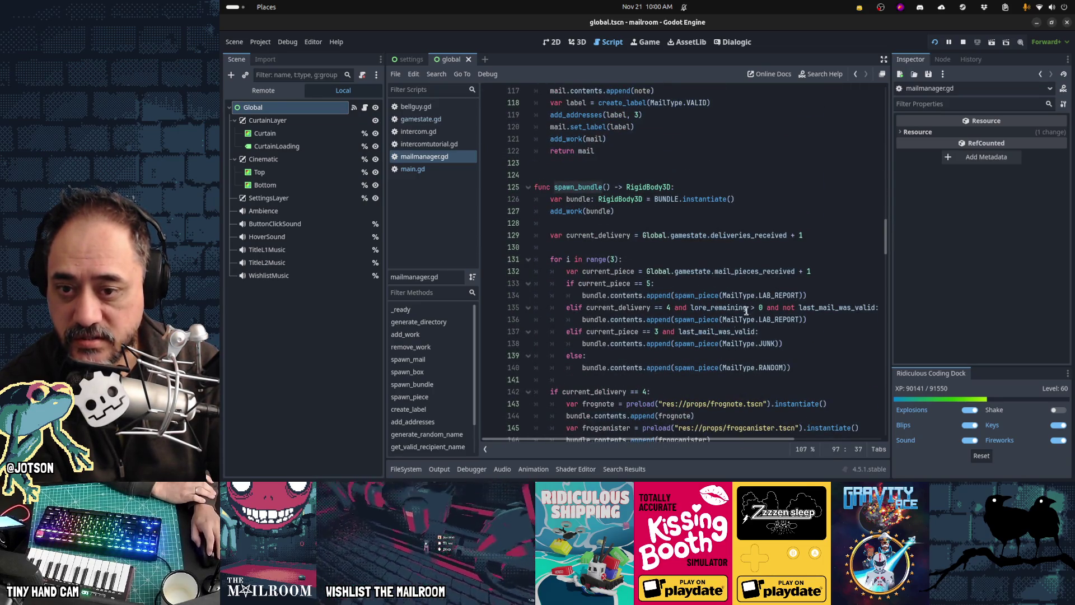
{"action": "mouse_move", "coordinate": [726, 330]}
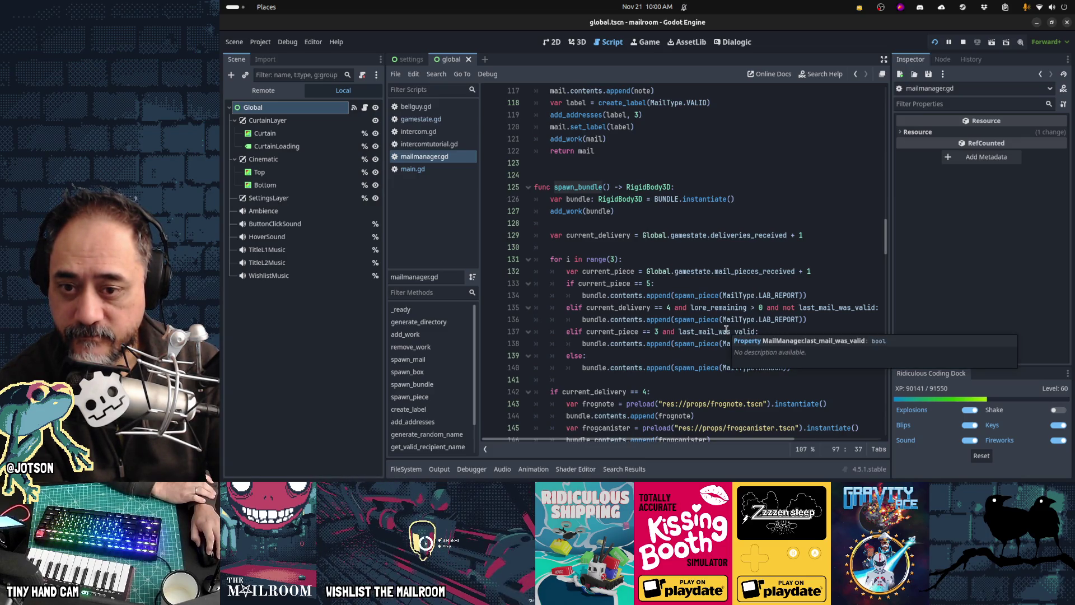
{"action": "left_click", "coordinate": [729, 271]}
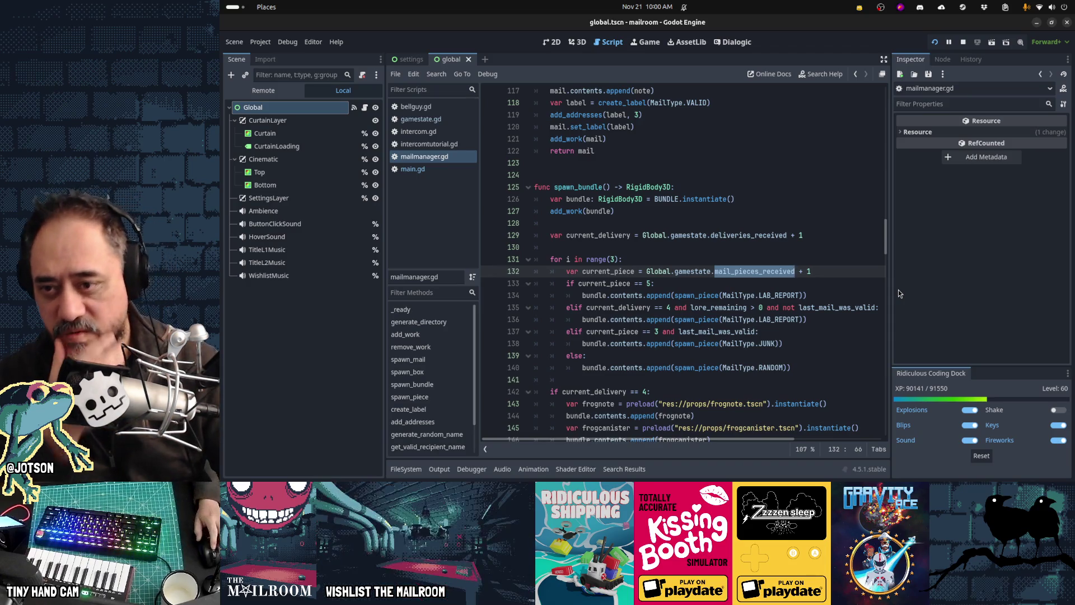
Step: Review the day == 1 check and the spawn_bundle block
{"action": "scroll", "coordinate": [773, 218], "scroll_direction": "up", "scroll_amount": 10}
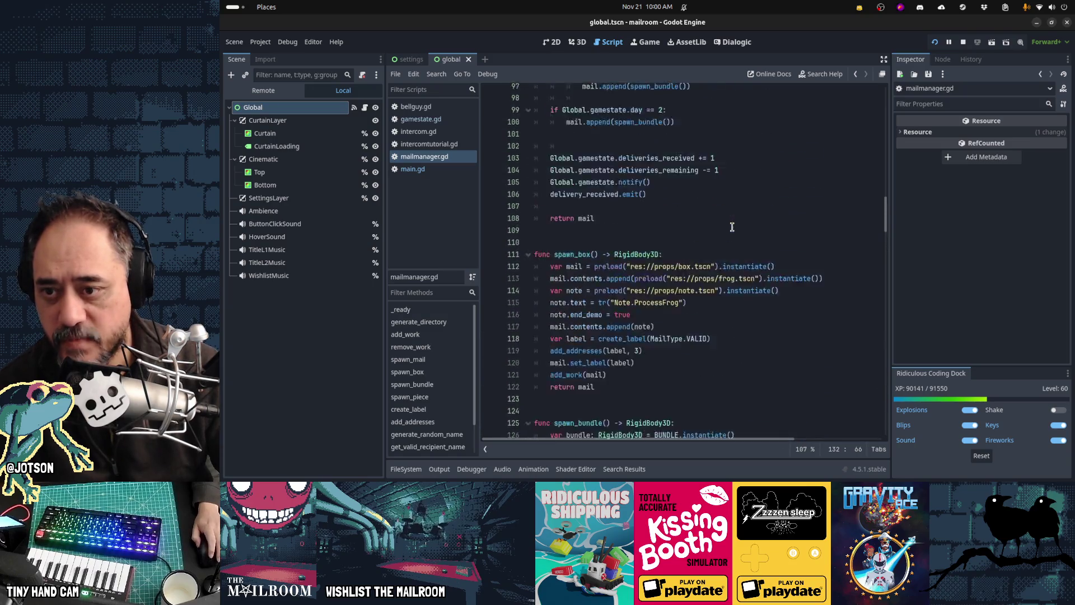
{"action": "scroll", "coordinate": [731, 227], "scroll_direction": "up", "scroll_amount": 5}
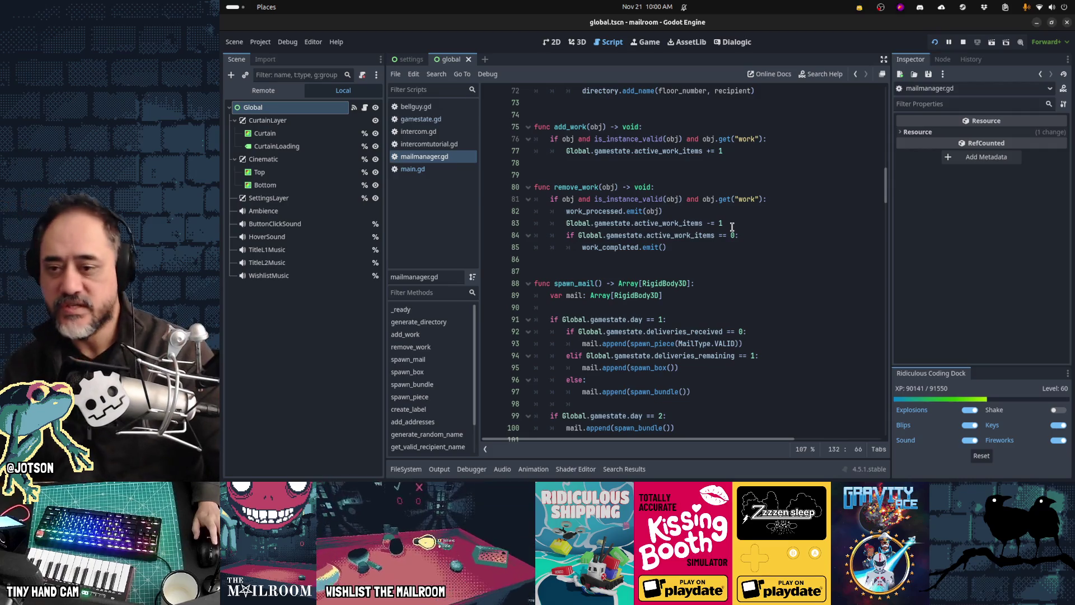
{"action": "scroll", "coordinate": [732, 227], "scroll_direction": "down", "scroll_amount": 2}
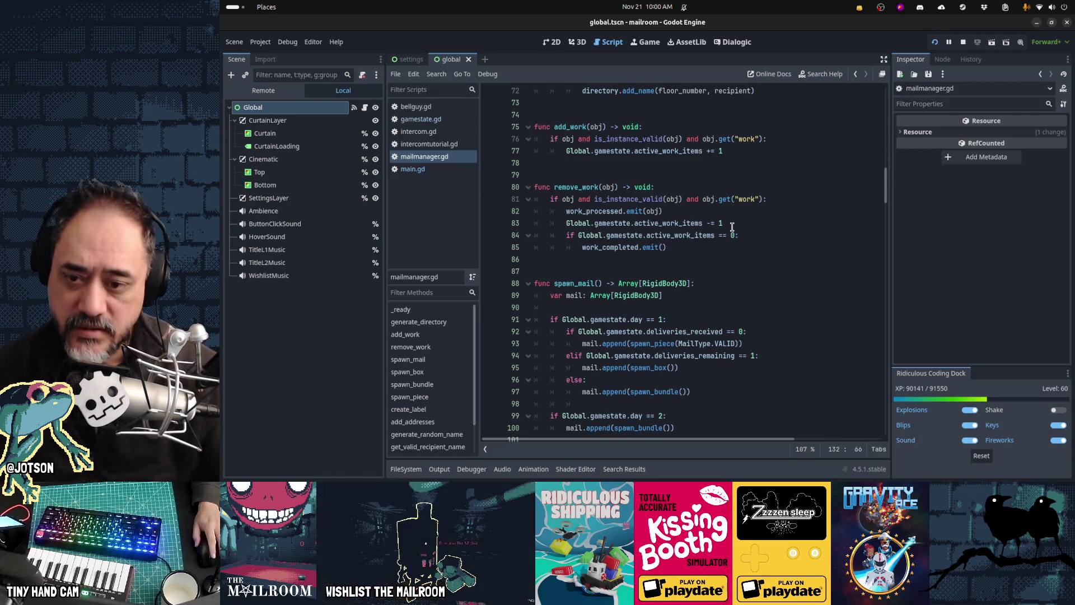
{"action": "scroll", "coordinate": [731, 227], "scroll_direction": "down", "scroll_amount": 1}
{"action": "left_click_drag", "start_coordinate": [611, 244], "coordinate": [713, 242]}
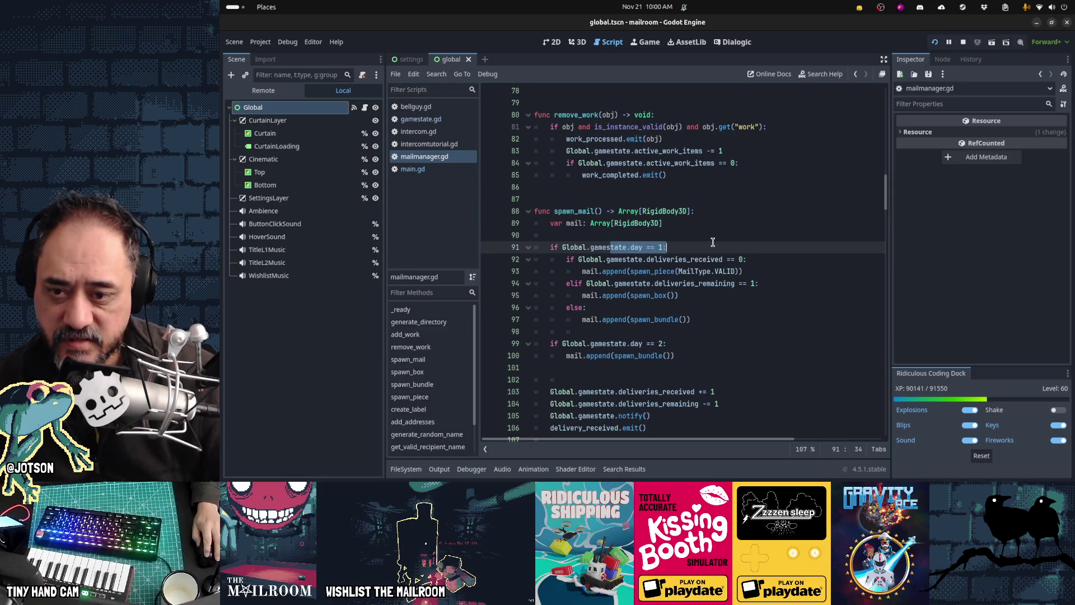
{"action": "scroll", "coordinate": [713, 241], "scroll_direction": "down", "scroll_amount": 4}
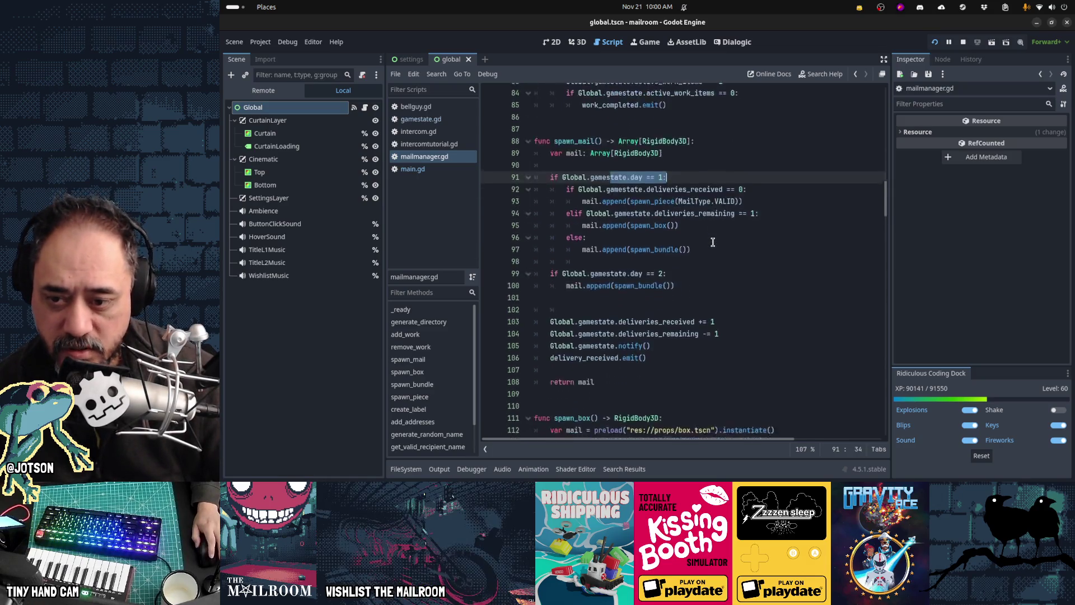
{"action": "scroll", "coordinate": [713, 242], "scroll_direction": "down", "scroll_amount": 6}
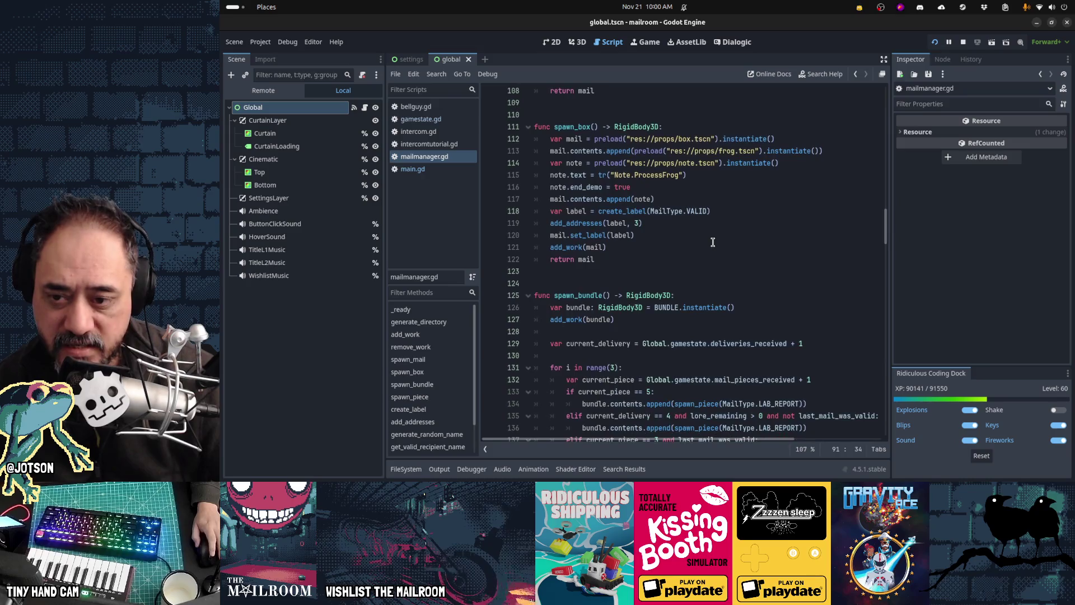
{"action": "scroll", "coordinate": [713, 242], "scroll_direction": "down", "scroll_amount": 3}
{"action": "mouse_move", "coordinate": [601, 187]}
{"action": "left_mouse_down"}
{"action": "mouse_move", "coordinate": [622, 262]}
{"action": "mouse_move", "coordinate": [800, 403]}
{"action": "left_mouse_up"}
{"action": "scroll", "coordinate": [716, 298], "scroll_direction": "down", "scroll_amount": 5}
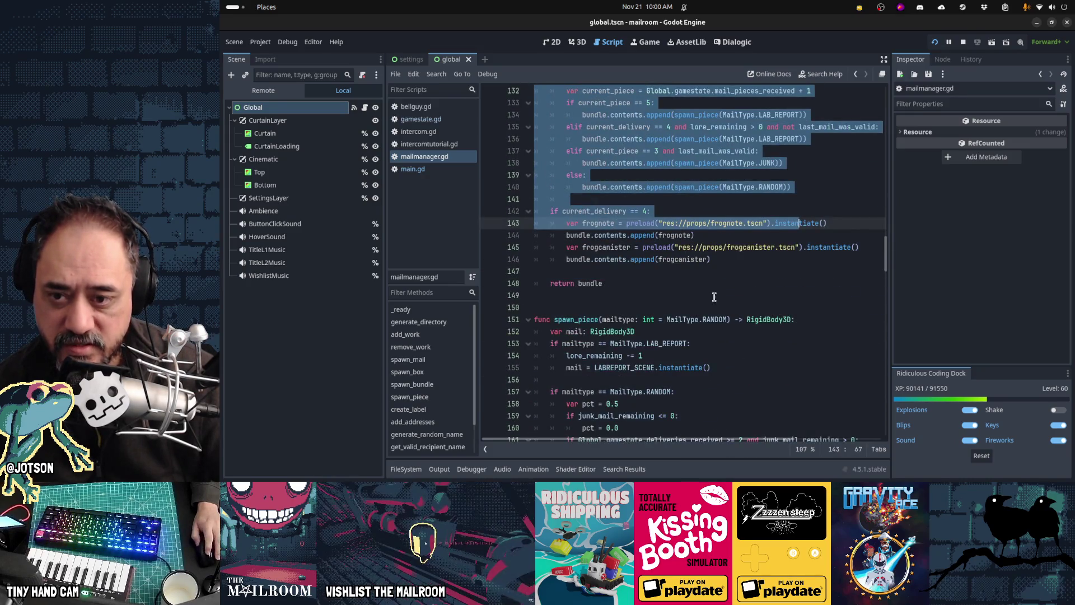
{"action": "left_click", "coordinate": [716, 283]}
Step: Select mail_pieces_received in spawn_bundle and search all project files for it
{"action": "scroll", "coordinate": [719, 305], "scroll_direction": "up", "scroll_amount": 4}
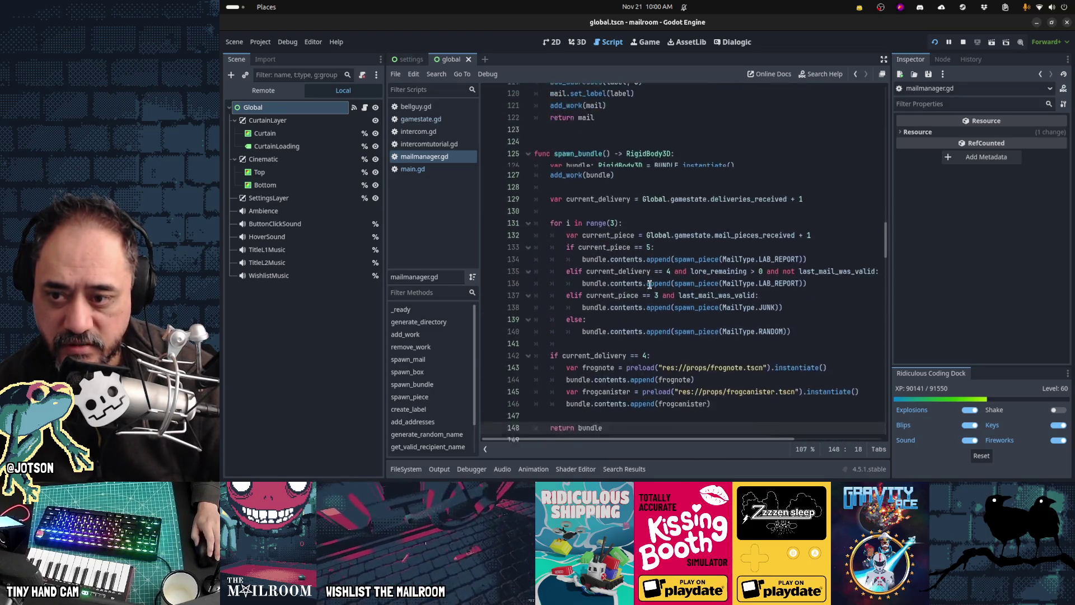
{"action": "scroll", "coordinate": [650, 284], "scroll_direction": "down", "scroll_amount": 1}
{"action": "mouse_move", "coordinate": [551, 162]}
{"action": "left_mouse_down"}
{"action": "mouse_move", "coordinate": [599, 211]}
{"action": "mouse_move", "coordinate": [687, 386]}
{"action": "left_mouse_up"}
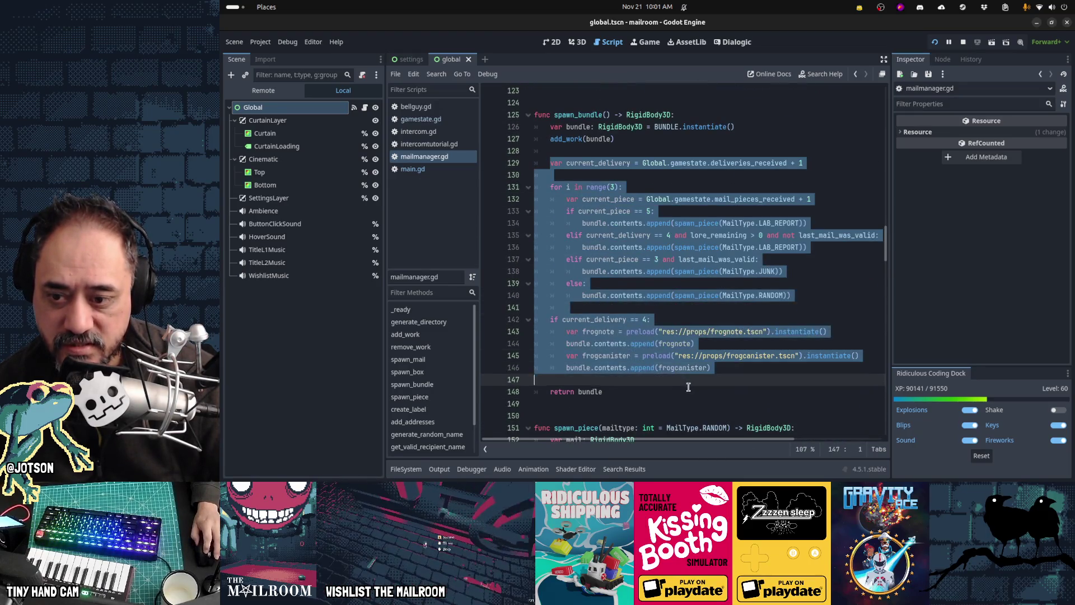
{"action": "left_click", "coordinate": [611, 271]}
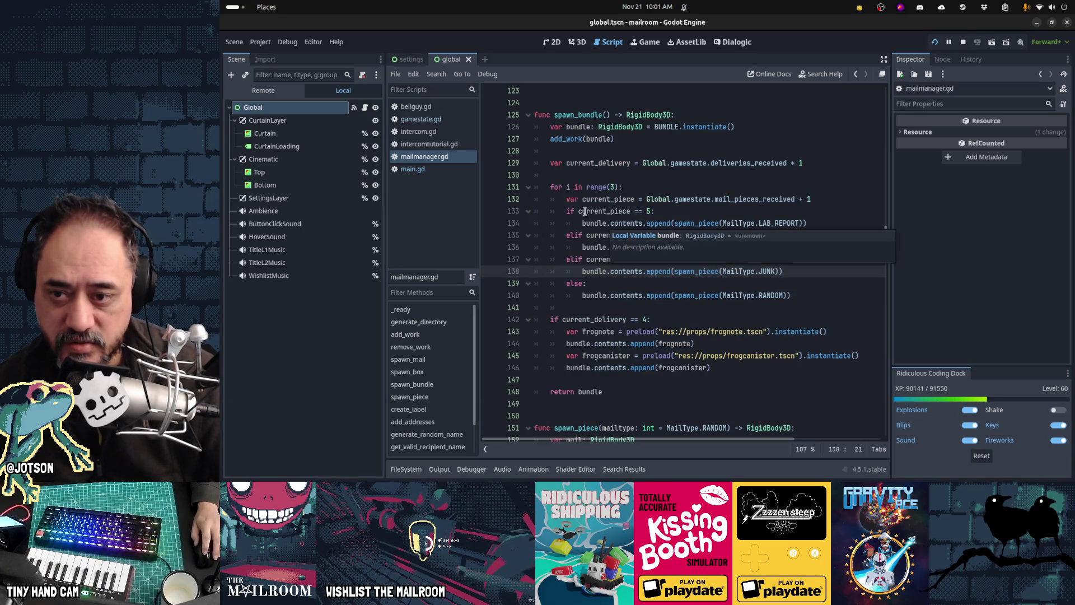
{"action": "double_click", "coordinate": [728, 199]}
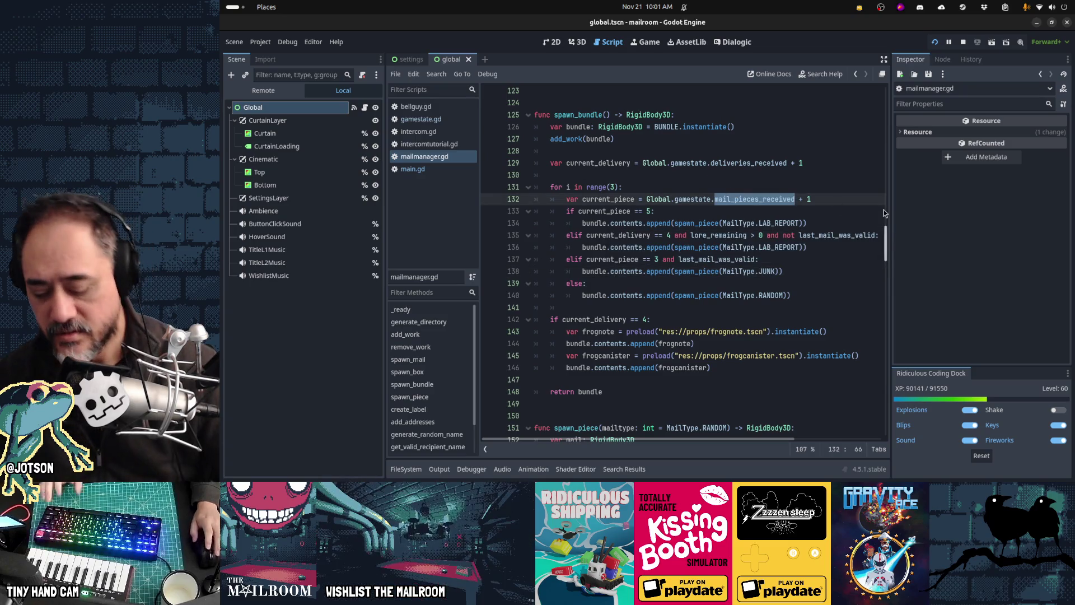
{"action": "key", "text": "ctrl+shift+f"}
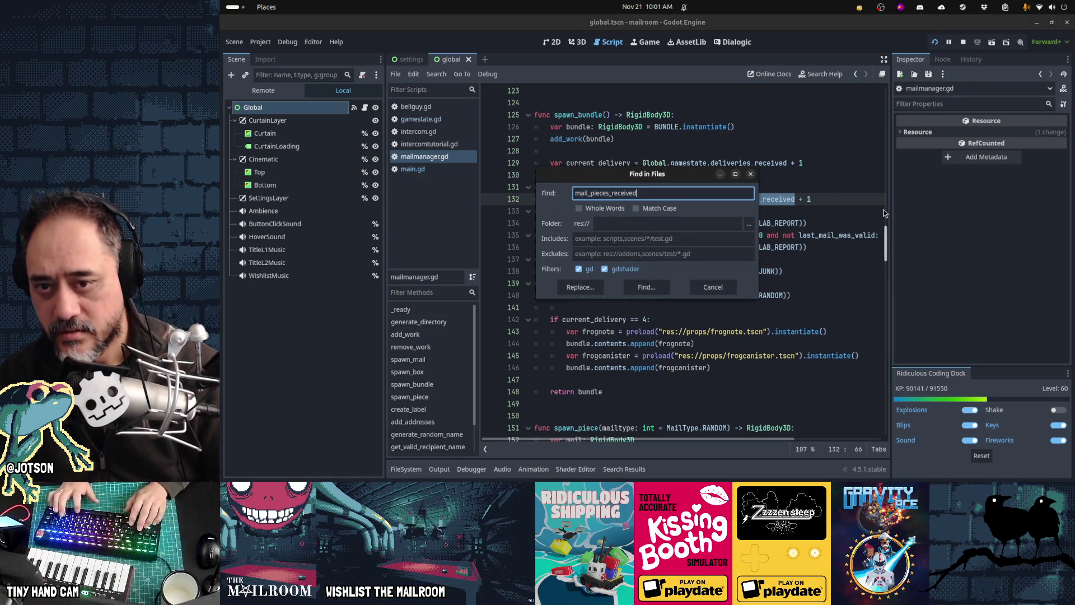
Step: Run the search for mail_pieces_received, check gamestate.gd's line 43 reset, then return to main.gd
{"action": "key", "text": "Return"}
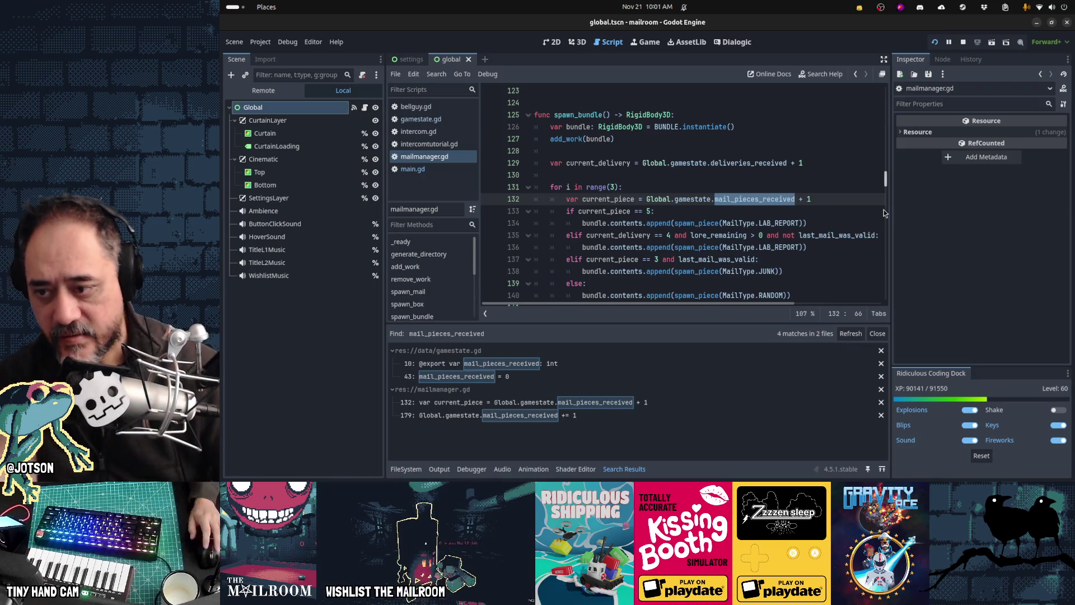
{"action": "left_click", "coordinate": [477, 380]}
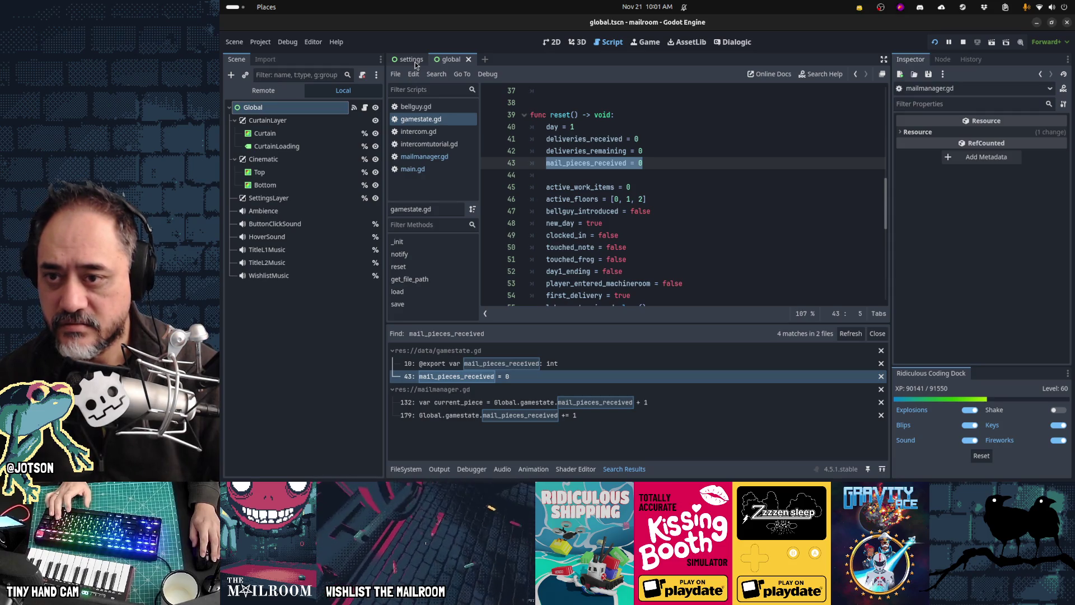
{"action": "left_click", "coordinate": [412, 169]}
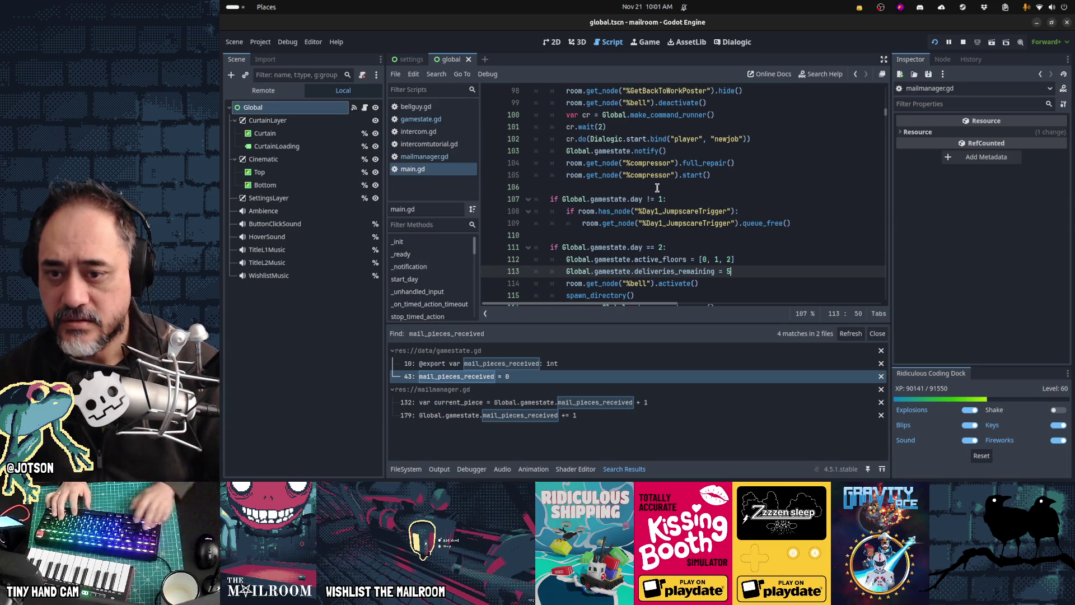
Step: Add a Global.gamestate.mail_pieces_received = 0 line below deliveries_remaining in main.gd
{"action": "key", "text": "Home"}
{"action": "key", "text": "ctrl+shift+Right"}
{"action": "key", "text": "ctrl+shift+Right"}
{"action": "key", "text": "ctrl+shift+Right"}
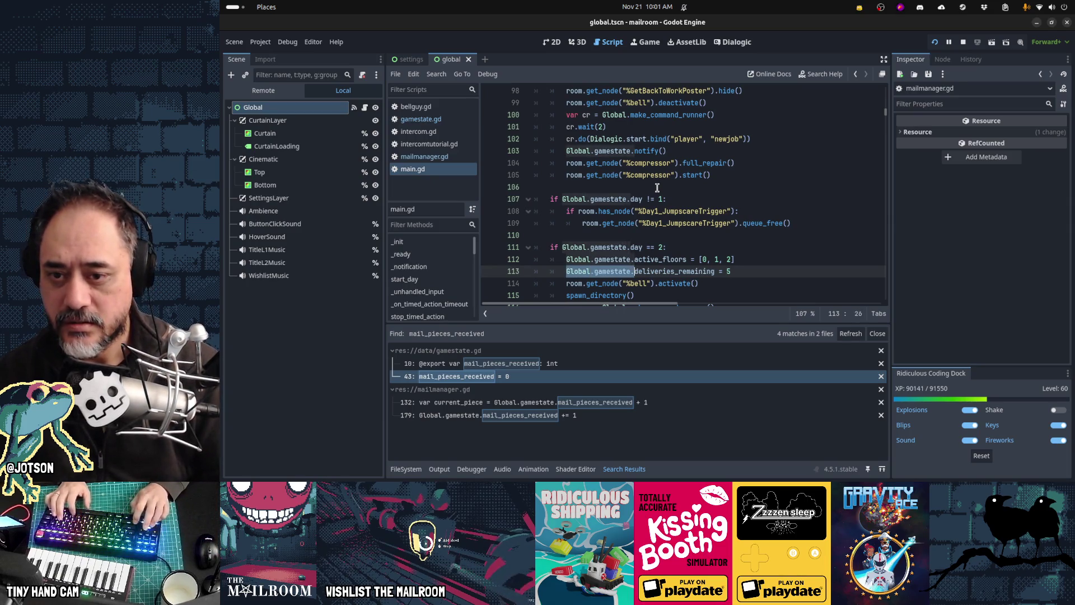
{"action": "key", "text": "ctrl+c"}
{"action": "key", "text": "End"}
{"action": "key", "text": "Return"}
{"action": "key", "text": "ctrl+v"}
{"action": "type", "text": "mail"}
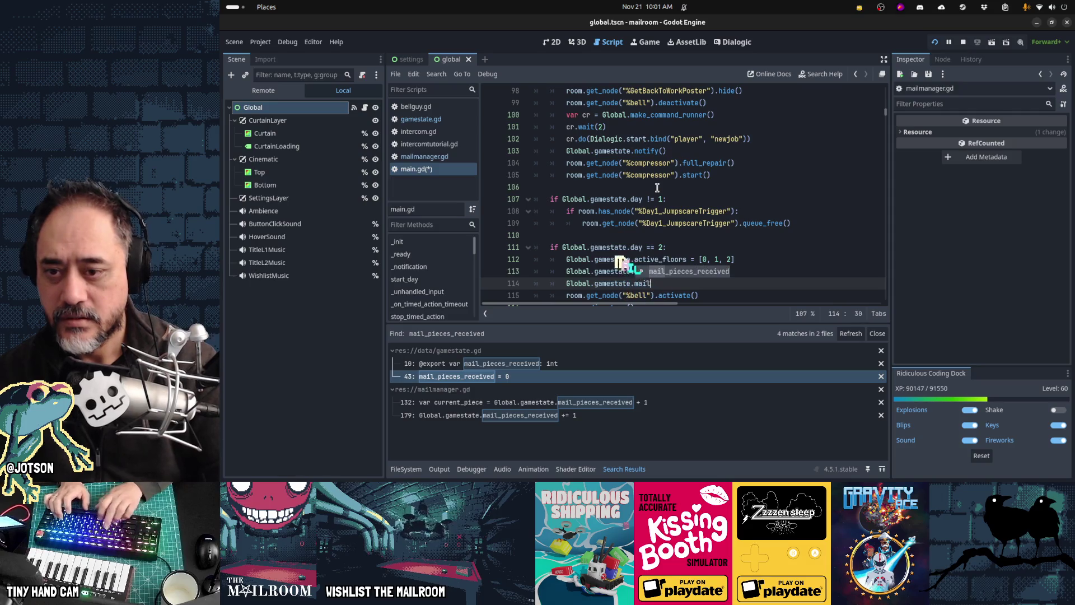
{"action": "key", "text": "Return"}
{"action": "type", "text": "= 0"}
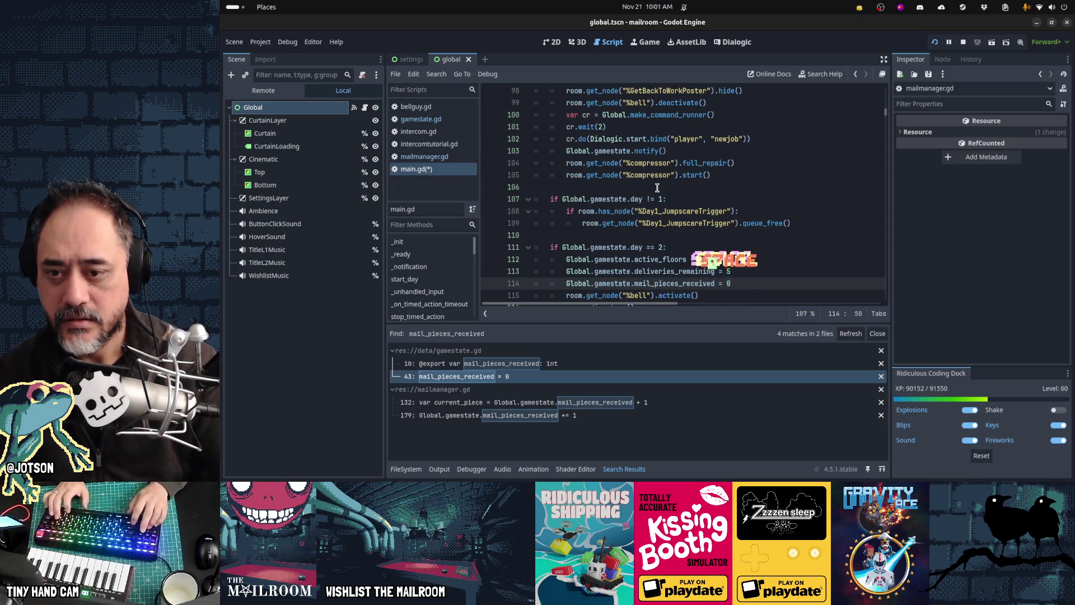
Step: Copy the mail_pieces_received = 0 reset into another day block and save main.gd
{"action": "key", "text": "Up"}
{"action": "key", "text": "Up"}
{"action": "key", "text": "Up"}
{"action": "key", "text": "Down"}
{"action": "key", "text": "Down"}
{"action": "key", "text": "Down"}
{"action": "key", "text": "ctrl+c"}
{"action": "key", "text": "Down"}
{"action": "key", "text": "Down"}
{"action": "key", "text": "Down"}
{"action": "key", "text": "End"}
{"action": "key", "text": "Return"}
{"action": "key", "text": "ctrl+v"}
{"action": "key", "text": "Return"}
{"action": "key", "text": "ctrl+v"}
{"action": "key", "text": "ctrl+s"}
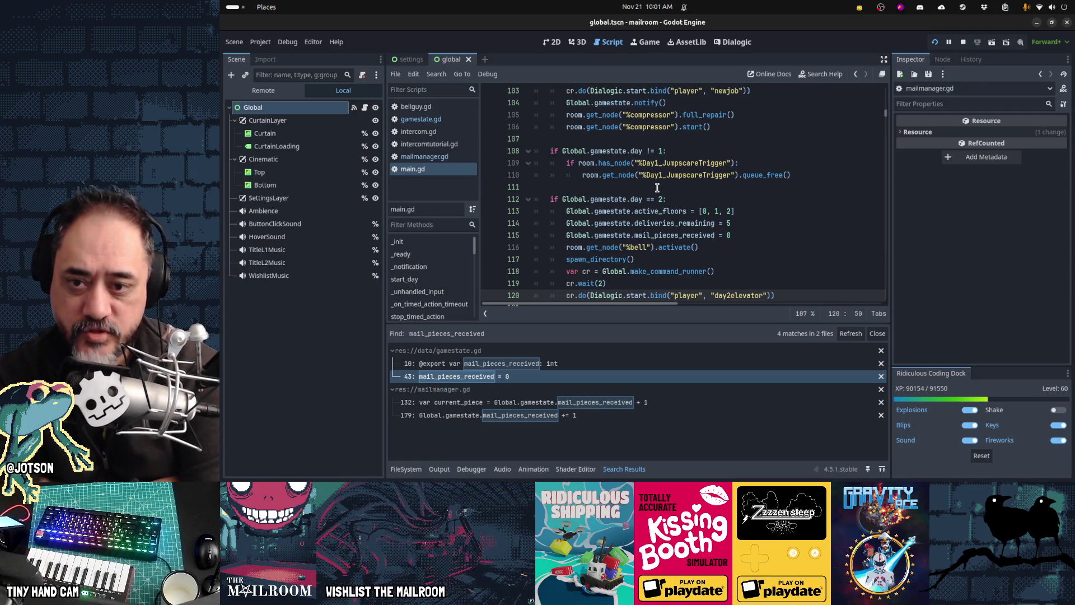
Step: After checking mailmanager.gd, cut the mail_pieces_received resets from main.gd's day-one and day-two blocks
{"action": "left_click", "coordinate": [449, 159]}
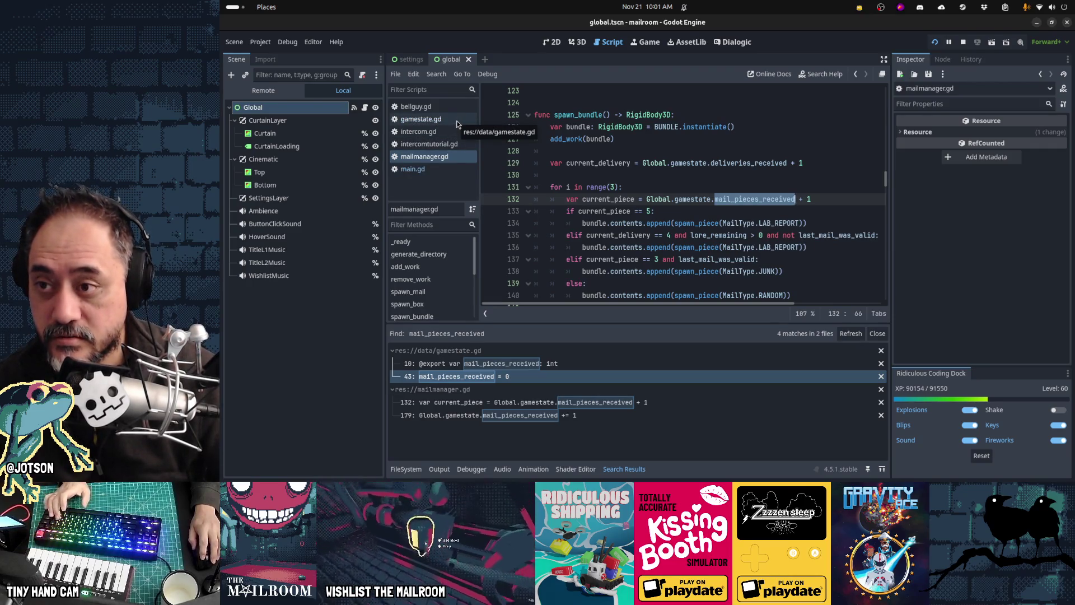
{"action": "left_click", "coordinate": [451, 170]}
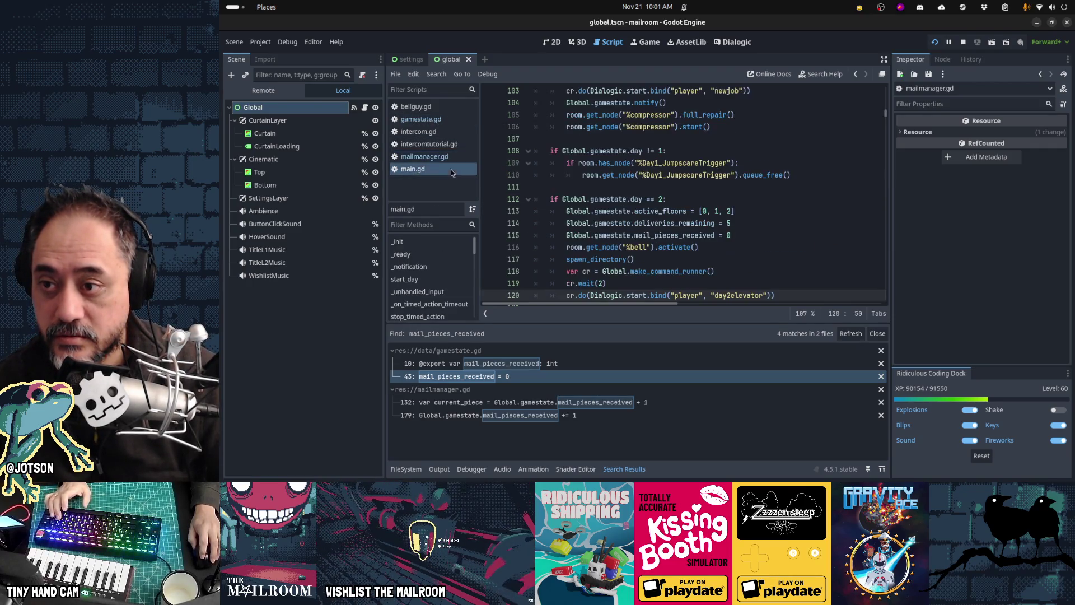
{"action": "left_click", "coordinate": [788, 232]}
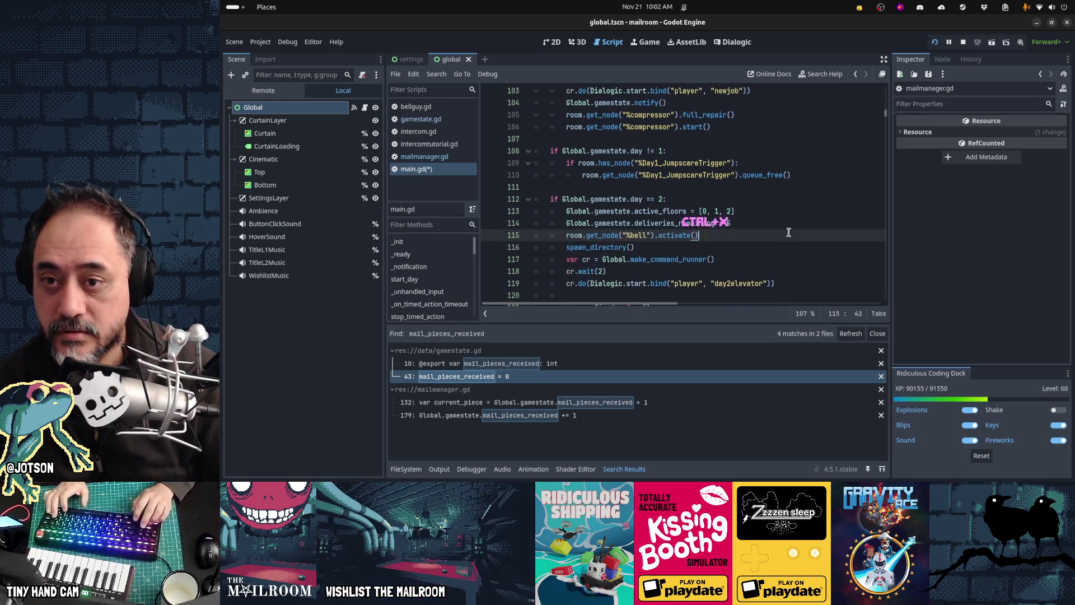
{"action": "key", "text": "ctrl+x"}
{"action": "key", "text": "Page_Up"}
{"action": "scroll", "coordinate": [789, 232], "scroll_direction": "up", "scroll_amount": 2}
{"action": "key", "text": "Down"}
{"action": "key", "text": "Down"}
{"action": "key", "text": "Down"}
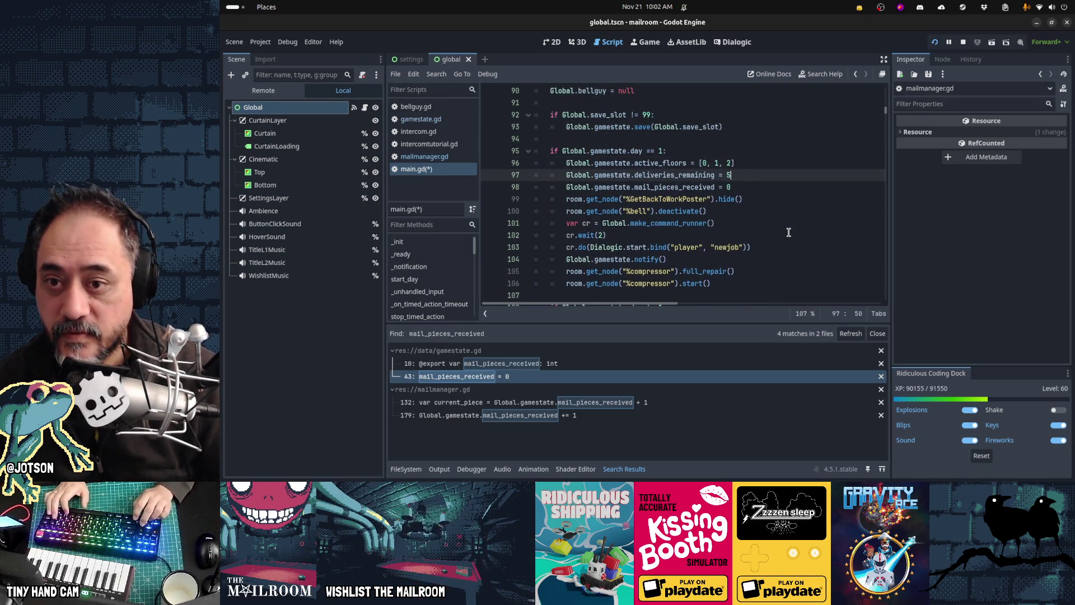
{"action": "key", "text": "ctrl+x"}
Step: Paste one mail_pieces_received = 0 under misdelivered = 0, fix its indent, and save main.gd
{"action": "key", "text": "Up"}
{"action": "key", "text": "Up"}
{"action": "key", "text": "Up"}
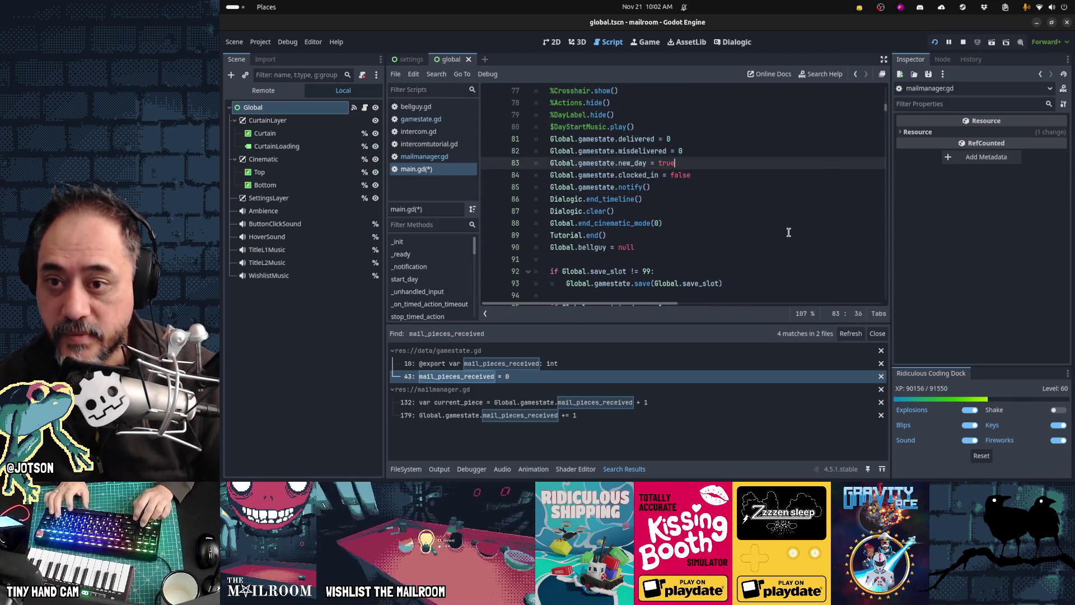
{"action": "key", "text": "Up"}
{"action": "key", "text": "Down"}
{"action": "key", "text": "Home"}
{"action": "key", "text": "Home"}
{"action": "key", "text": "ctrl+v"}
{"action": "key", "text": "Up"}
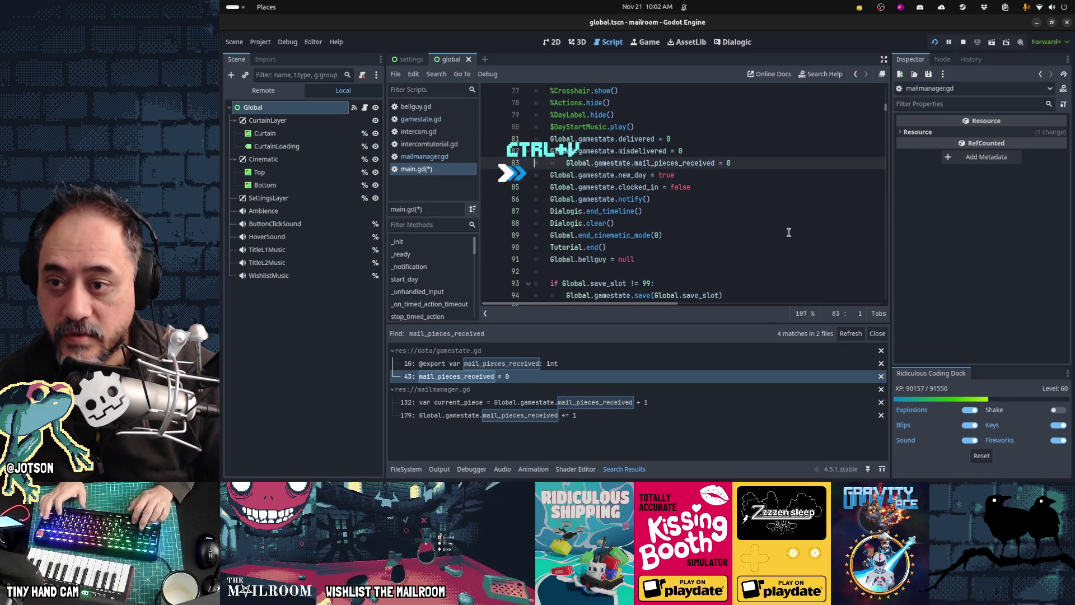
{"action": "key", "text": "shift+Tab"}
{"action": "key", "text": "Up"}
{"action": "key", "text": "Up"}
{"action": "key", "text": "shift+Down"}
{"action": "key", "text": "shift+Down"}
{"action": "key", "text": "shift+Down"}
{"action": "key", "text": "ctrl+s"}
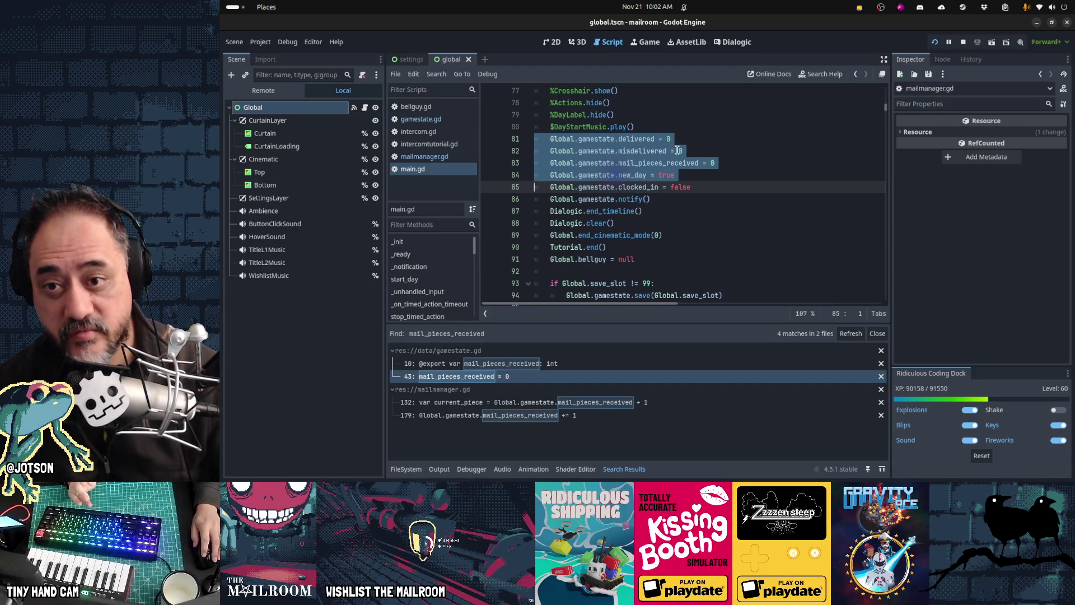
{"action": "mouse_move", "coordinate": [698, 163]}
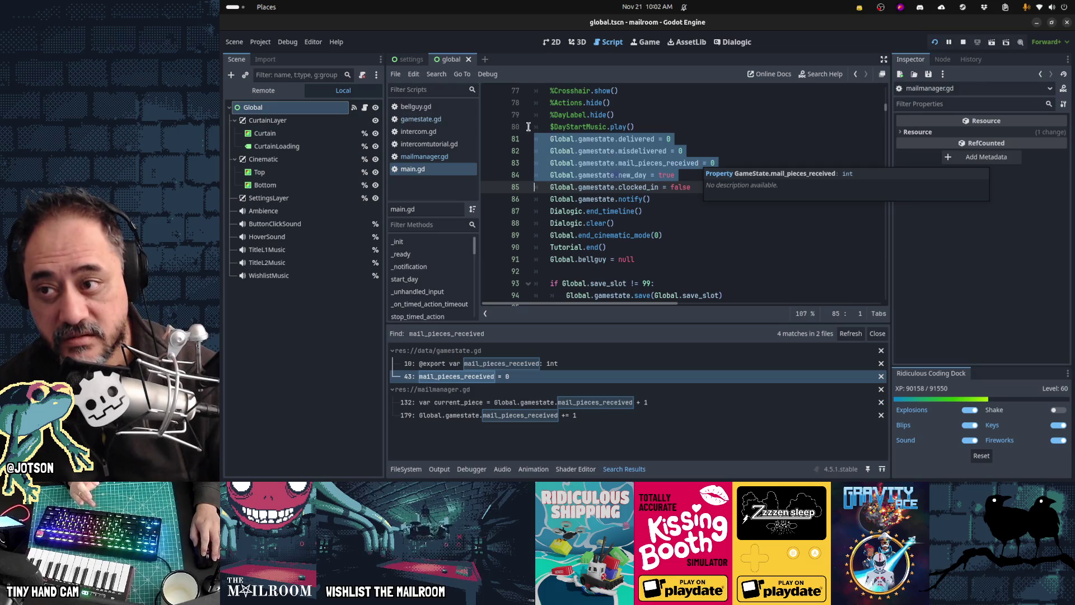
{"action": "left_click", "coordinate": [446, 120]}
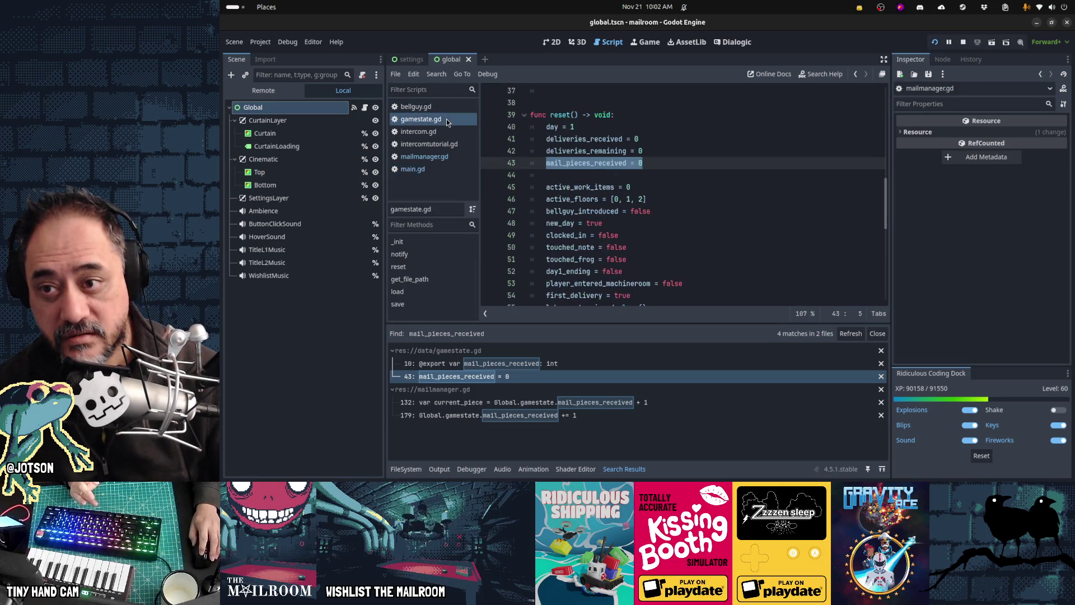
Step: In reset(), remove the blank line after mail_pieces_received and add one after active_work_items
{"action": "left_click", "coordinate": [554, 139]}
{"action": "left_click_drag", "start_coordinate": [597, 140], "coordinate": [610, 163]}
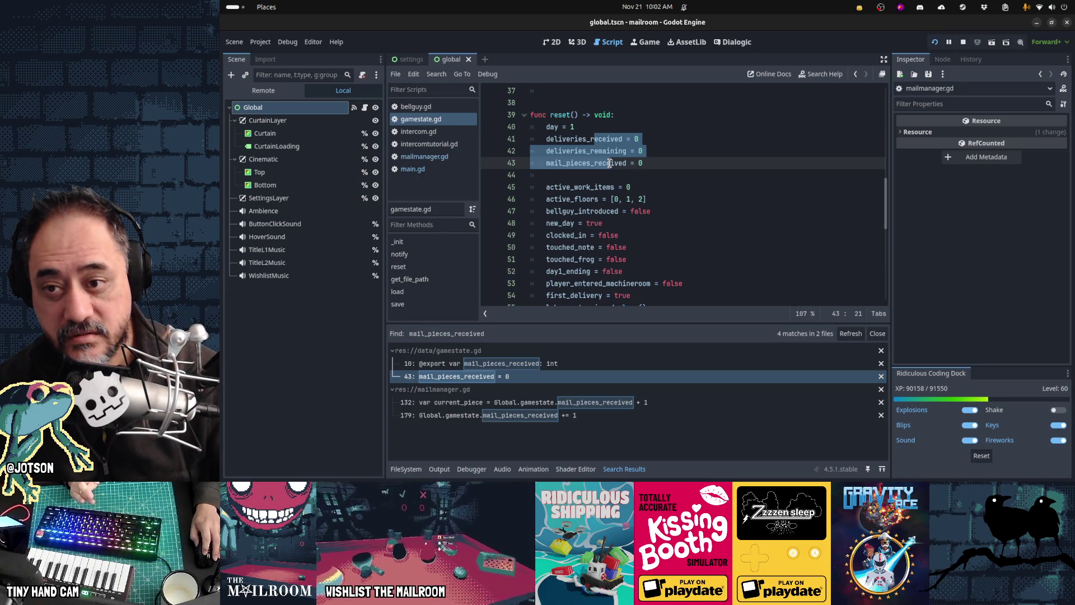
{"action": "left_click", "coordinate": [599, 183]}
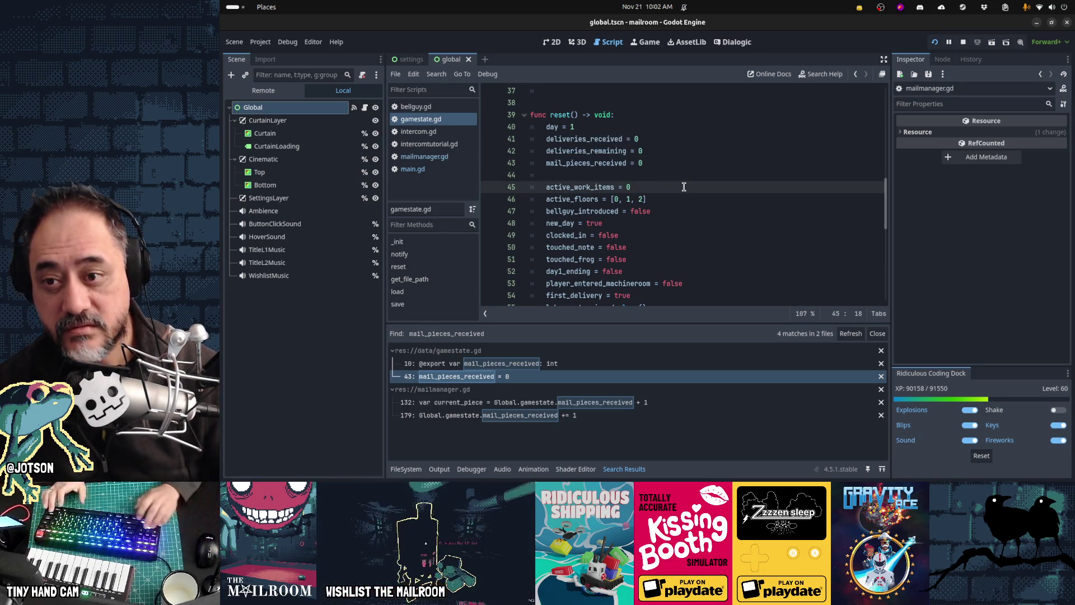
{"action": "key", "text": "ctrl+x"}
{"action": "key", "text": "Down"}
{"action": "key", "text": "Return"}
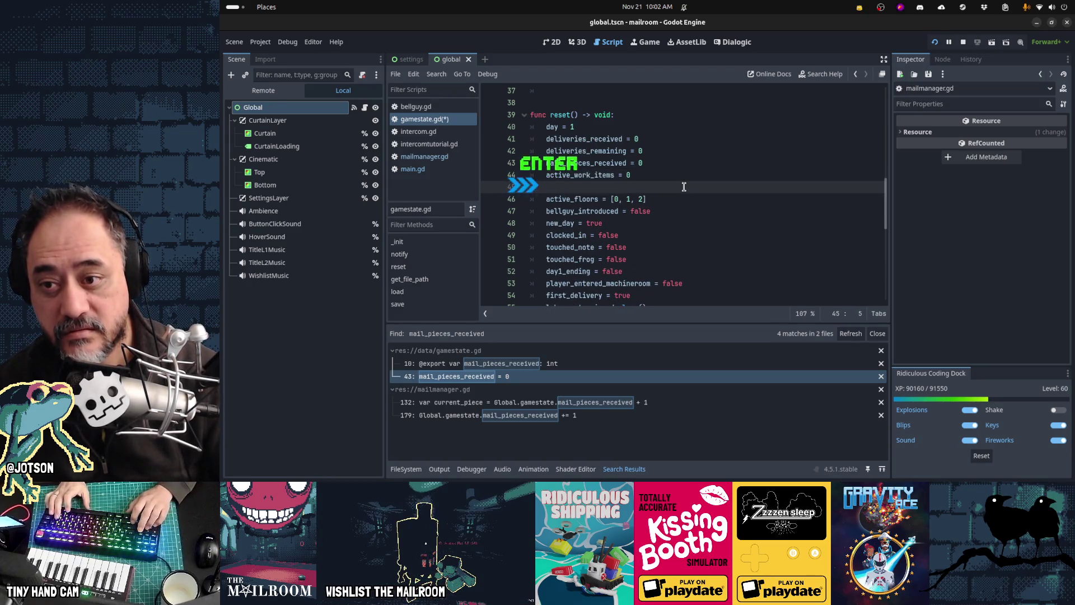
{"action": "key", "text": "Down"}
{"action": "scroll", "coordinate": [684, 187], "scroll_direction": "down", "scroll_amount": 1}
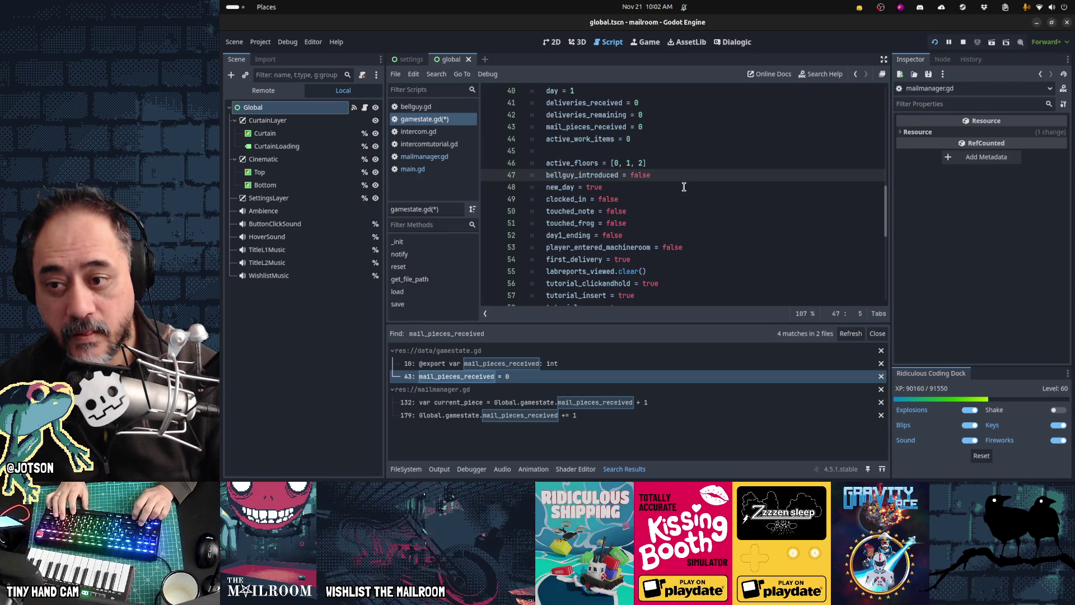
Step: Move the delivered and misdelivered = 0 resets up beneath active_work_items
{"action": "key", "text": "Down"}
{"action": "key", "text": "Down"}
{"action": "key", "text": "Down"}
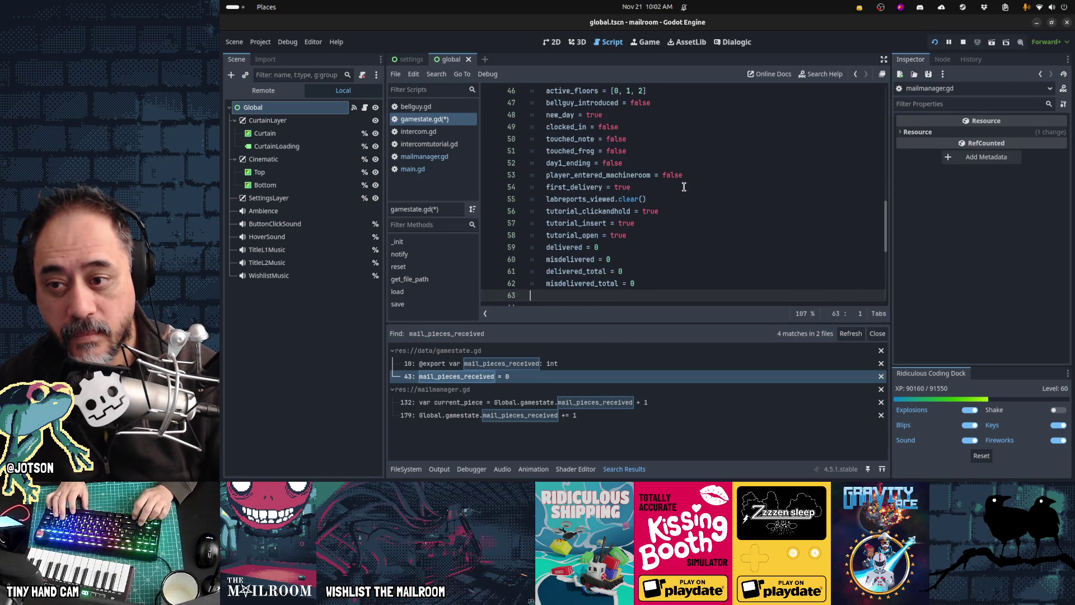
{"action": "key", "text": "Up"}
{"action": "key", "text": "Up"}
{"action": "key", "text": "Up"}
{"action": "key", "text": "Home"}
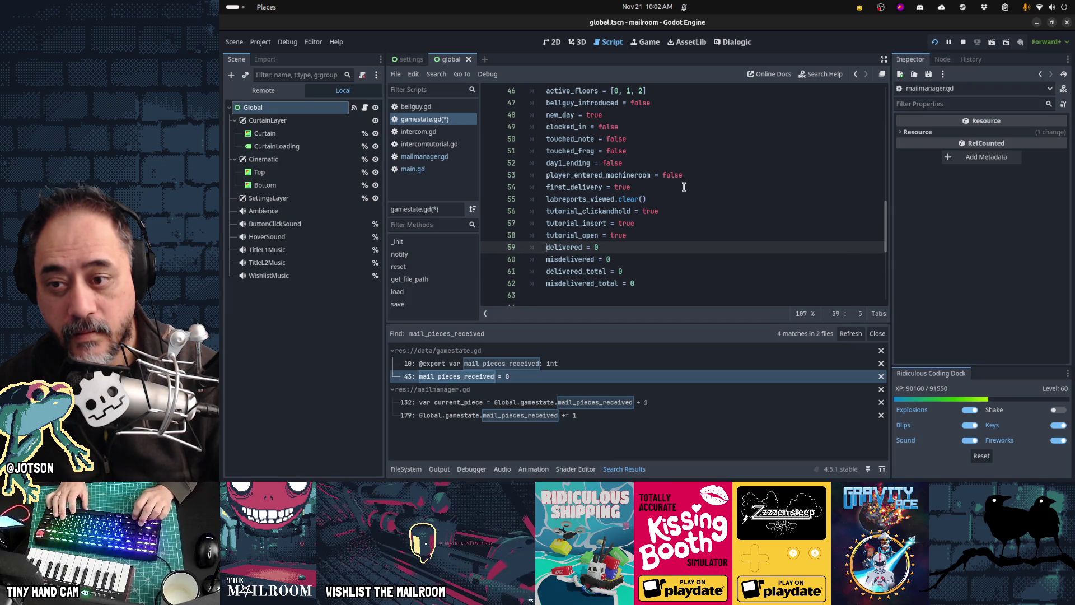
{"action": "key", "text": "shift+Down"}
{"action": "key", "text": "shift+Down"}
{"action": "key", "text": "ctrl+x"}
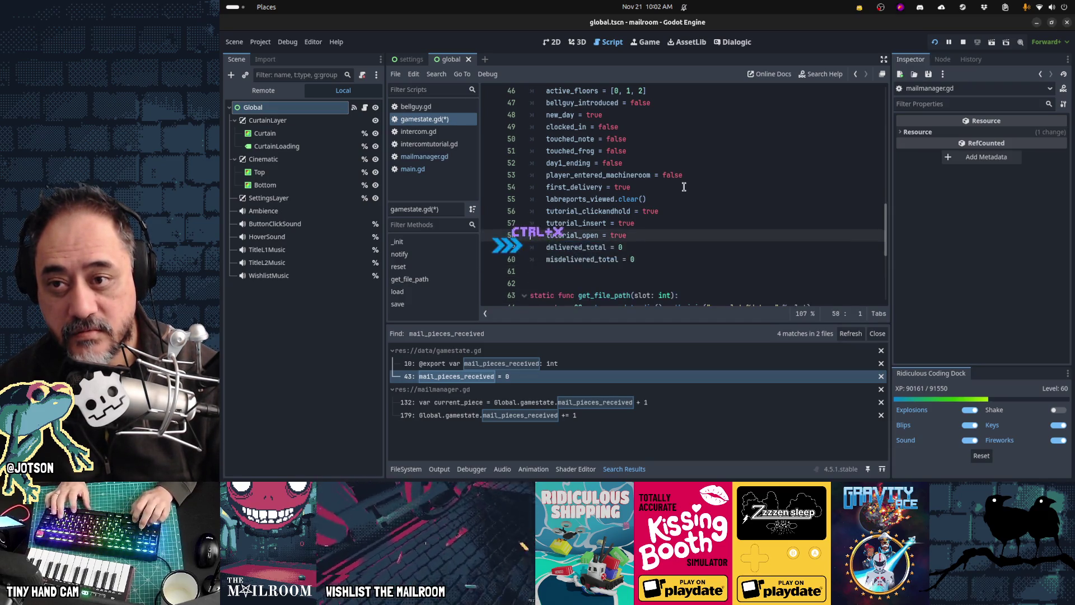
{"action": "key", "text": "Up"}
{"action": "key", "text": "Up"}
{"action": "key", "text": "Up"}
{"action": "key", "text": "Down"}
{"action": "key", "text": "ctrl+v"}
{"action": "key", "text": "Down"}
{"action": "key", "text": "Down"}
{"action": "key", "text": "Down"}
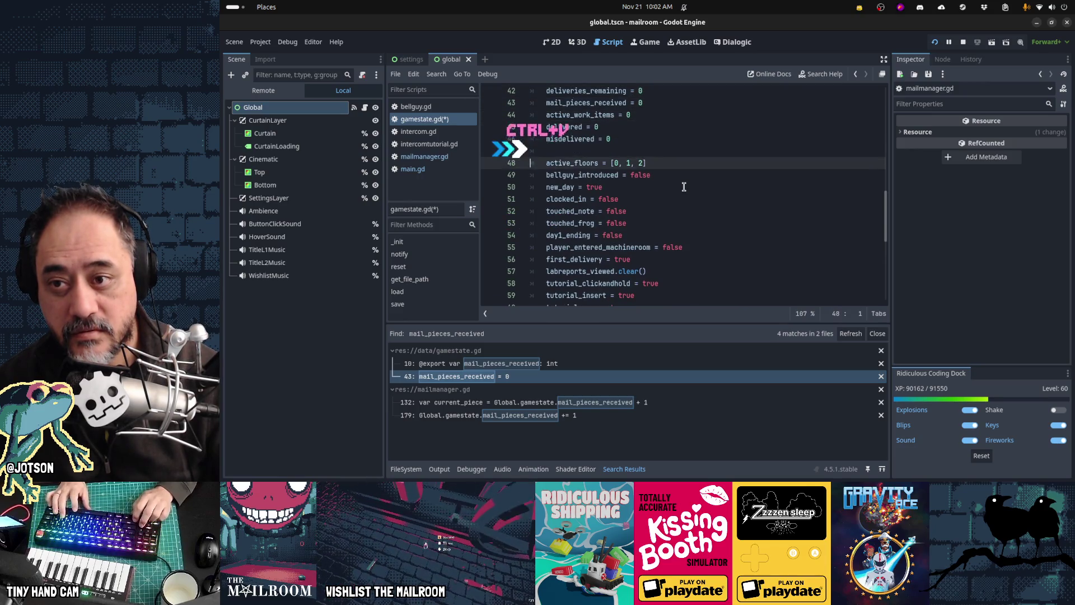
{"action": "key", "text": "Up"}
{"action": "key", "text": "Up"}
{"action": "key", "text": "Up"}
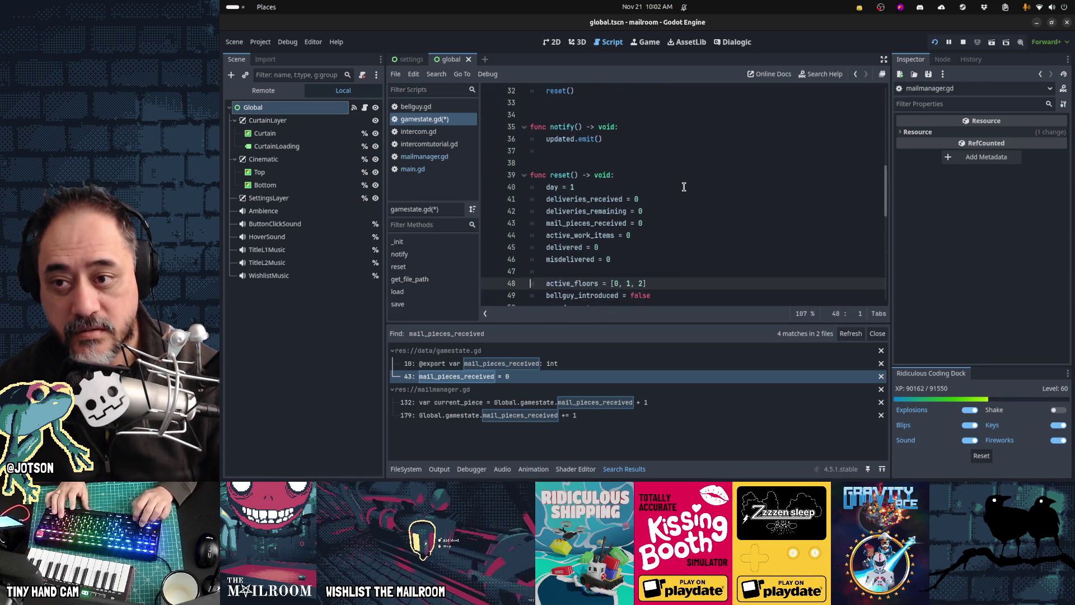
{"action": "key", "text": "shift+Up"}
{"action": "key", "text": "shift+Up"}
{"action": "key", "text": "shift+Up"}
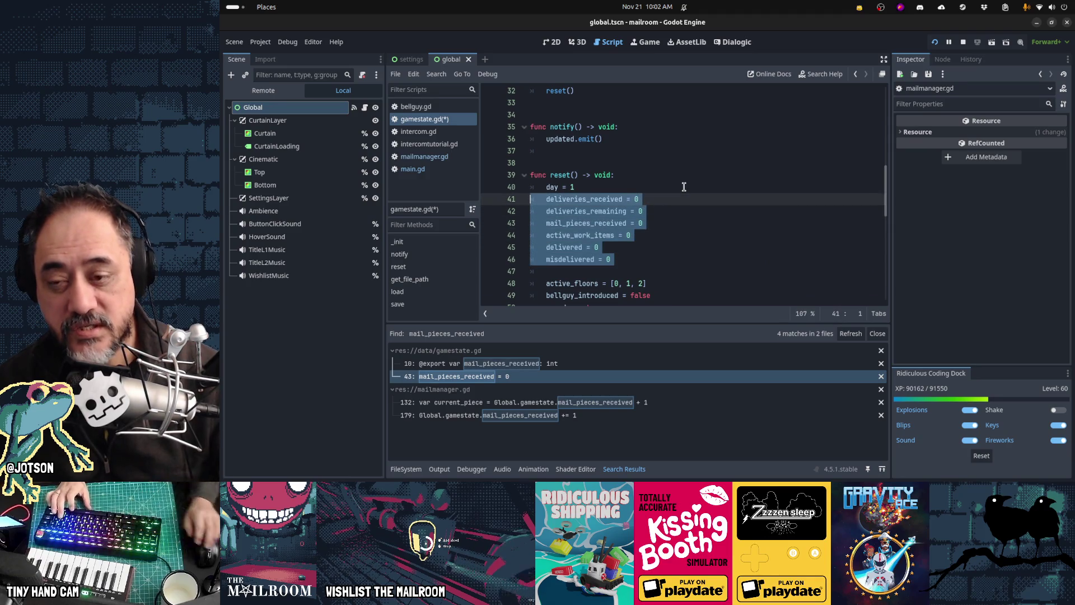
{"action": "scroll", "coordinate": [684, 186], "scroll_direction": "up", "scroll_amount": 6}
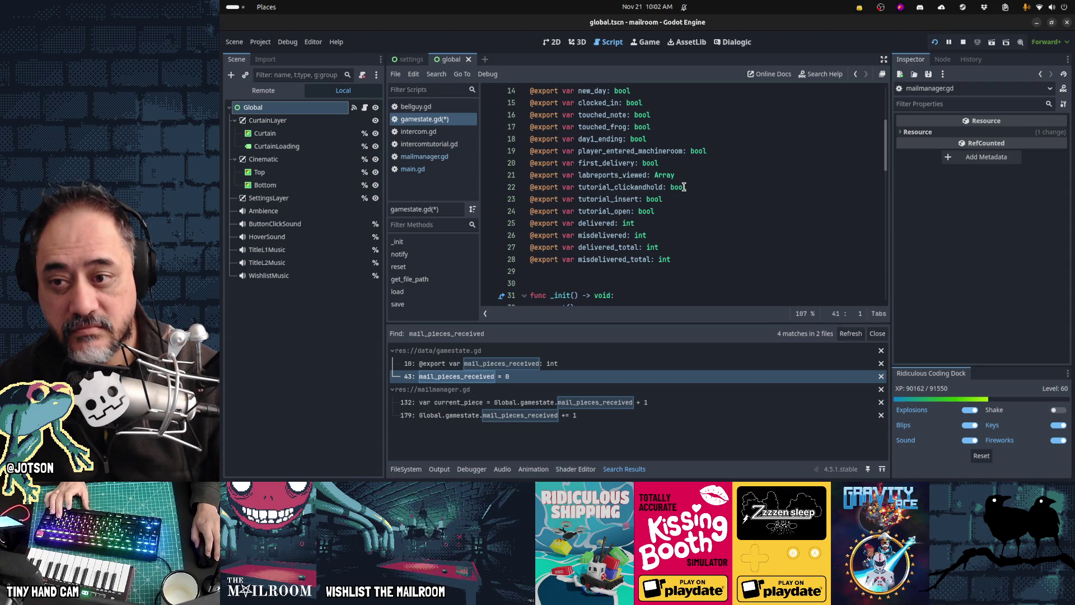
{"action": "left_click", "coordinate": [682, 221]}
{"action": "key", "text": "Home"}
{"action": "key", "text": "Delete"}
{"action": "key", "text": "Delete"}
{"action": "key", "text": "Delete"}
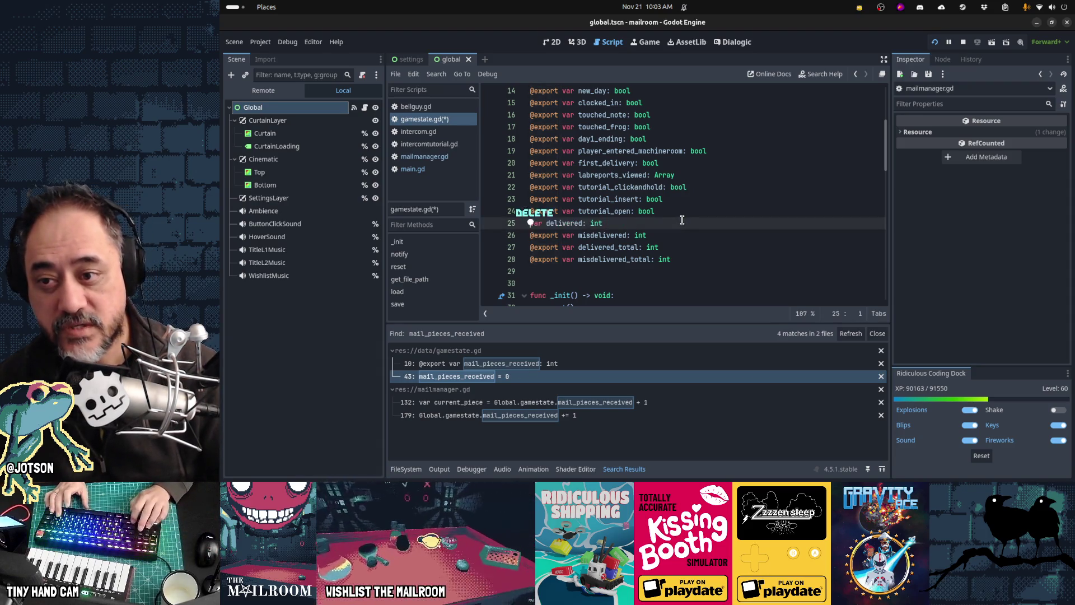
{"action": "key", "text": "Down"}
{"action": "key", "text": "Delete"}
{"action": "key", "text": "Delete"}
{"action": "key", "text": "Delete"}
{"action": "key", "text": "Up"}
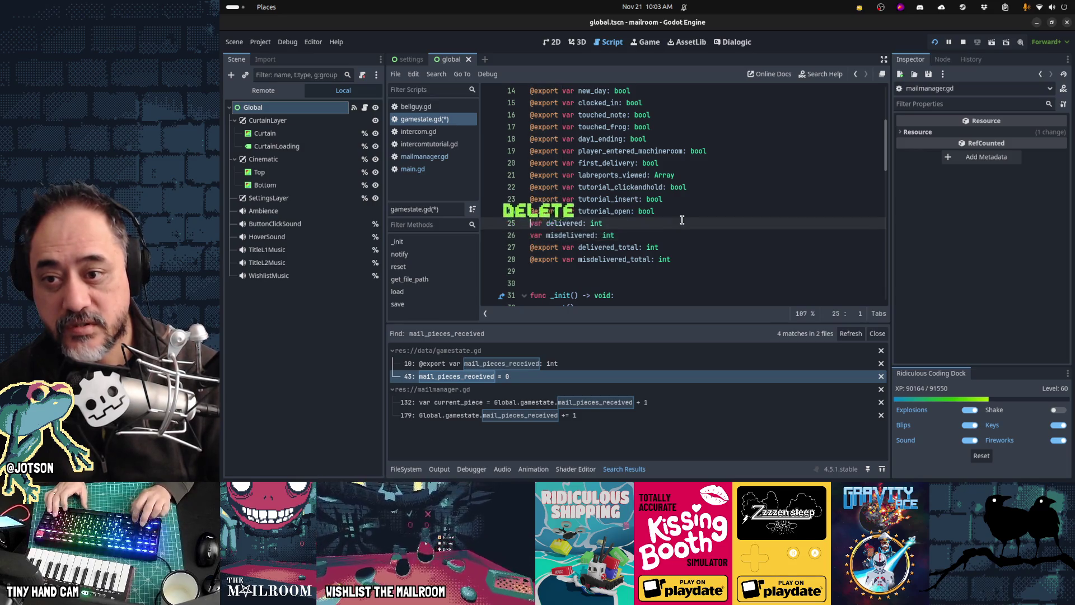
{"action": "key", "text": "shift+Down"}
{"action": "key", "text": "ctrl+x"}
Step: Un-export deliveries_received, deliveries_remaining, mail_pieces_received and active_work_items, then paste delivered and misdelivered after them
{"action": "key", "text": "Up"}
{"action": "key", "text": "Up"}
{"action": "key", "text": "Up"}
{"action": "scroll", "coordinate": [682, 219], "scroll_direction": "up", "scroll_amount": 3}
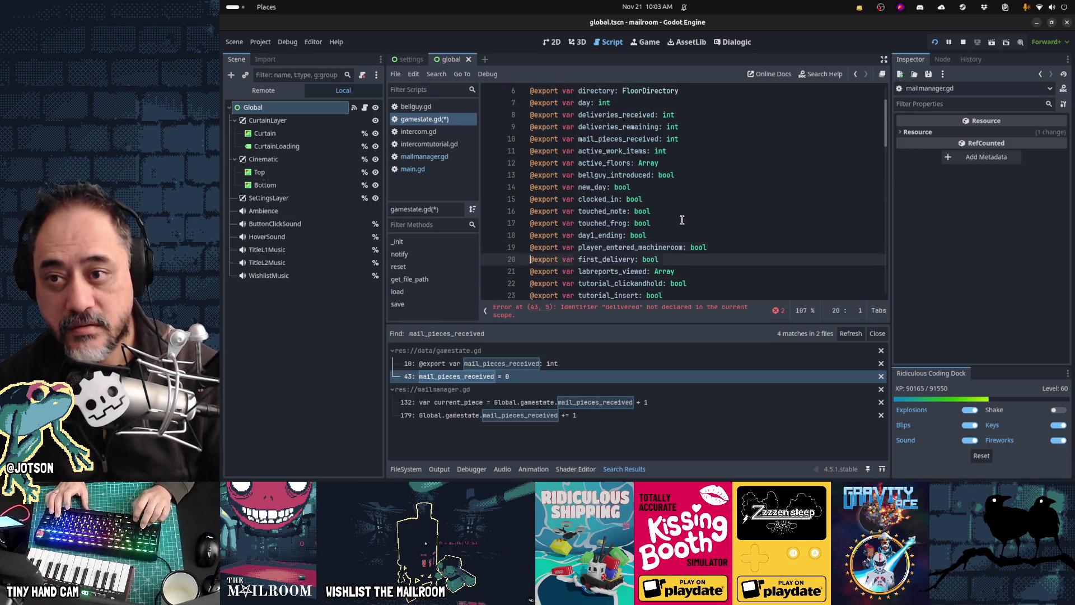
{"action": "key", "text": "Up"}
{"action": "key", "text": "Up"}
{"action": "key", "text": "Up"}
{"action": "scroll", "coordinate": [682, 220], "scroll_direction": "up", "scroll_amount": 2}
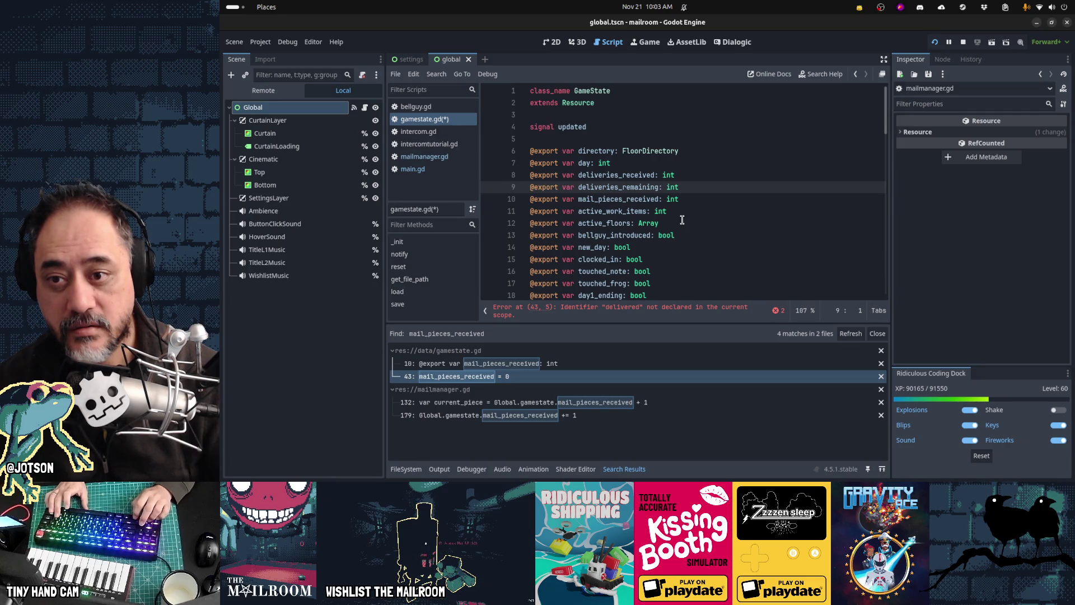
{"action": "key", "text": "Up"}
{"action": "key", "text": "Delete"}
{"action": "key", "text": "Delete"}
{"action": "key", "text": "Delete"}
{"action": "key", "text": "Down"}
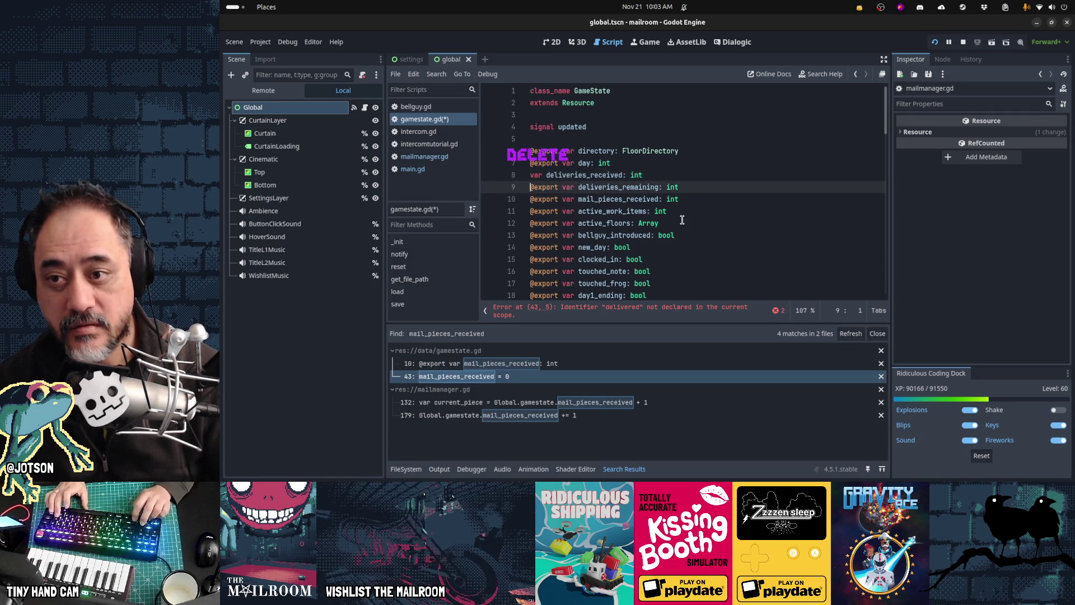
{"action": "key", "text": "Delete"}
{"action": "key", "text": "Delete"}
{"action": "key", "text": "Delete"}
{"action": "key", "text": "Down"}
{"action": "key", "text": "shift+Right"}
{"action": "key", "text": "shift+Right"}
{"action": "key", "text": "shift+Right"}
{"action": "key", "text": "Delete"}
{"action": "key", "text": "Down"}
{"action": "key", "text": "shift+Right"}
{"action": "key", "text": "shift+Right"}
{"action": "key", "text": "shift+Right"}
{"action": "key", "text": "Delete"}
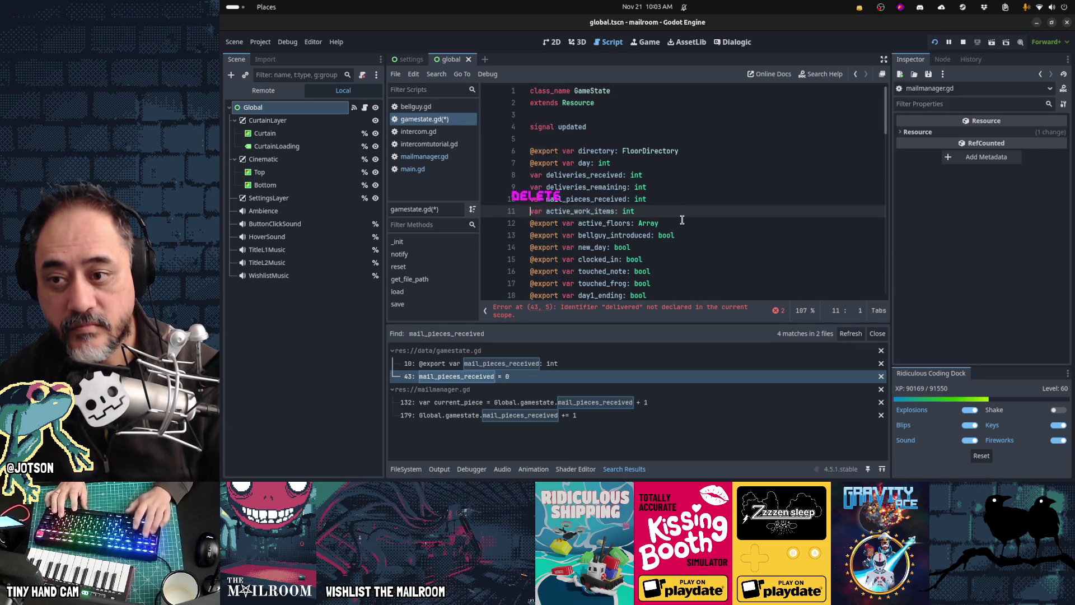
{"action": "key", "text": "Down"}
{"action": "key", "text": "ctrl+v"}
Step: Move the six per-day vars below the last exported var and save gamestate.gd
{"action": "key", "text": "shift+Up"}
{"action": "key", "text": "shift+Up"}
{"action": "key", "text": "shift+Up"}
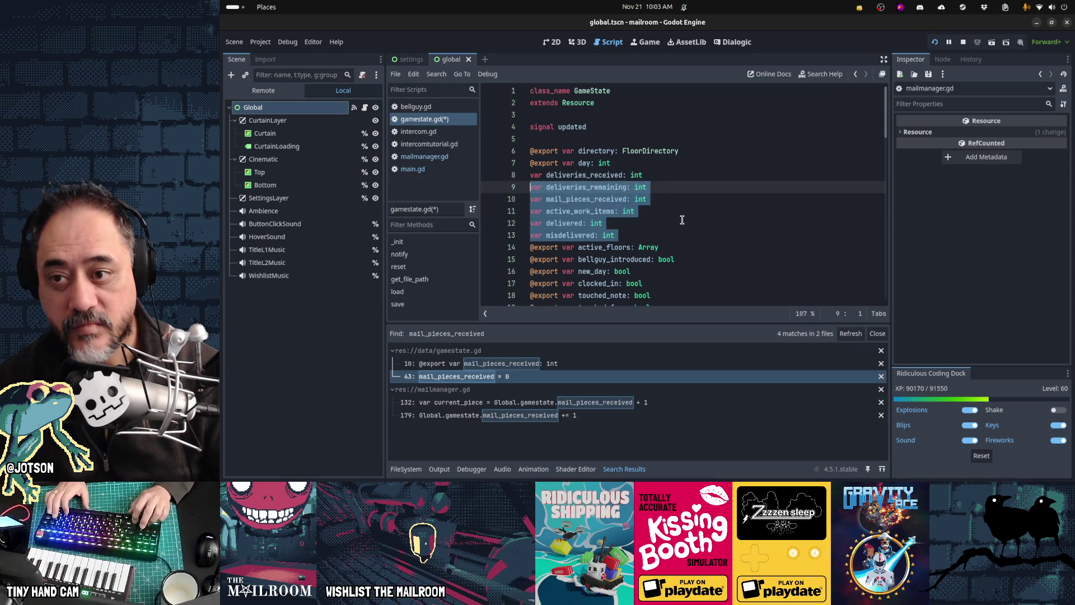
{"action": "key", "text": "ctrl+x"}
{"action": "key", "text": "Up"}
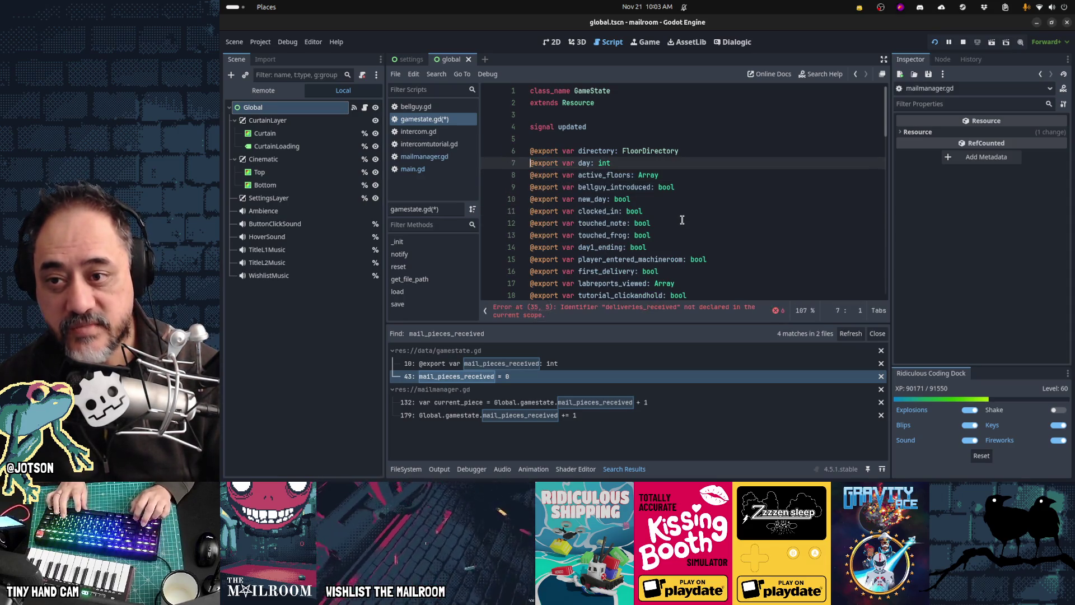
{"action": "key", "text": "Up"}
{"action": "key", "text": "Down"}
{"action": "key", "text": "Down"}
{"action": "key", "text": "Down"}
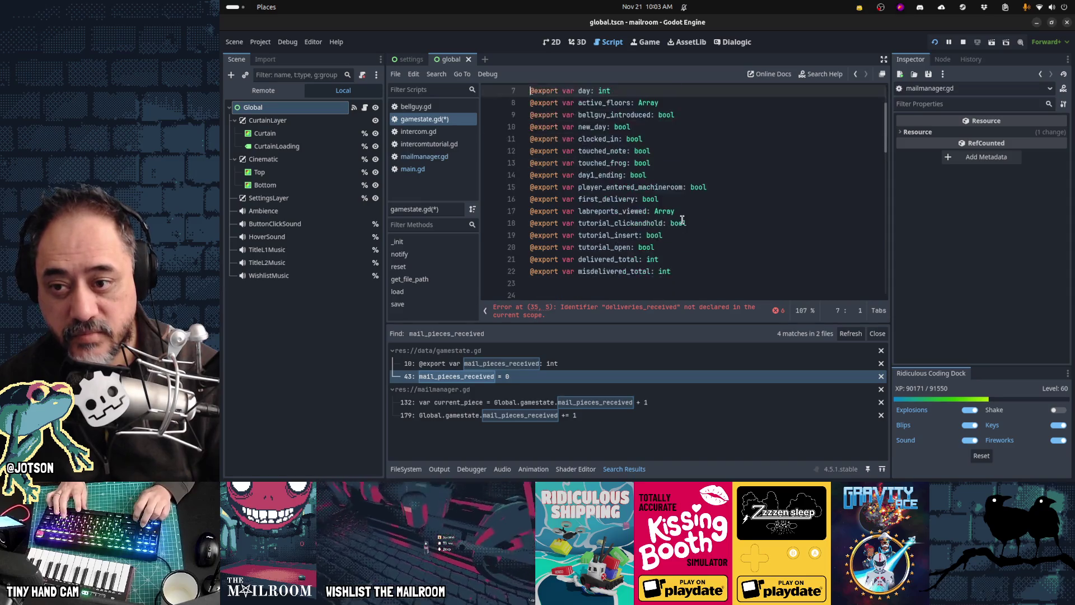
{"action": "key", "text": "ctrl+v"}
{"action": "key", "text": "ctrl+s"}
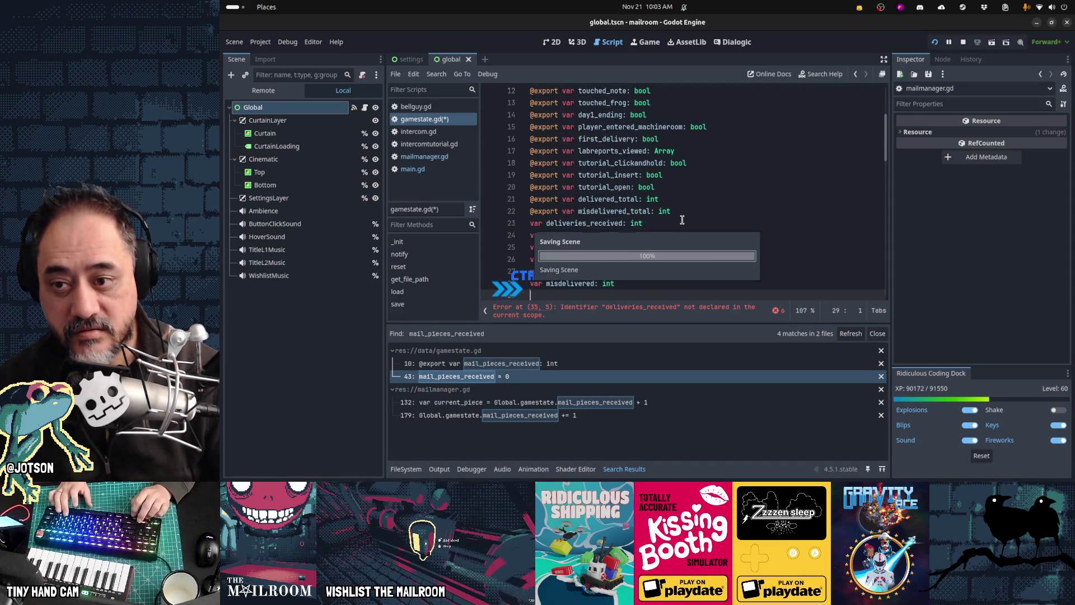
Step: Review the six moved var lines and the reset function
{"action": "key", "text": "Left"}
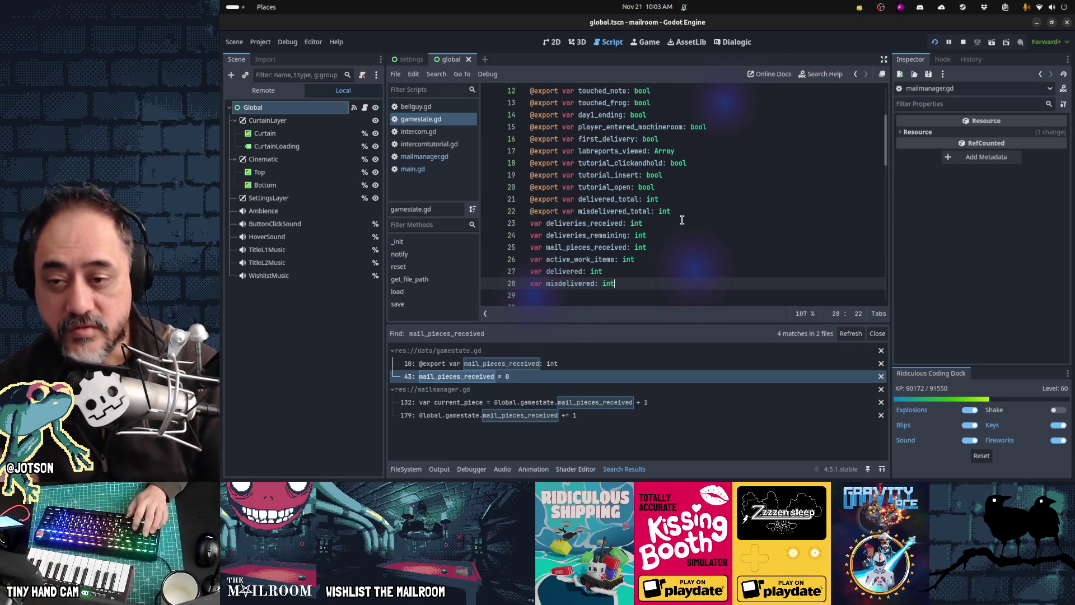
{"action": "key", "text": "Home"}
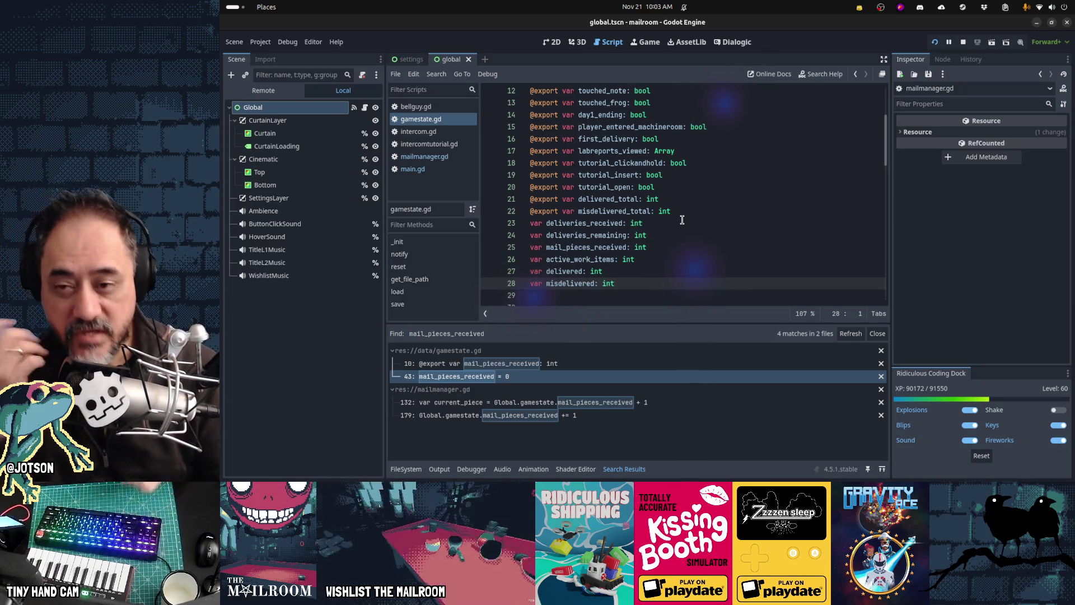
{"action": "key", "text": "shift+Up"}
{"action": "key", "text": "shift+Up"}
{"action": "key", "text": "shift+Up"}
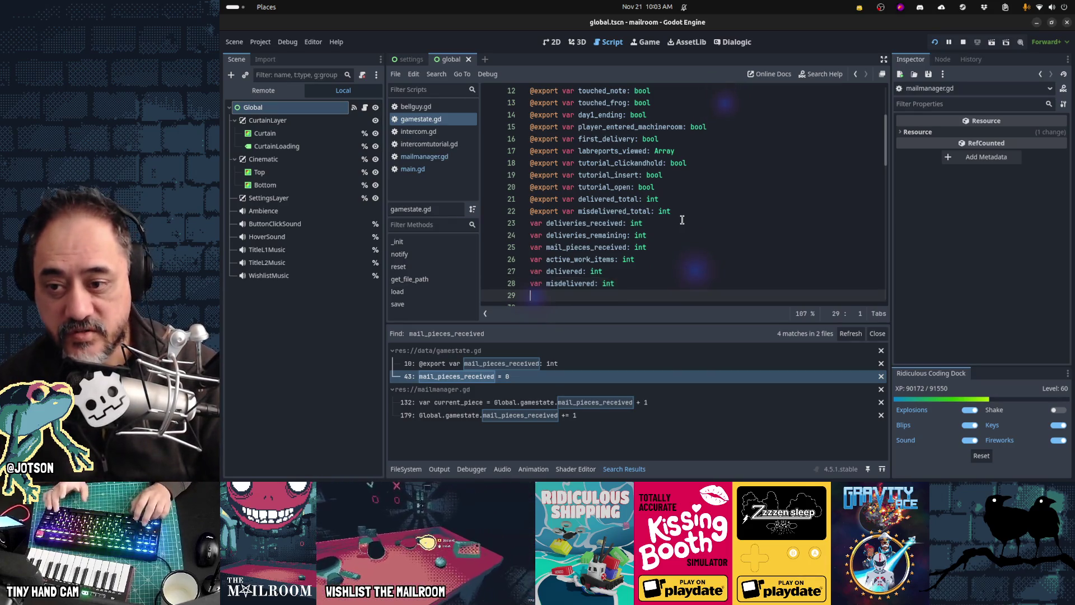
{"action": "key", "text": "shift+Down"}
{"action": "key", "text": "shift+Down"}
{"action": "key", "text": "shift+Down"}
{"action": "key", "text": "Down"}
{"action": "key", "text": "Down"}
{"action": "key", "text": "Down"}
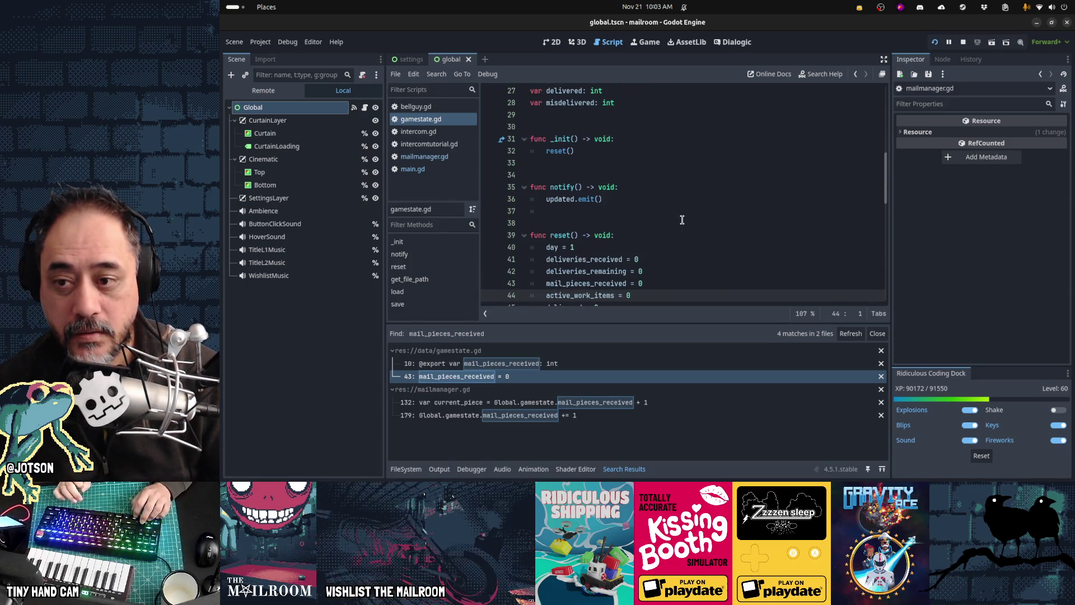
{"action": "key", "text": "Up"}
{"action": "key", "text": "Up"}
{"action": "key", "text": "Up"}
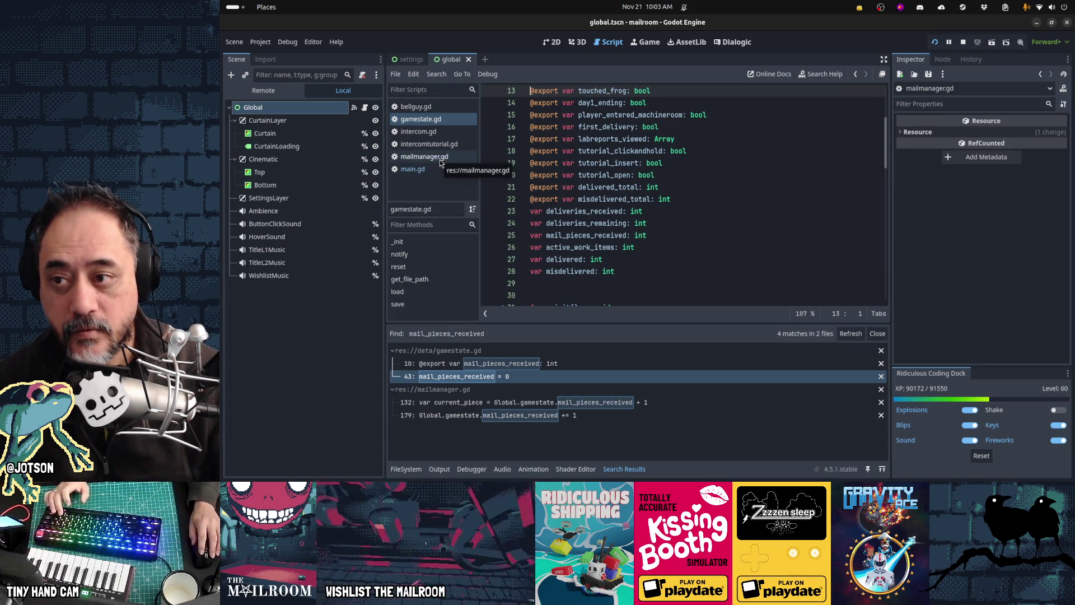
{"action": "left_click", "coordinate": [414, 168]}
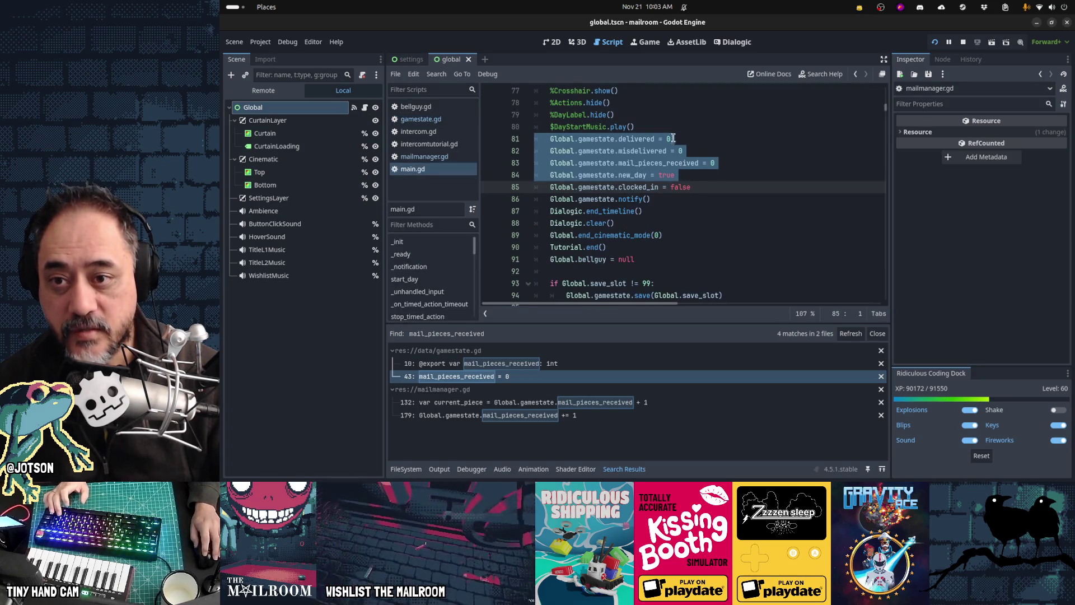
Step: Delete main.gd's delivered, misdelivered and mail_pieces_received reset lines (81–83) from the new-day block
{"action": "key", "text": "Left"}
{"action": "key", "text": "shift+Down"}
{"action": "key", "text": "shift+Down"}
{"action": "key", "text": "shift+Down"}
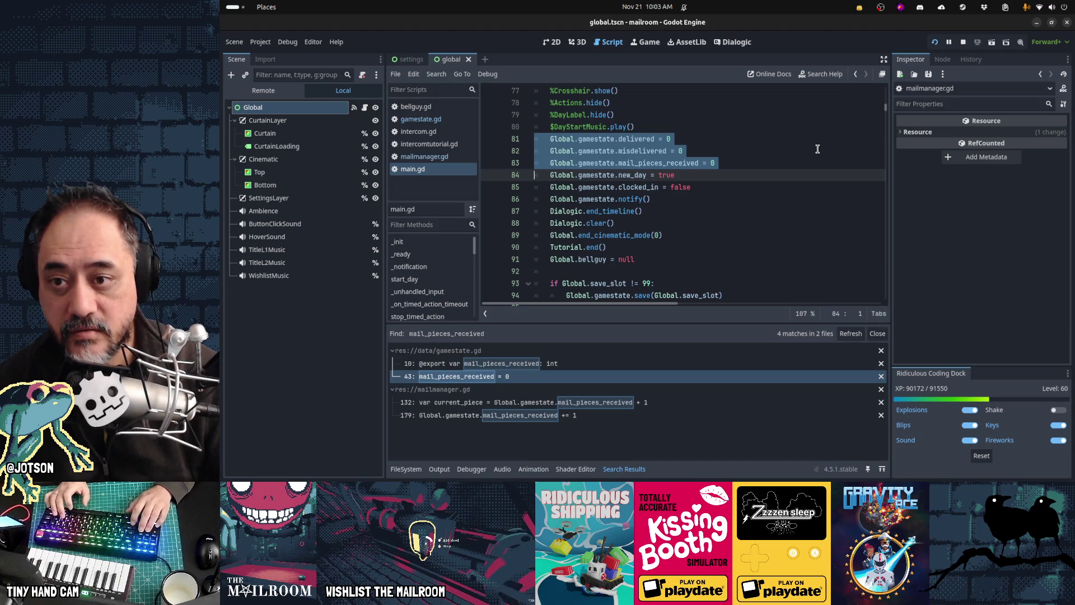
{"action": "key", "text": "Delete"}
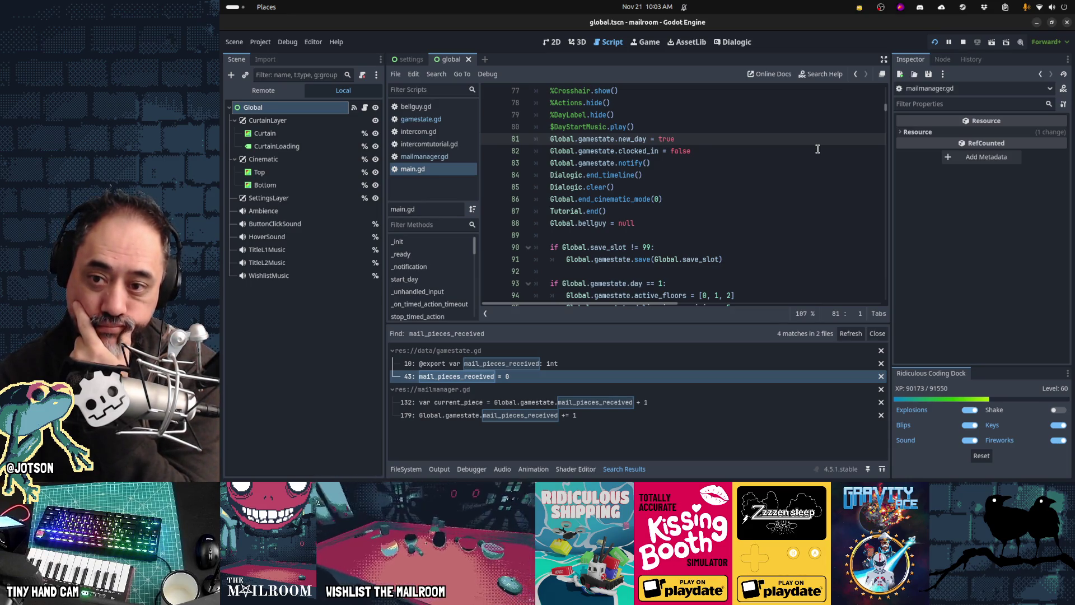
{"action": "key", "text": "alt+Tab"}
{"action": "key", "text": "alt+Tab"}
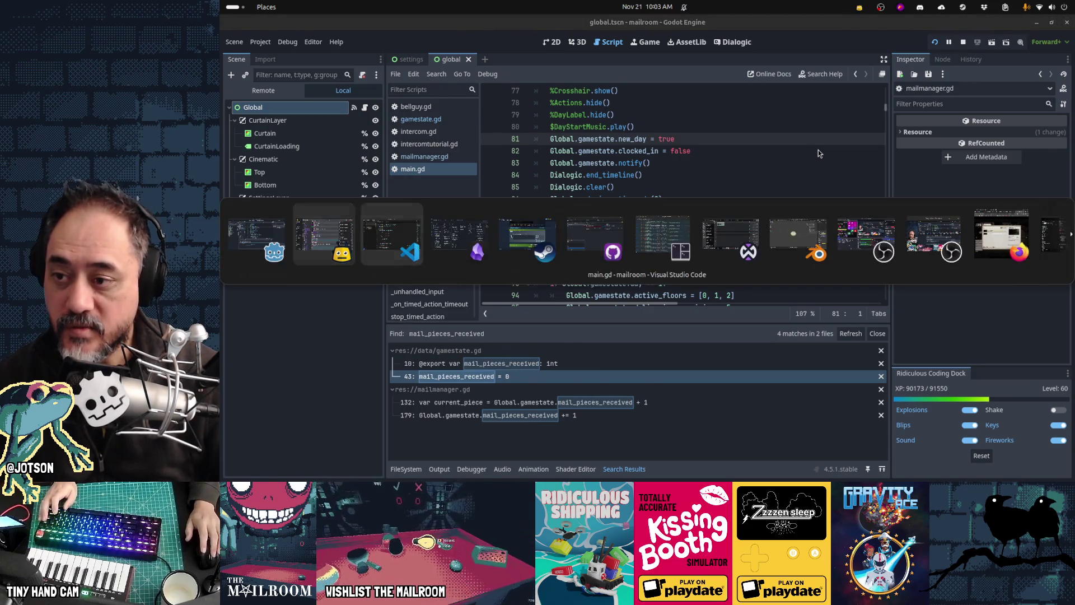
Step: Delete the deliveries, mail pieces, active_work_items, delivered and misdelivered entries from saveslot_99.tres and save
{"action": "left_click", "coordinate": [577, 181]}
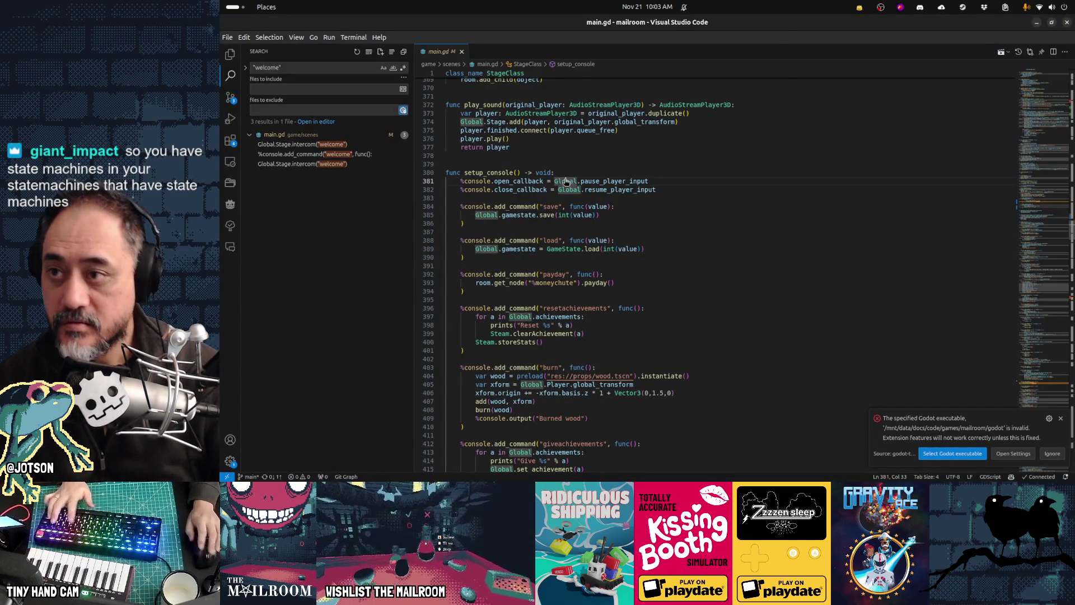
{"action": "key", "text": "ctrl+r"}
{"action": "type", "text": "99"}
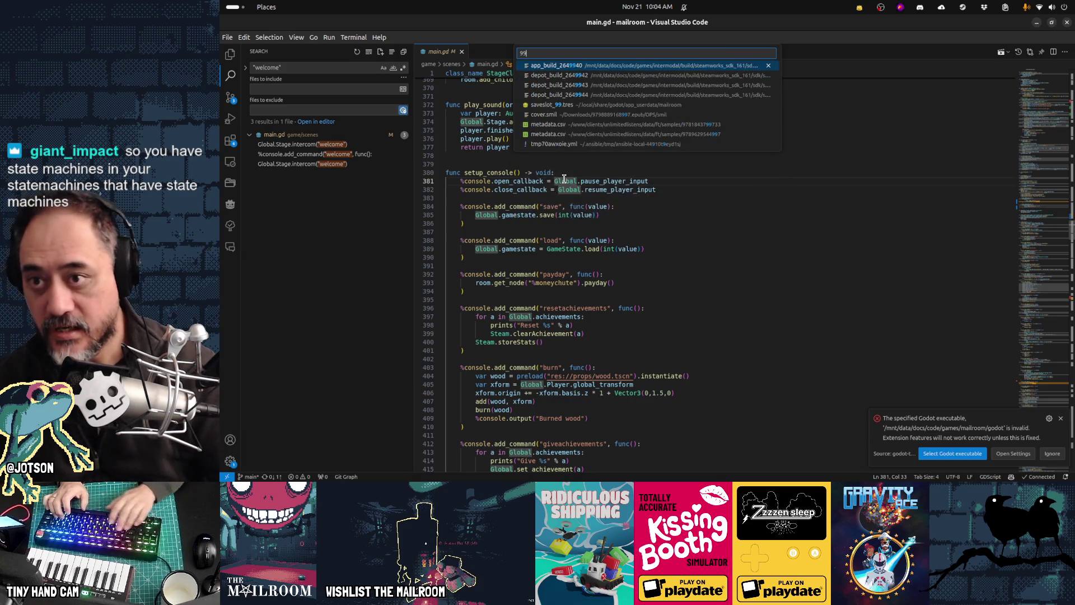
{"action": "key", "text": "Down"}
{"action": "key", "text": "Down"}
{"action": "key", "text": "Down"}
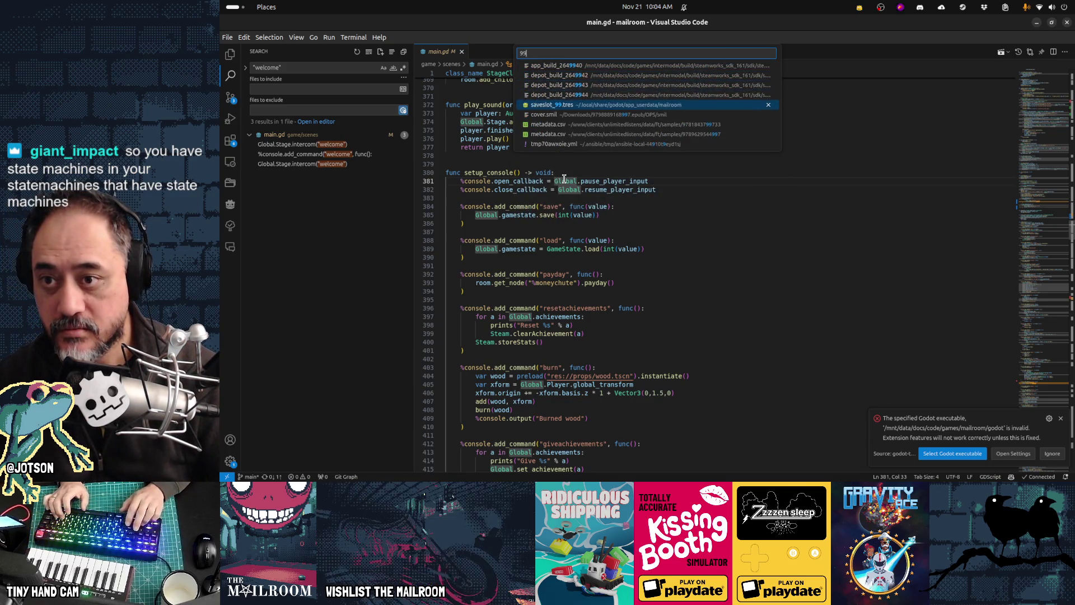
{"action": "key", "text": "Return"}
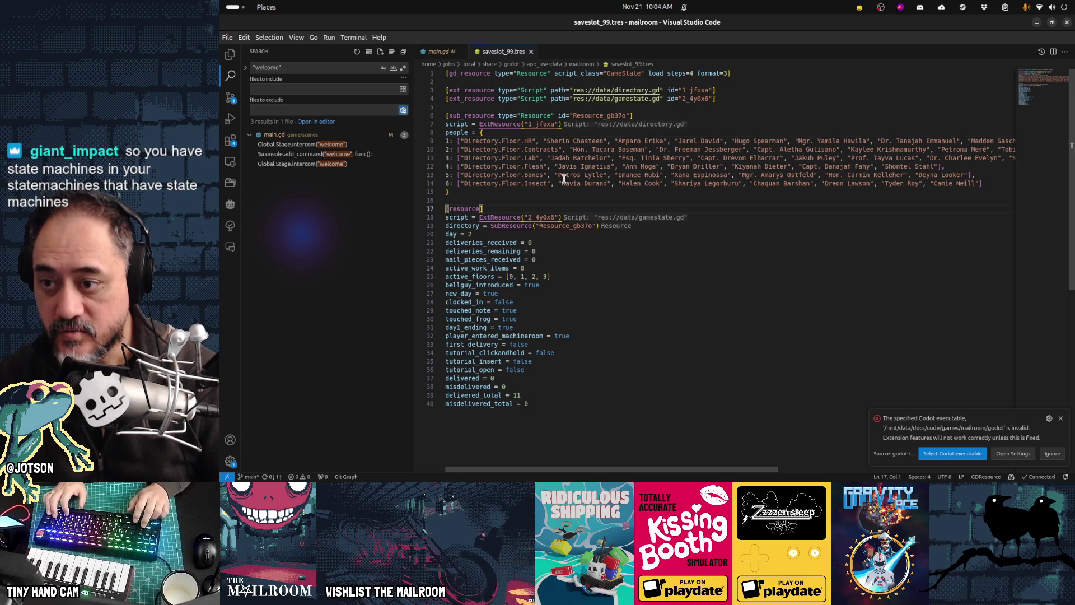
{"action": "key", "text": "Down"}
{"action": "key", "text": "ctrl+shift+k"}
{"action": "key", "text": "ctrl+shift+k"}
{"action": "key", "text": "ctrl+shift+k"}
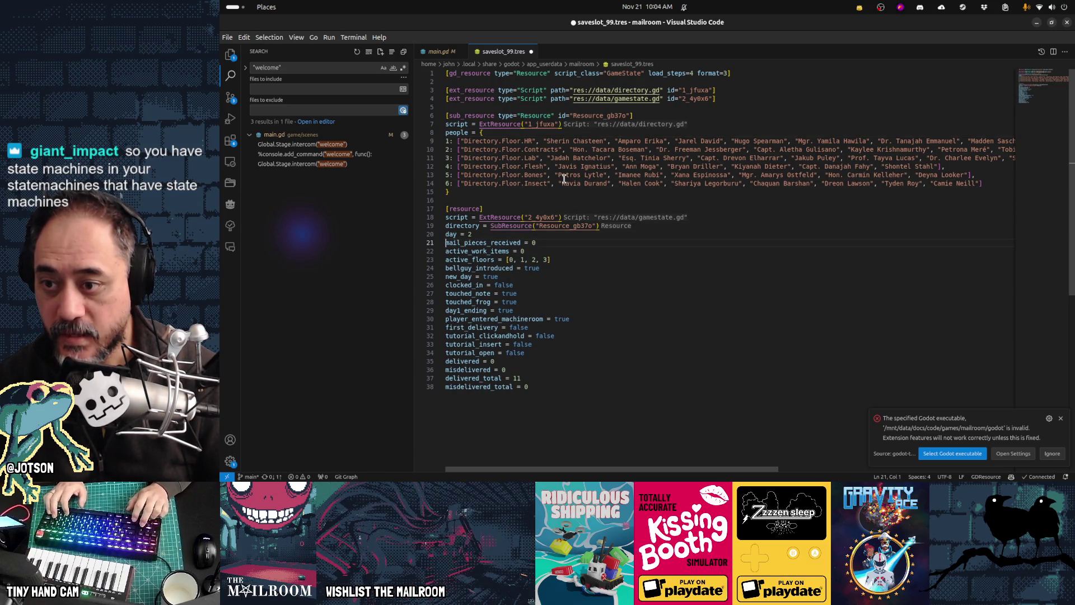
{"action": "key", "text": "ctrl+shift+k"}
{"action": "key", "text": "Down"}
{"action": "key", "text": "Down"}
{"action": "key", "text": "Down"}
{"action": "key", "text": "ctrl+shift+k"}
{"action": "key", "text": "ctrl+shift+k"}
{"action": "key", "text": "ctrl+s"}
Step: Open saveslot_1.tres from the recent files list
{"action": "key", "text": "ctrl+r"}
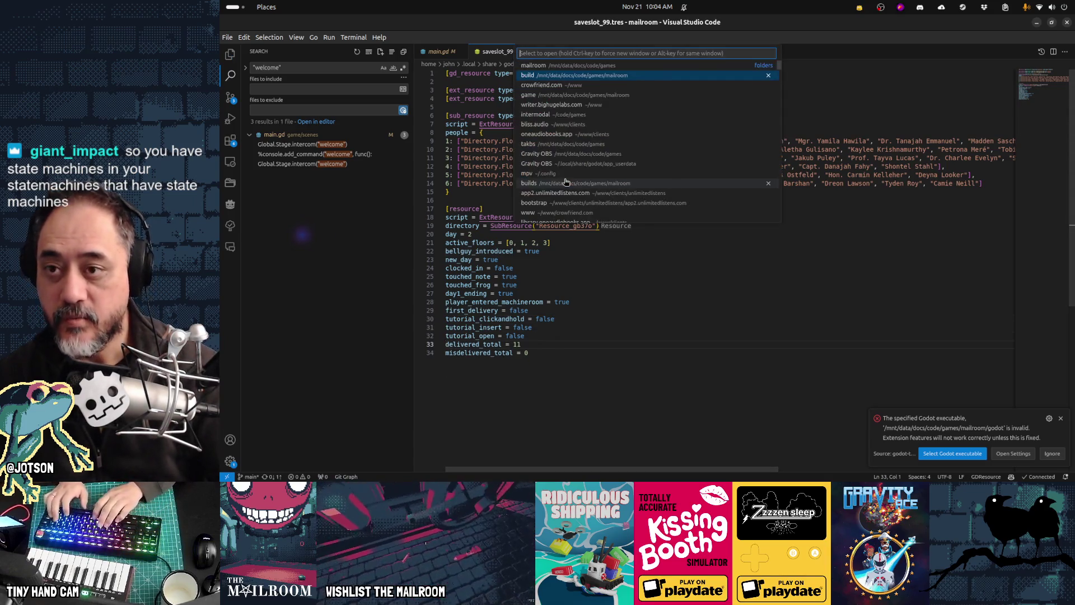
{"action": "type", "text": "save"}
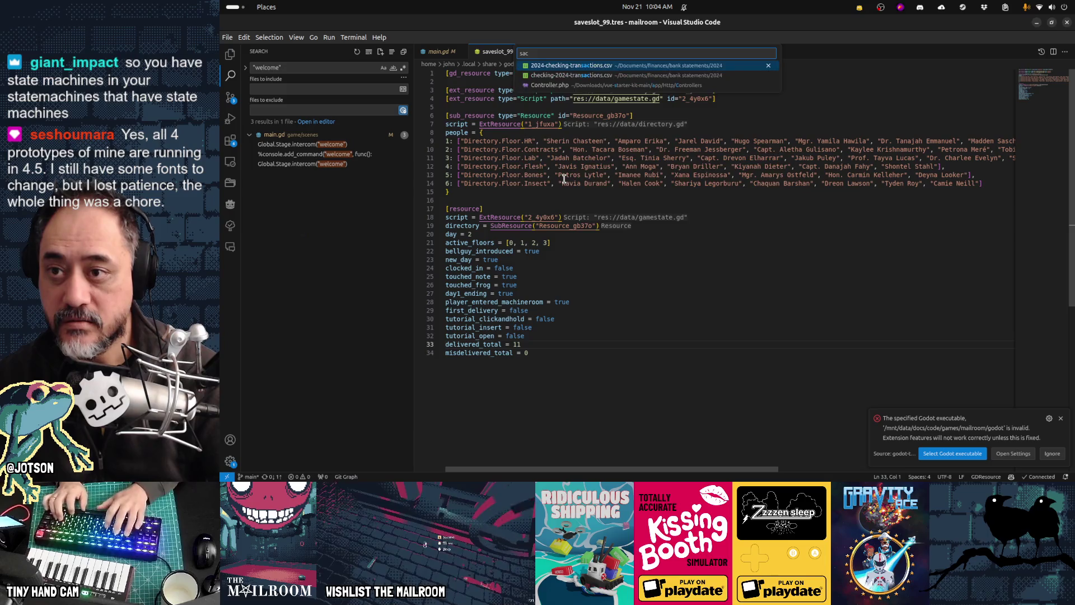
{"action": "key", "text": "Down"}
{"action": "key", "text": "Return"}
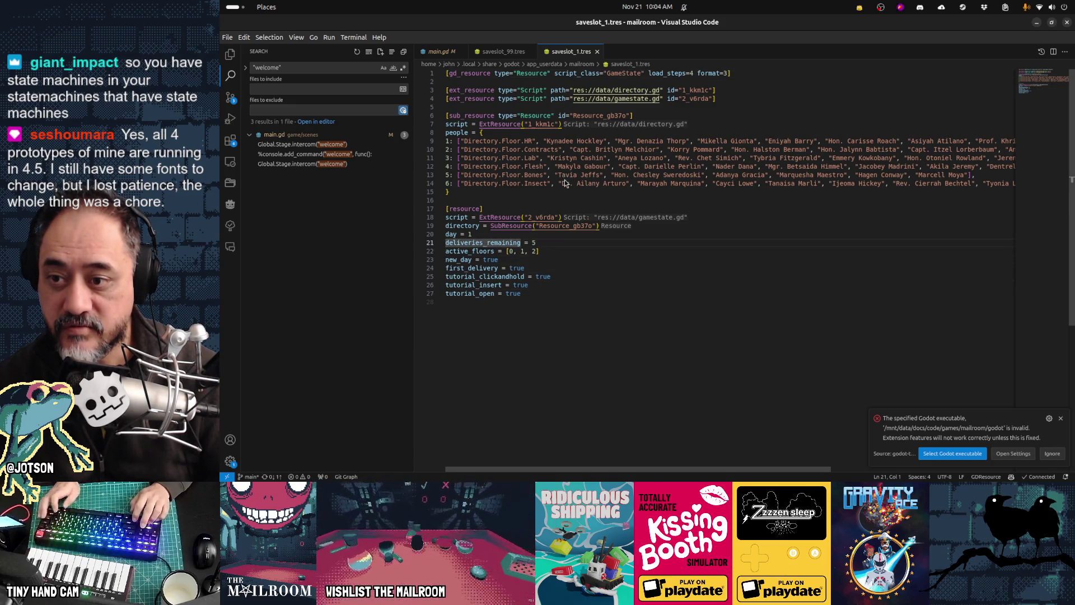
Step: Compare gamestate.gd's per-day declarations with the save, selecting the deliveries_remaining = 5 entry
{"action": "key", "text": "alt+Tab"}
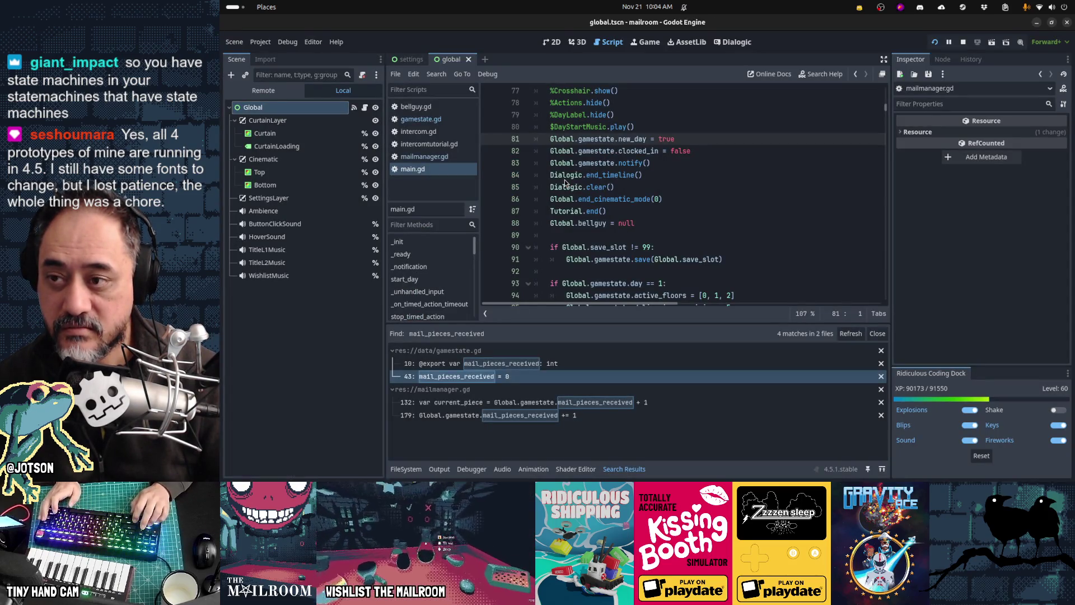
{"action": "key", "text": "alt+Left"}
{"action": "key", "text": "alt+Left"}
{"action": "key", "text": "alt+Left"}
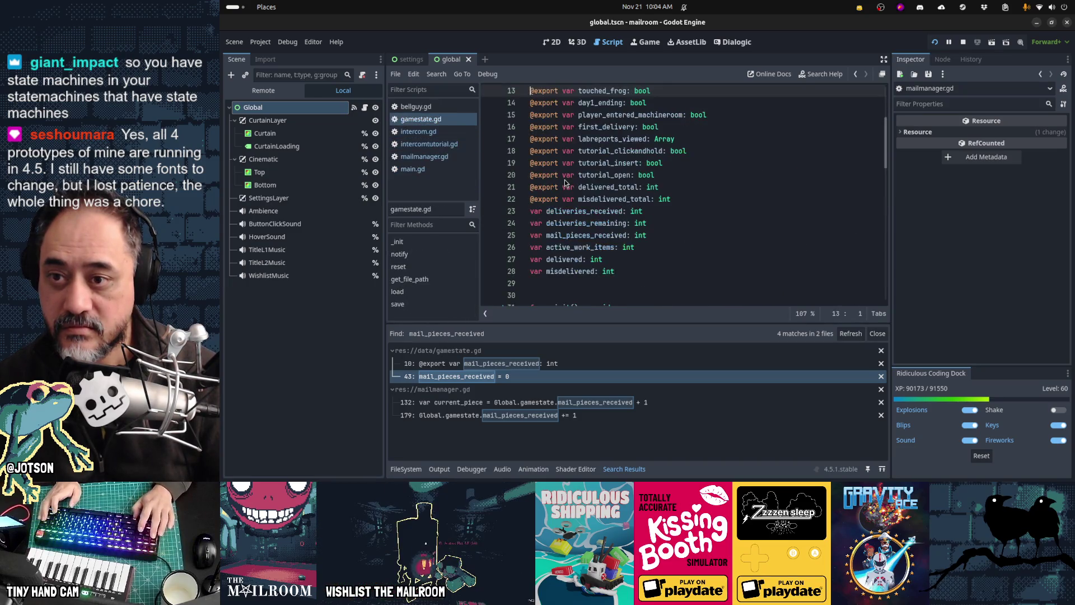
{"action": "key", "text": "Down"}
{"action": "key", "text": "Down"}
{"action": "key", "text": "Down"}
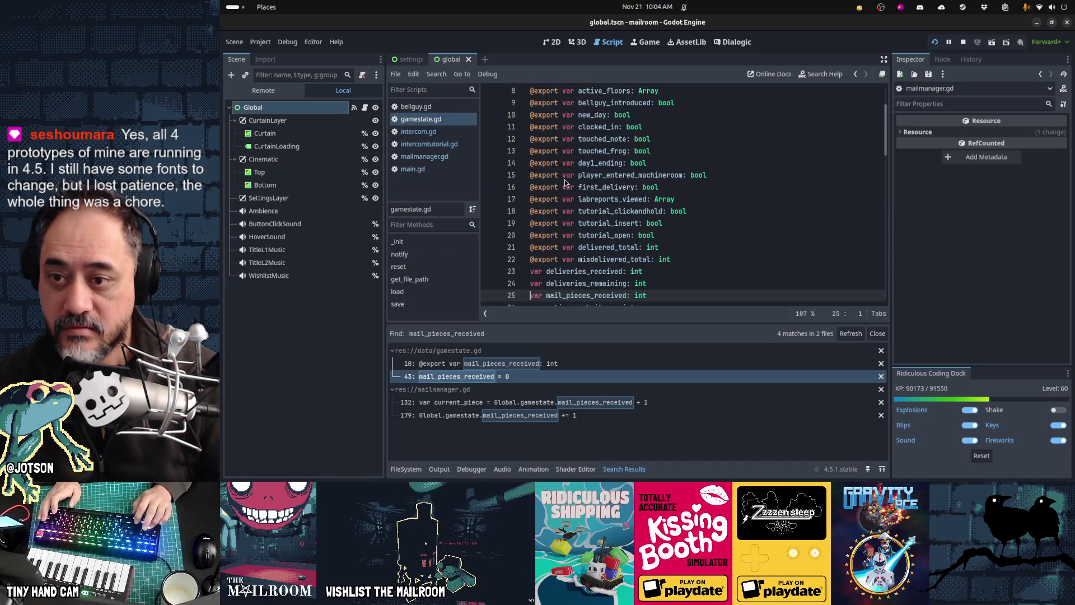
{"action": "key", "text": "Down"}
{"action": "key", "text": "Down"}
{"action": "key", "text": "Down"}
{"action": "key", "text": "alt+Tab"}
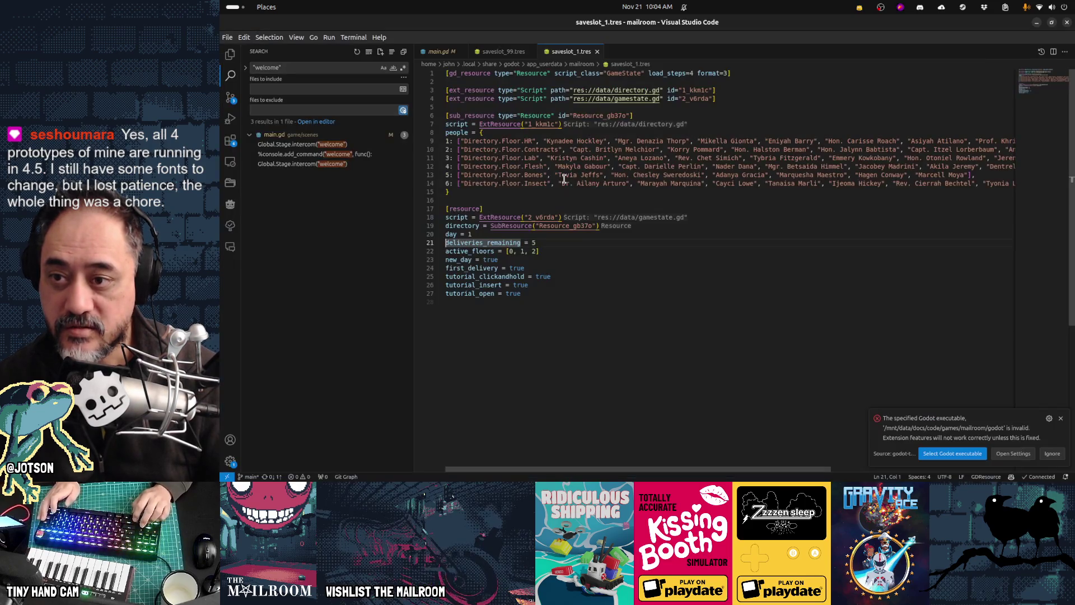
{"action": "key", "text": "Up"}
{"action": "key", "text": "shift+End"}
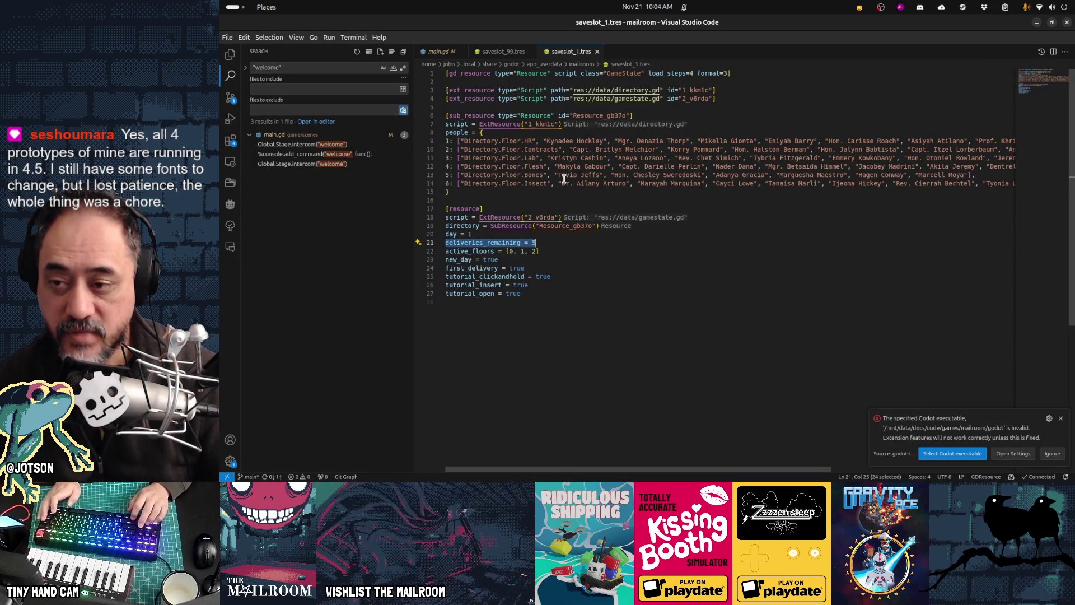
Step: Run the Mailroom game from Godot with F5
{"action": "key", "text": "alt+Tab"}
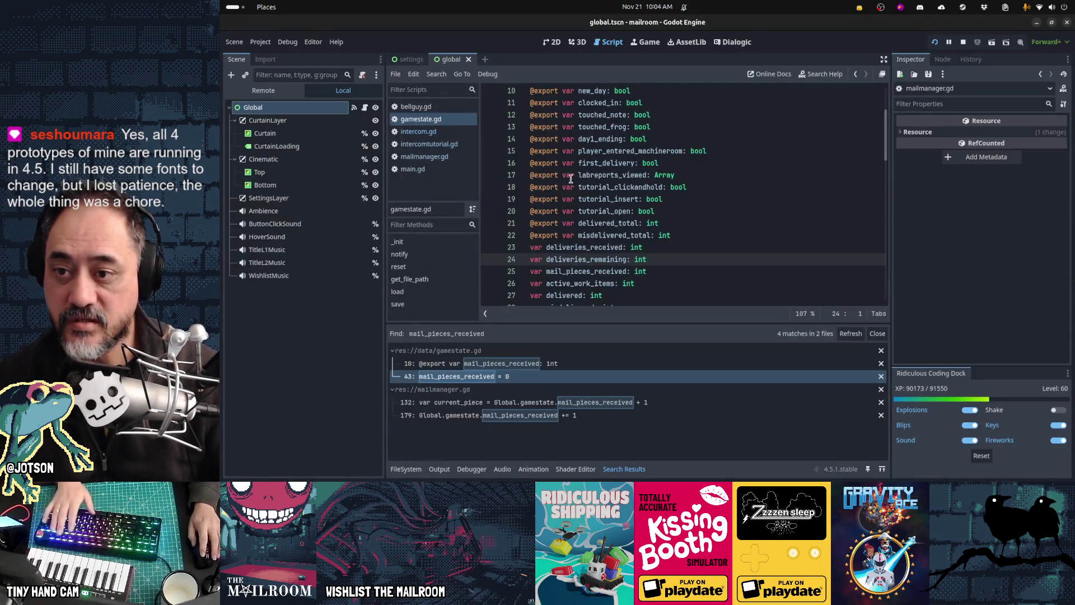
{"action": "left_click", "coordinate": [570, 180]}
{"action": "key", "text": "F5"}
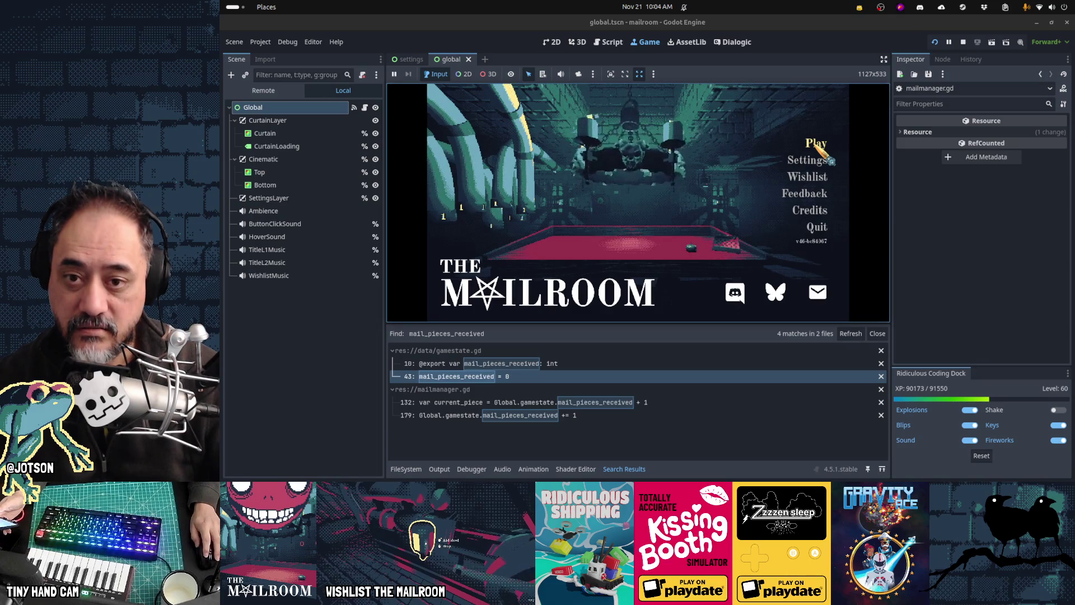
Step: Start a game from save slot 1 and pause it
{"action": "left_click", "coordinate": [815, 141]}
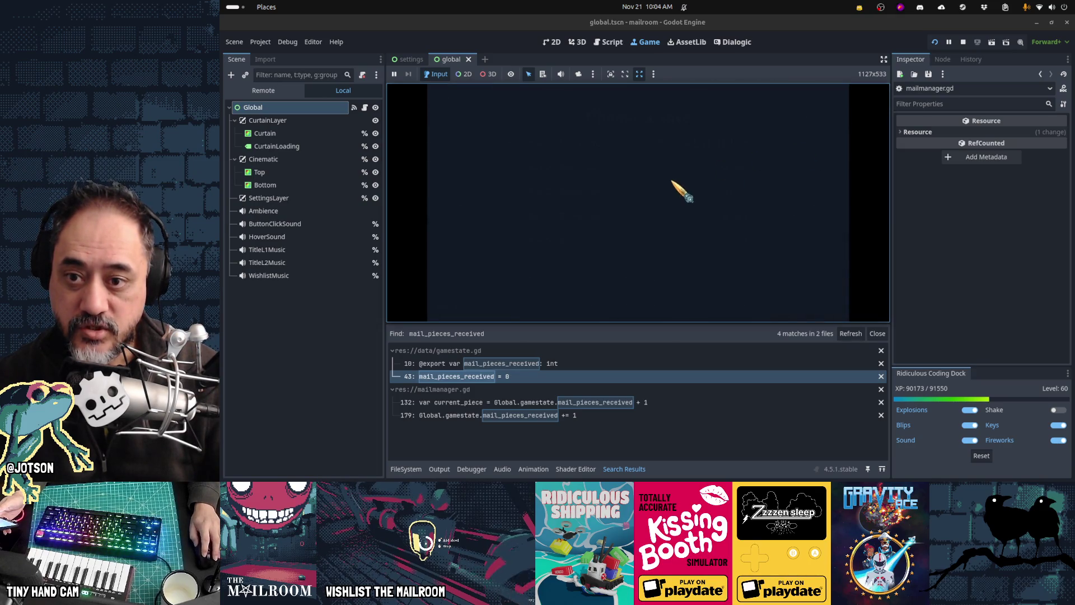
{"action": "left_click", "coordinate": [696, 143]}
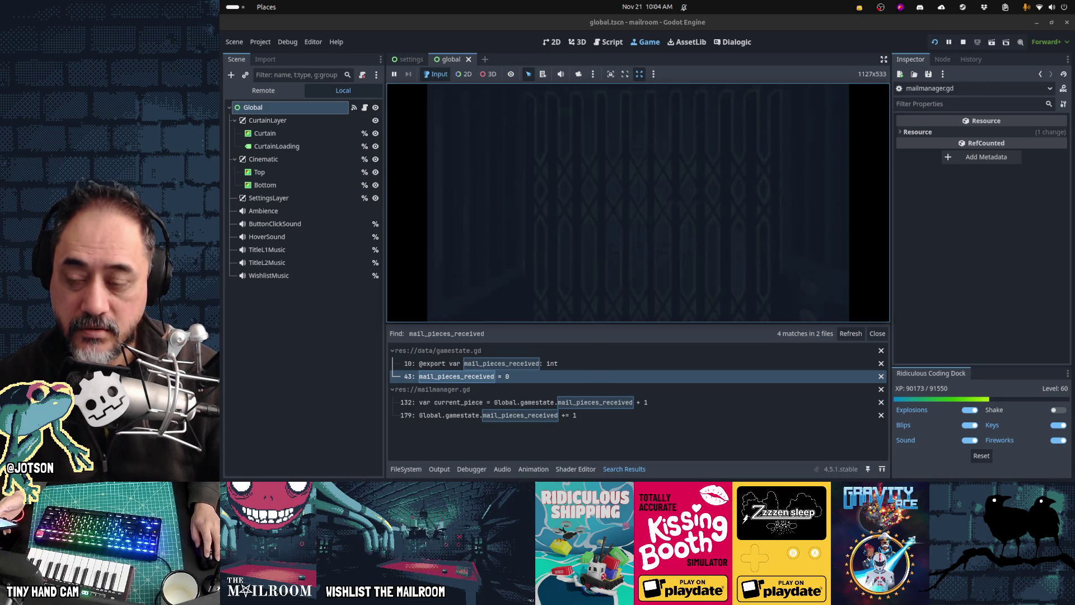
{"action": "key", "text": "Escape"}
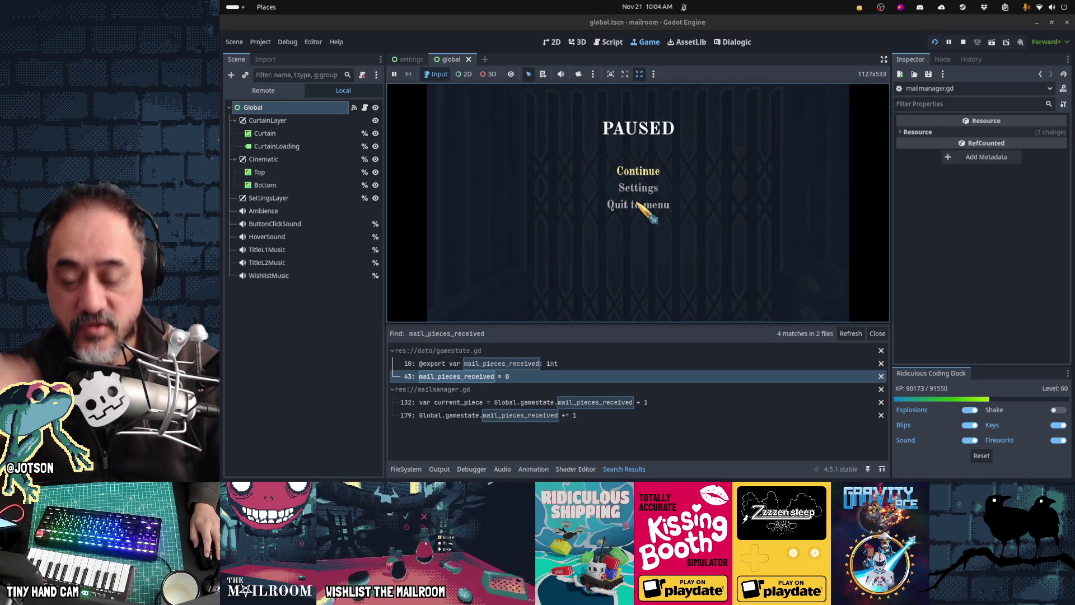
Step: Quit to the title menu, reload save slot 1, pause, and show the live Remote scene tree
{"action": "key", "text": "alt+Tab"}
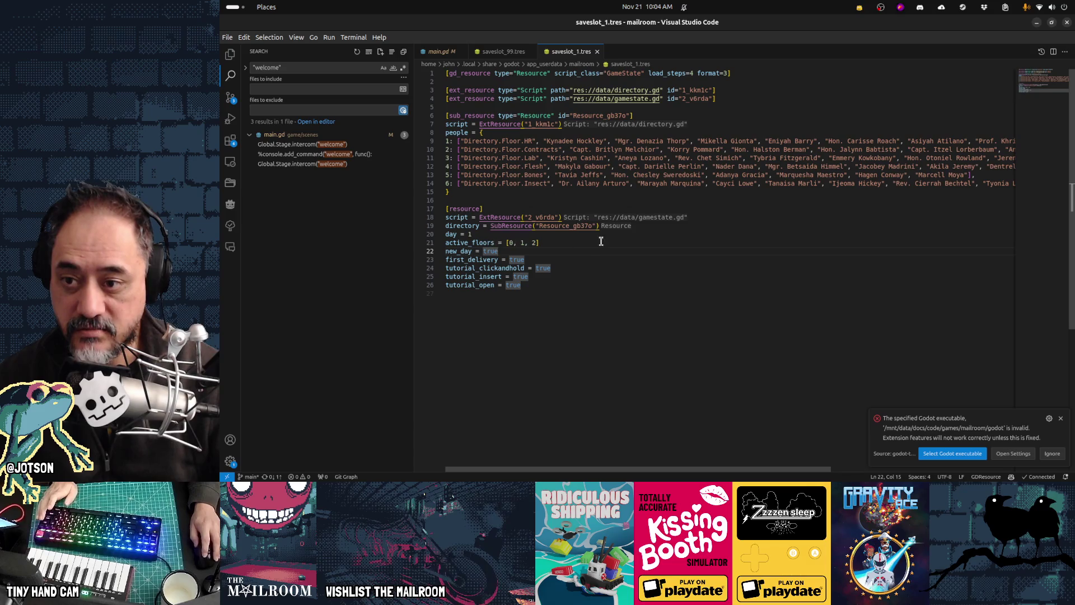
{"action": "key", "text": "alt+Tab"}
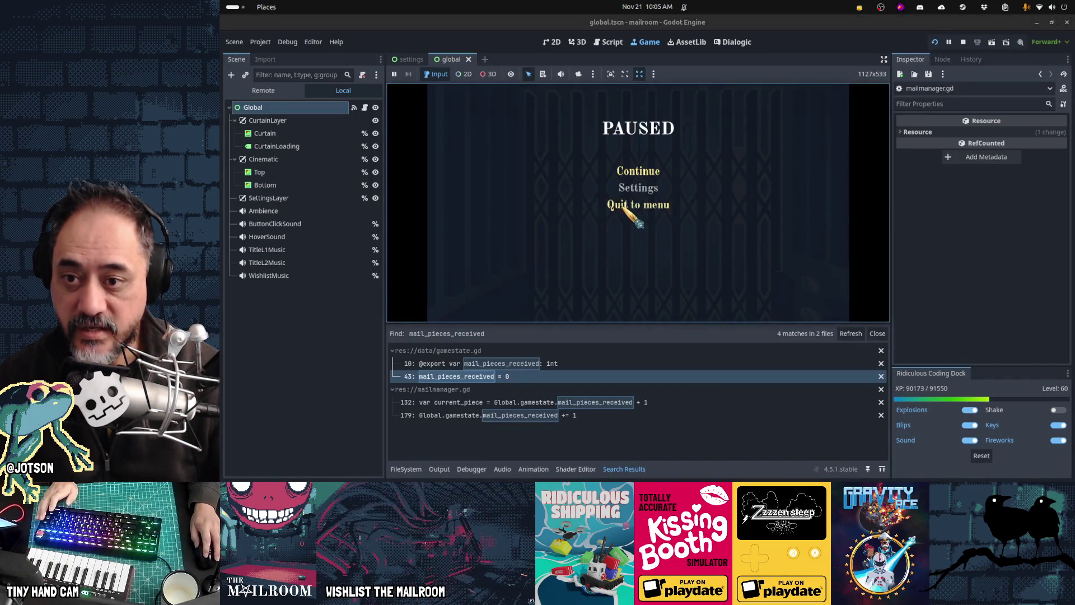
{"action": "left_click", "coordinate": [628, 205]}
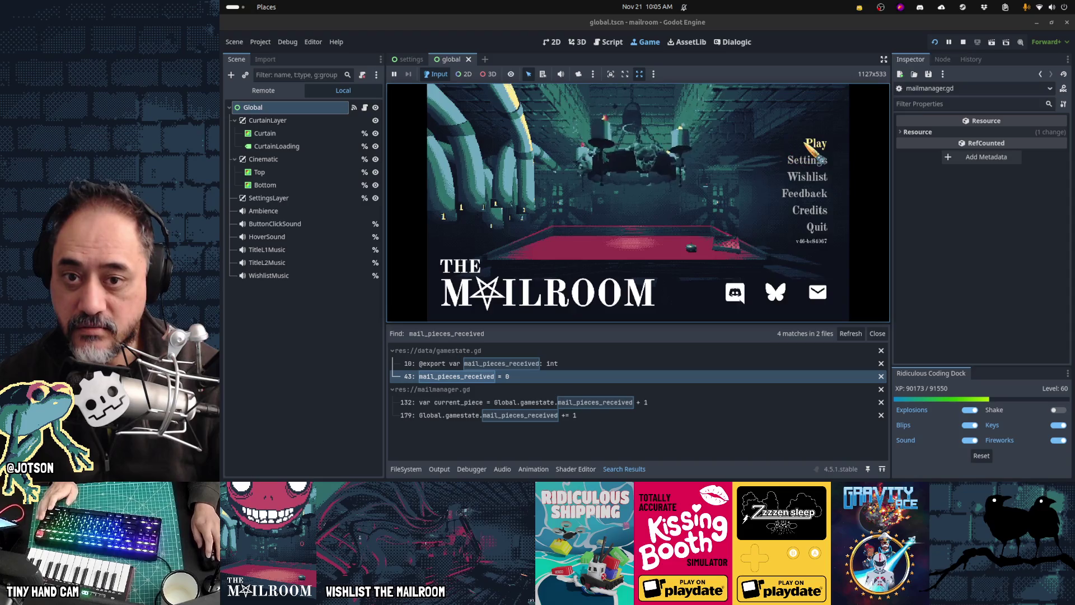
{"action": "left_click", "coordinate": [805, 146]}
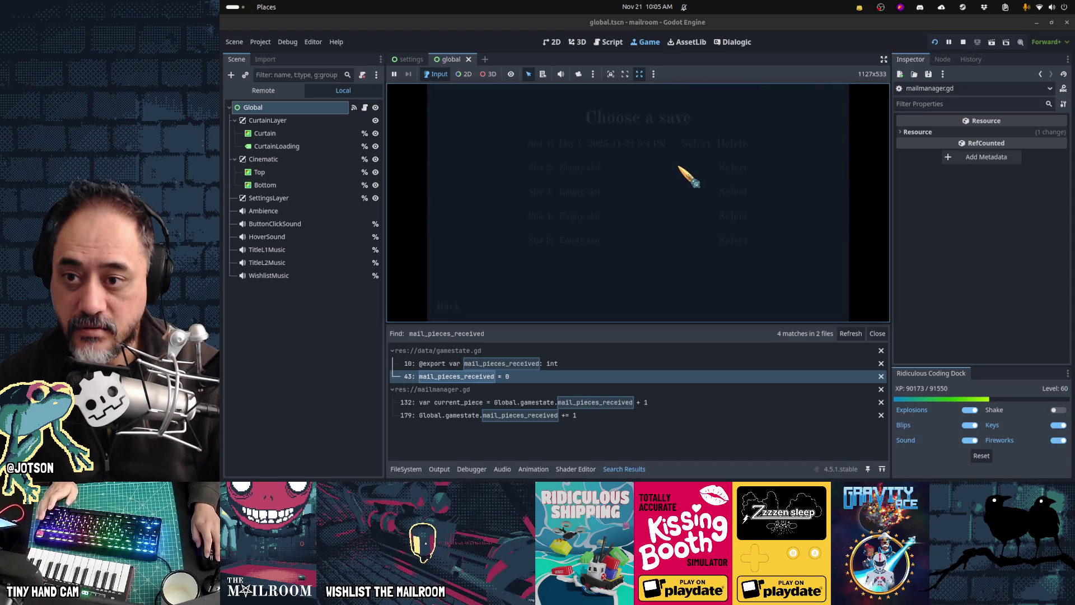
{"action": "left_click", "coordinate": [697, 144]}
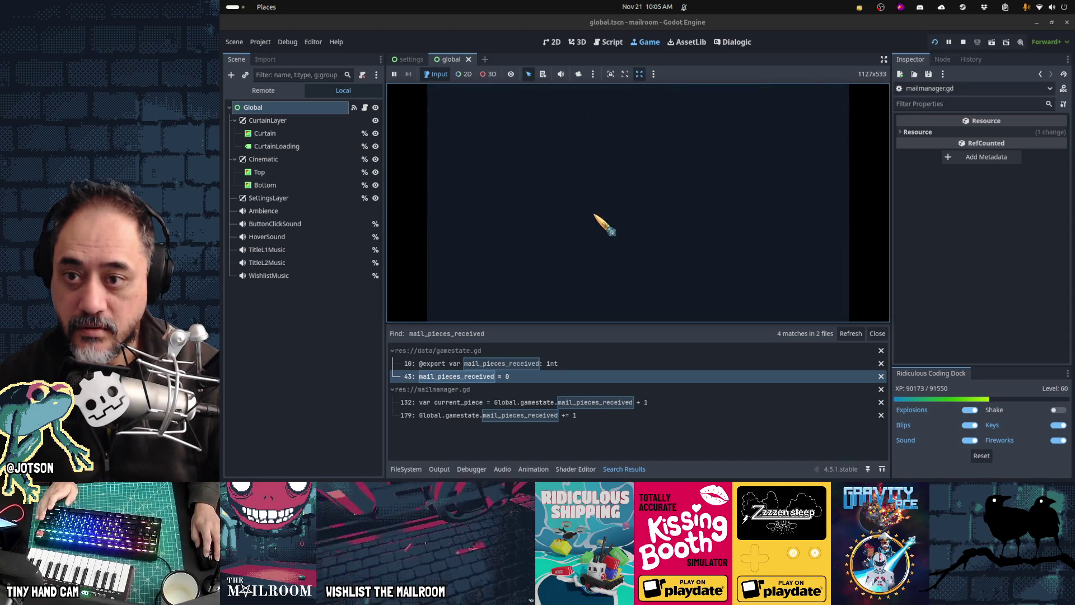
{"action": "key", "text": "Escape"}
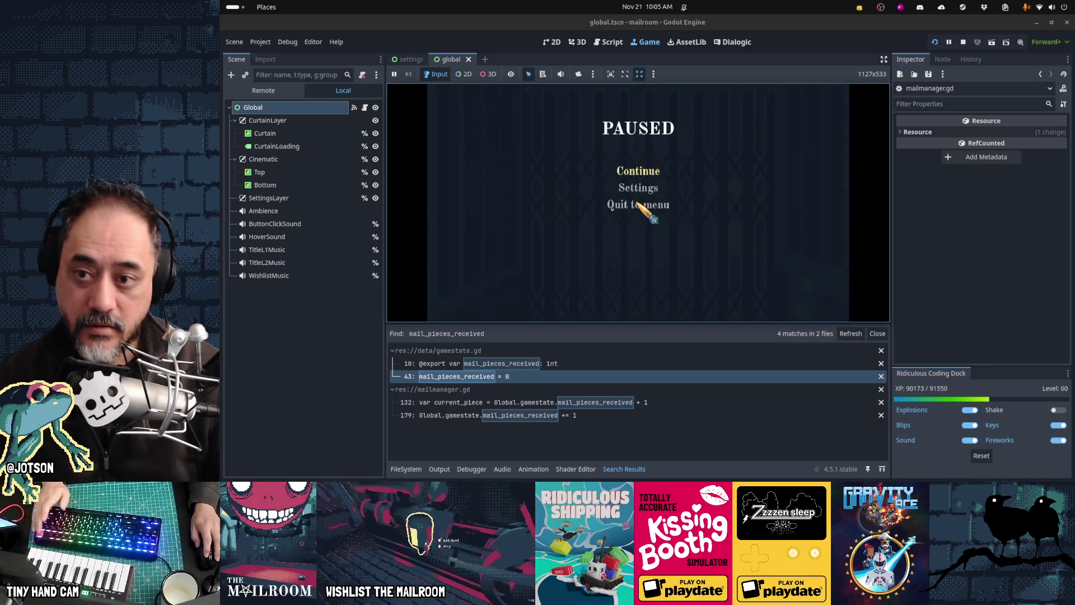
{"action": "left_click", "coordinate": [275, 93]}
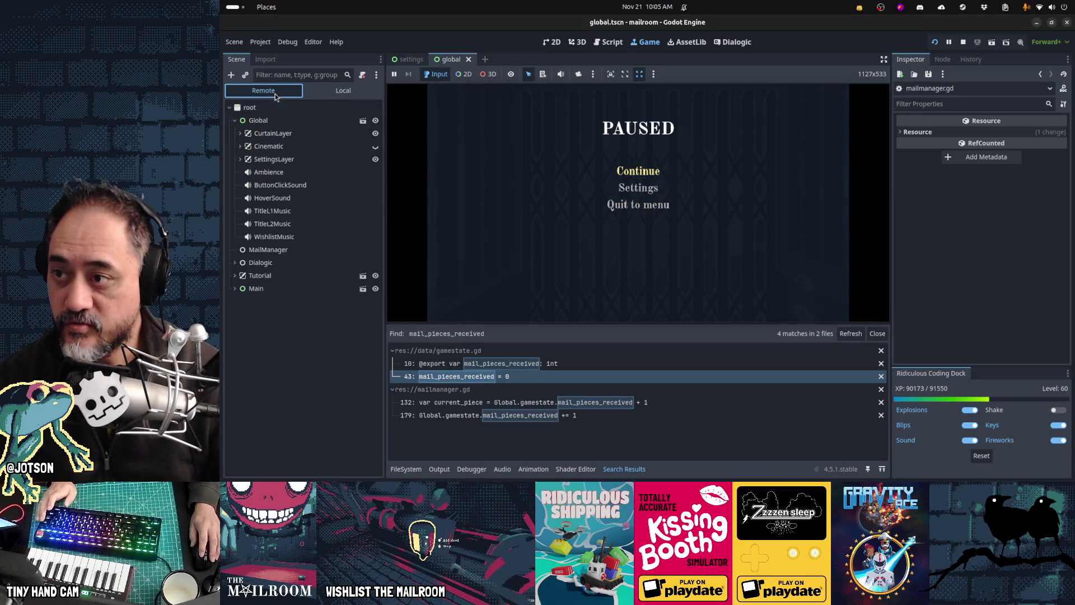
Step: Inspect the live Global node's Gamestate values (Day 1, New Day and First Delivery on), then go to Script
{"action": "left_click", "coordinate": [269, 120]}
{"action": "scroll", "coordinate": [965, 183], "scroll_direction": "down", "scroll_amount": 5}
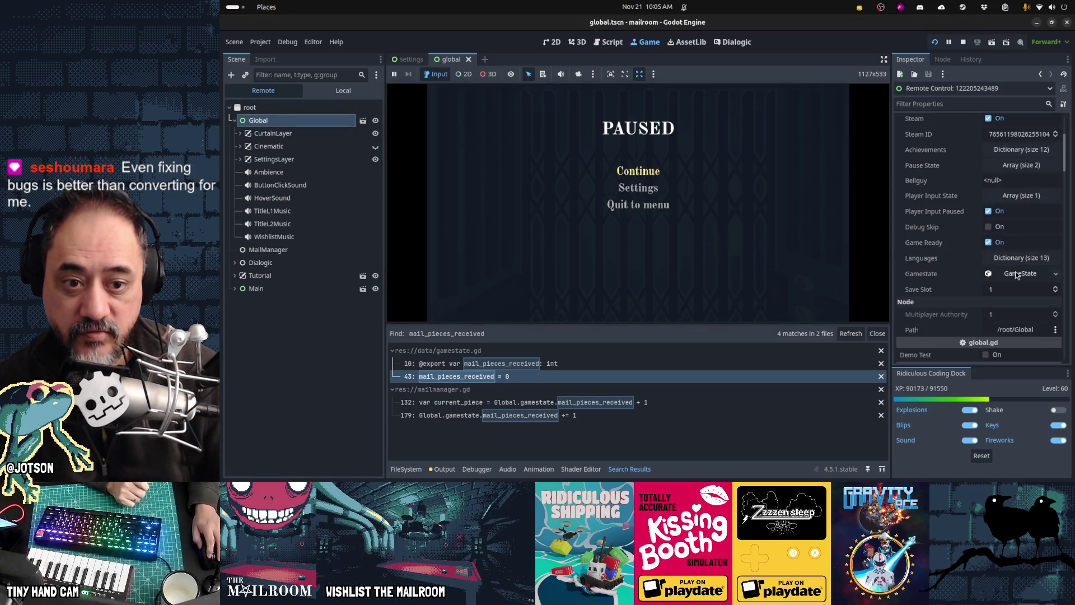
{"action": "left_click", "coordinate": [1017, 275]}
{"action": "scroll", "coordinate": [971, 234], "scroll_direction": "down", "scroll_amount": 6}
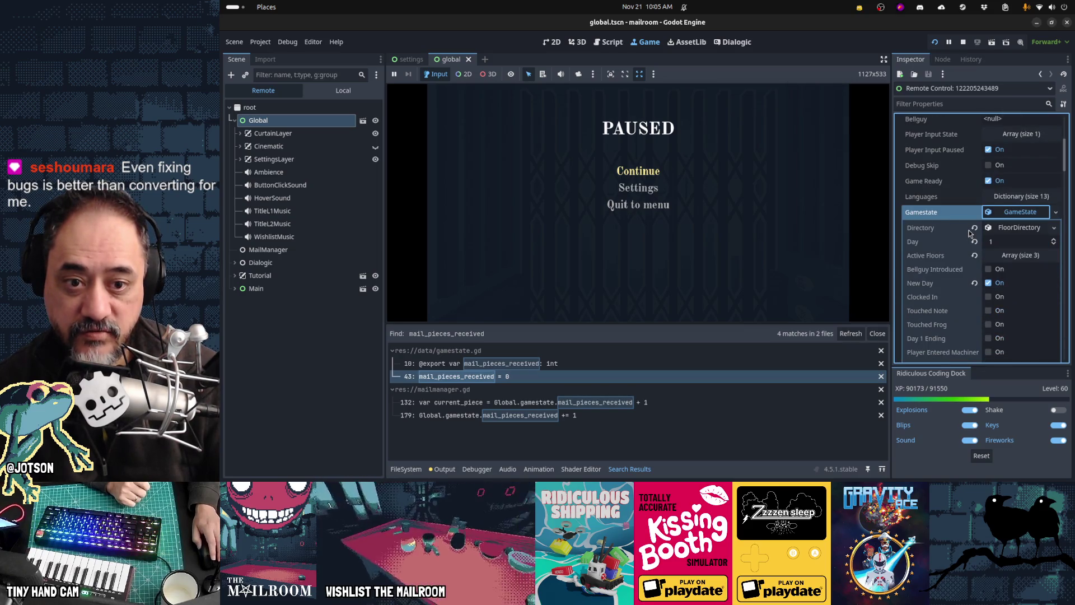
{"action": "scroll", "coordinate": [969, 230], "scroll_direction": "down", "scroll_amount": 4}
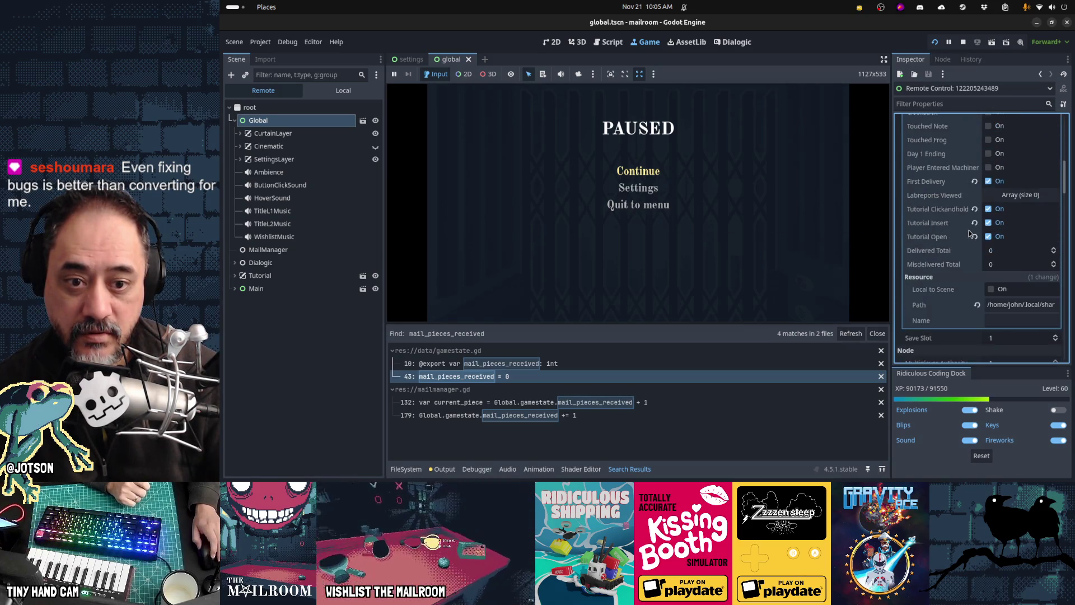
{"action": "scroll", "coordinate": [945, 261], "scroll_direction": "up", "scroll_amount": 4}
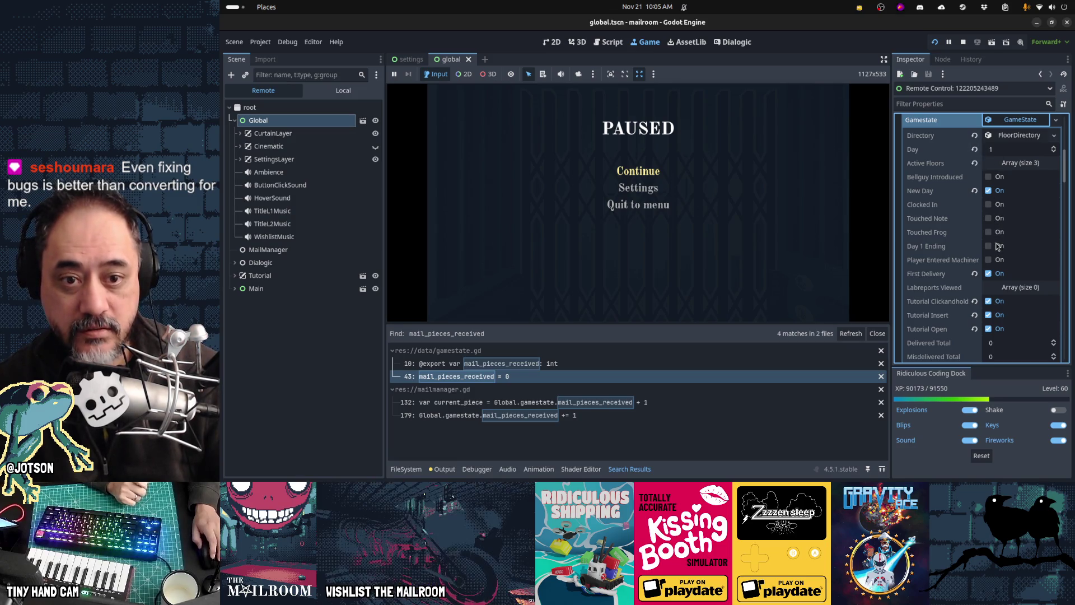
{"action": "scroll", "coordinate": [998, 246], "scroll_direction": "down", "scroll_amount": 1}
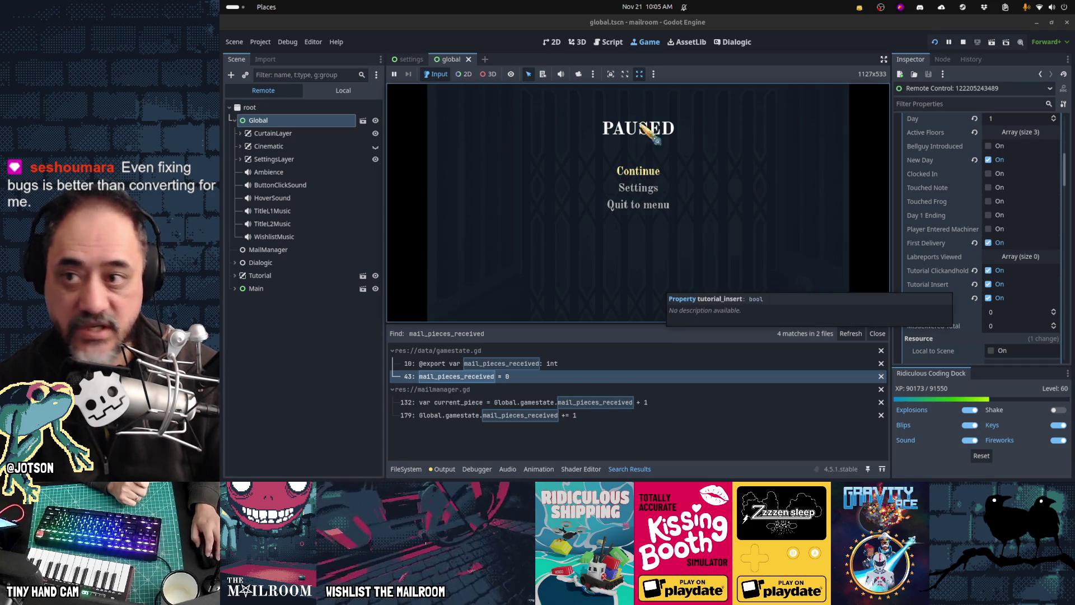
{"action": "left_click", "coordinate": [604, 47]}
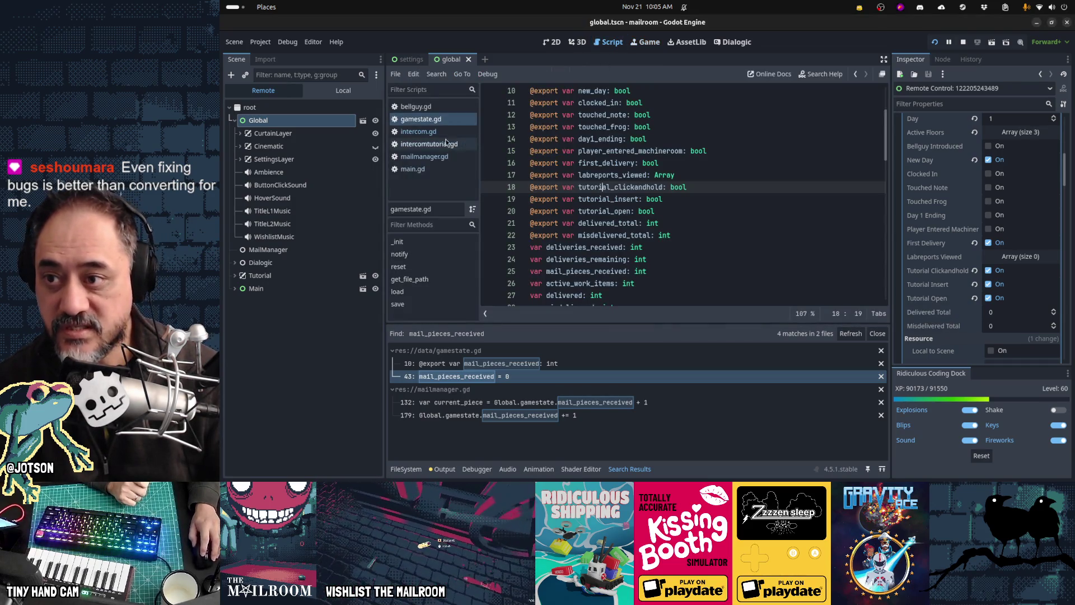
Step: In main.gd's day 1 block, select deliveries_remaining, which is set to 5
{"action": "left_click", "coordinate": [432, 171]}
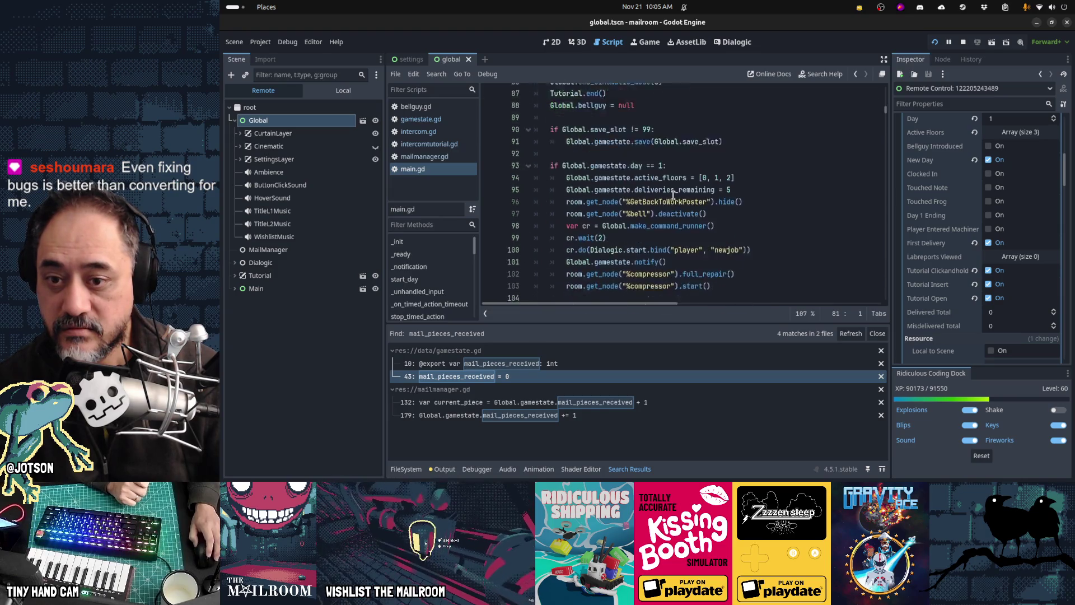
{"action": "scroll", "coordinate": [673, 195], "scroll_direction": "down", "scroll_amount": 4}
{"action": "double_click", "coordinate": [642, 163]}
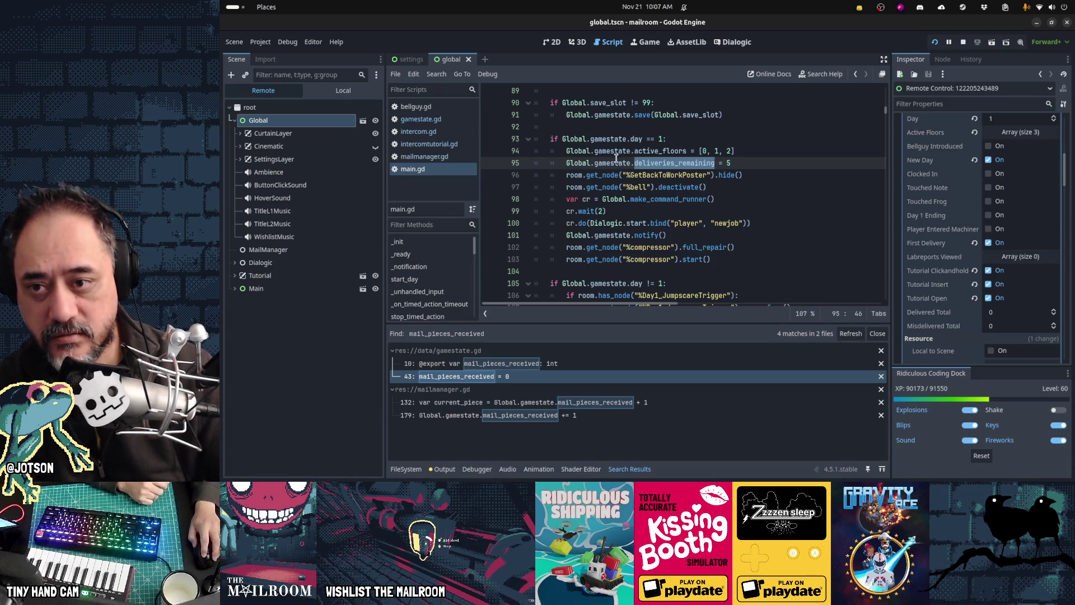
{"action": "left_click", "coordinate": [616, 139]}
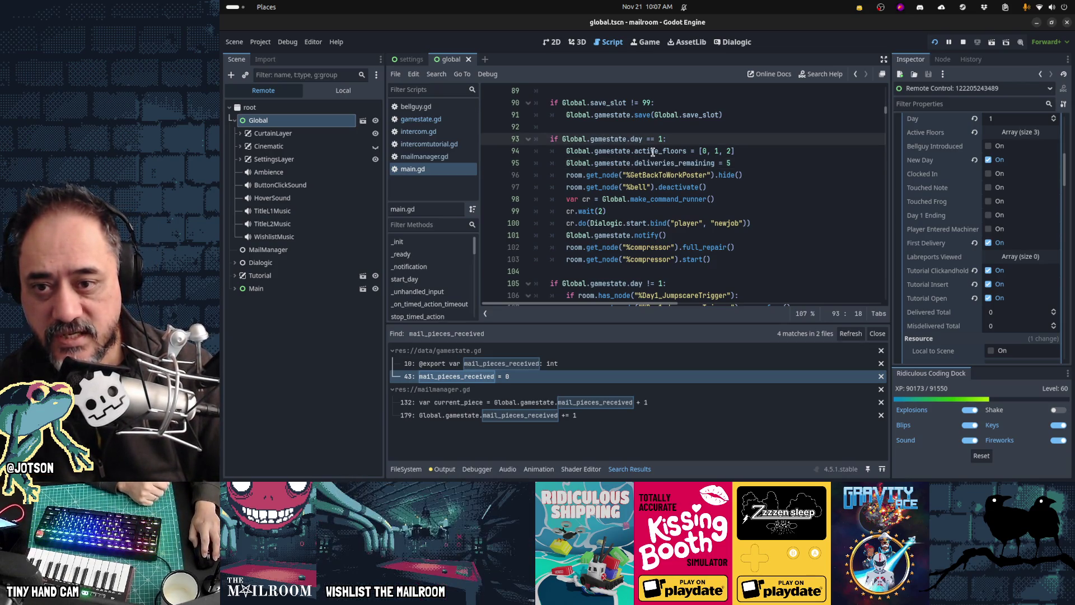
{"action": "left_click_drag", "start_coordinate": [656, 151], "coordinate": [745, 151]}
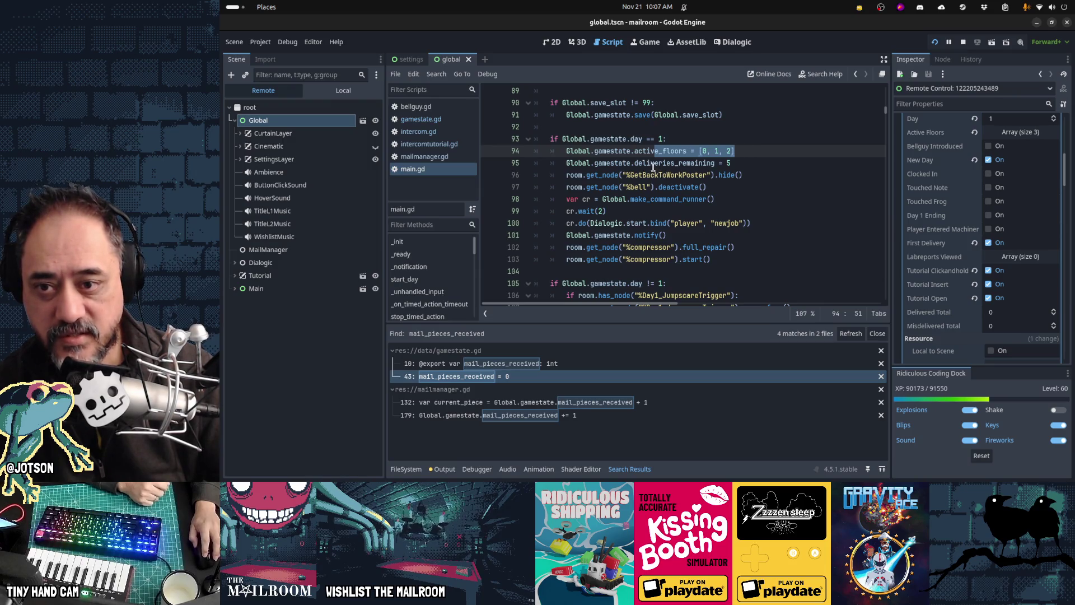
{"action": "left_click_drag", "start_coordinate": [651, 163], "coordinate": [784, 165]}
{"action": "left_click", "coordinate": [794, 196]}
{"action": "left_click_drag", "start_coordinate": [603, 175], "coordinate": [745, 175]}
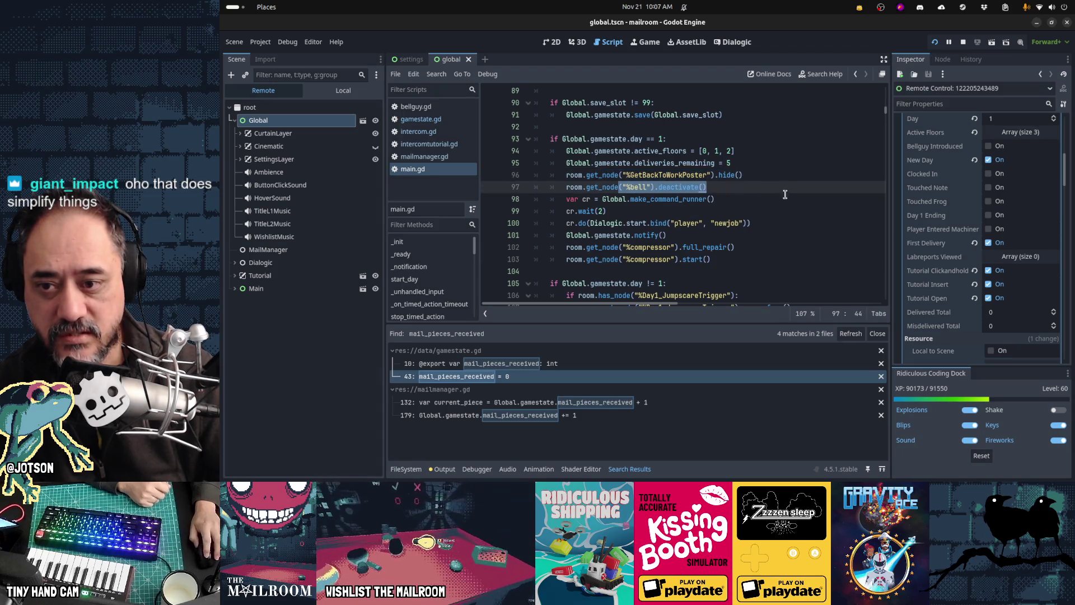
{"action": "left_click_drag", "start_coordinate": [582, 235], "coordinate": [755, 266]}
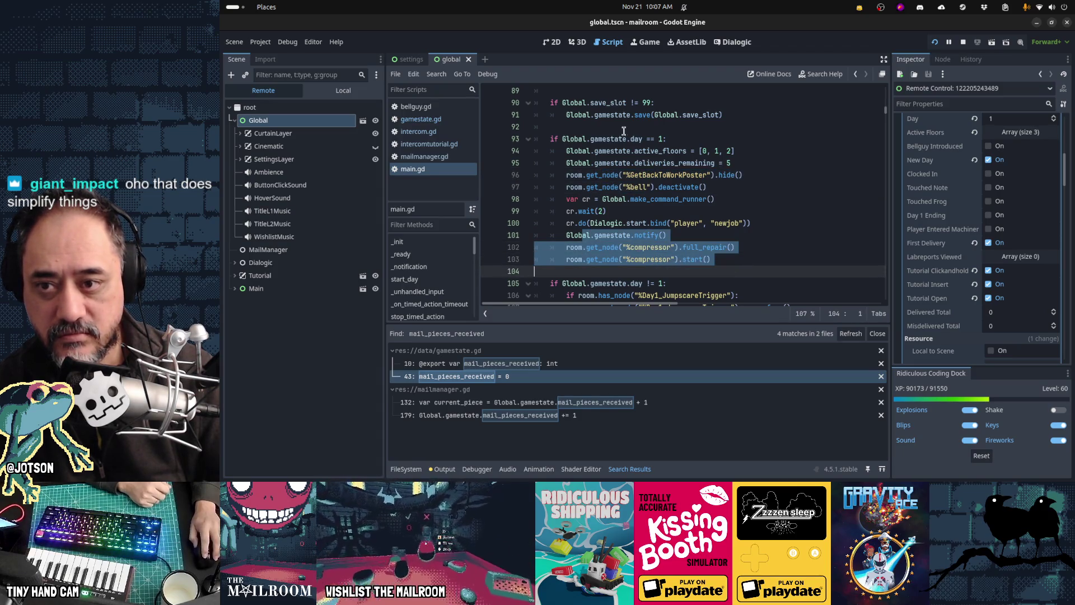
{"action": "scroll", "coordinate": [764, 231], "scroll_direction": "down", "scroll_amount": 3}
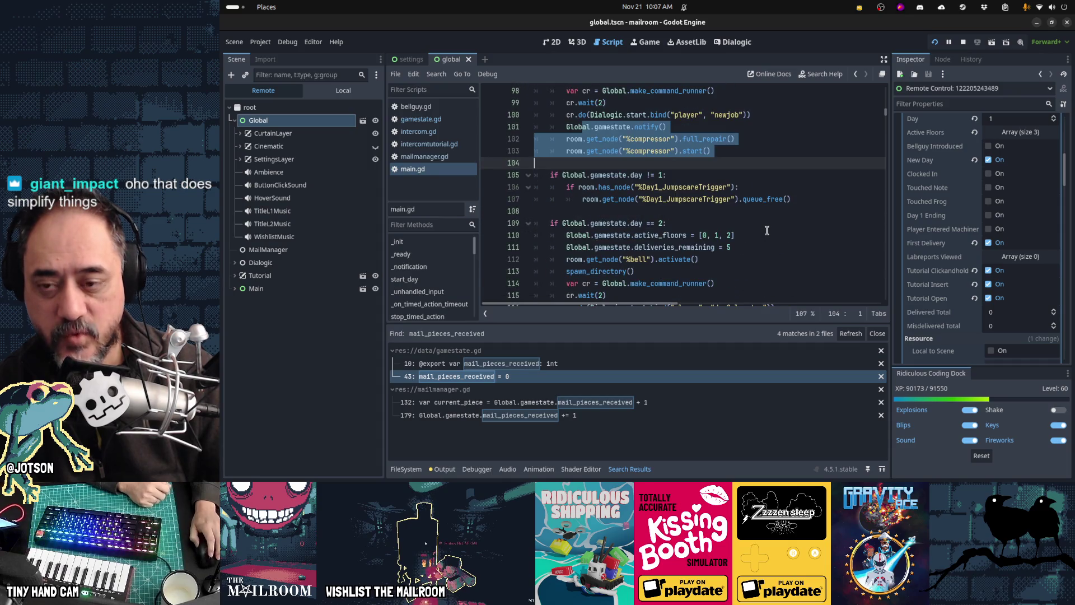
{"action": "left_click", "coordinate": [766, 230]}
{"action": "scroll", "coordinate": [767, 231], "scroll_direction": "down", "scroll_amount": 4}
{"action": "left_click_drag", "start_coordinate": [634, 90], "coordinate": [743, 235]}
{"action": "scroll", "coordinate": [743, 235], "scroll_direction": "up", "scroll_amount": 3}
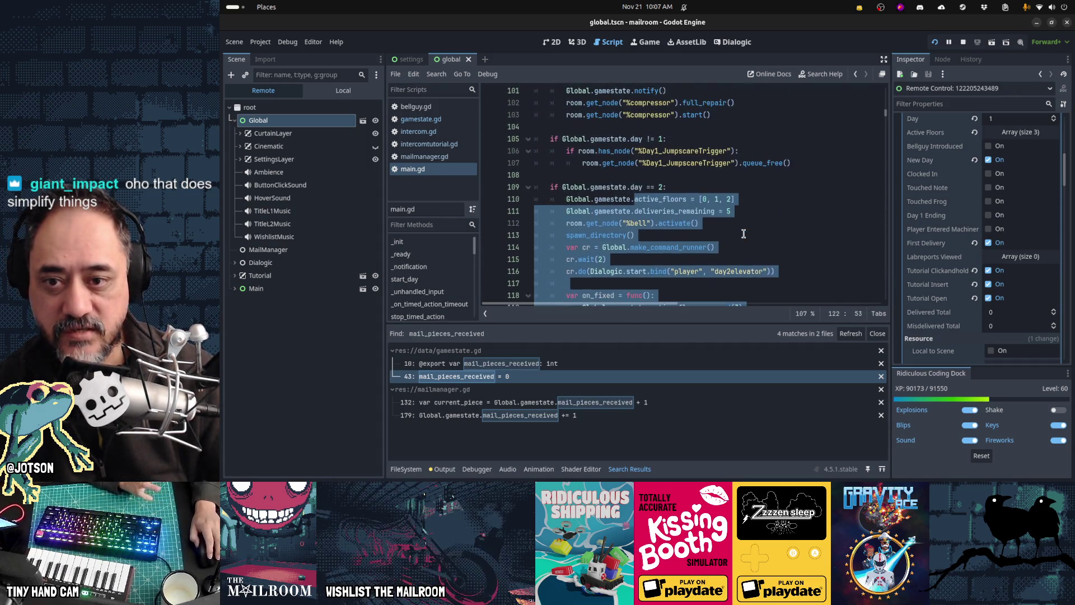
{"action": "left_click", "coordinate": [702, 256]}
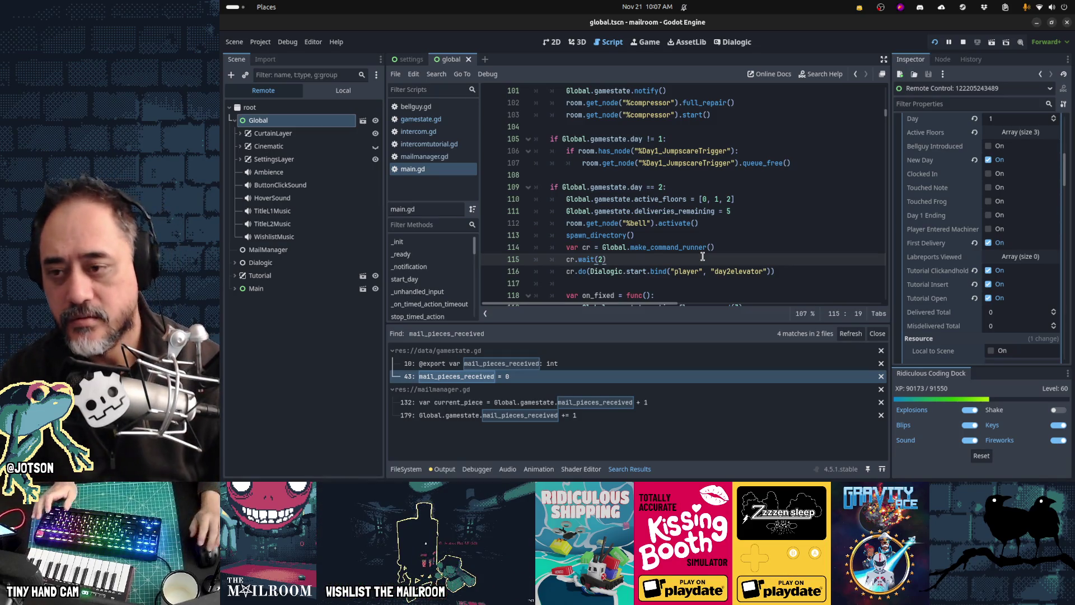
{"action": "key", "text": "alt+Tab"}
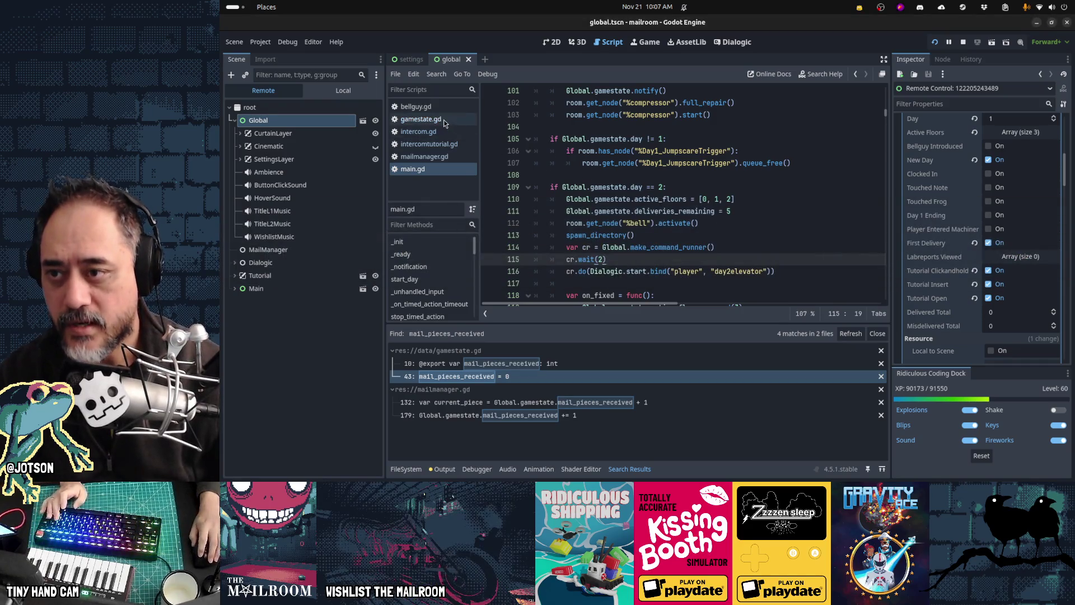
{"action": "left_click", "coordinate": [444, 119]}
{"action": "scroll", "coordinate": [676, 257], "scroll_direction": "down", "scroll_amount": 2}
{"action": "left_click", "coordinate": [676, 257]}
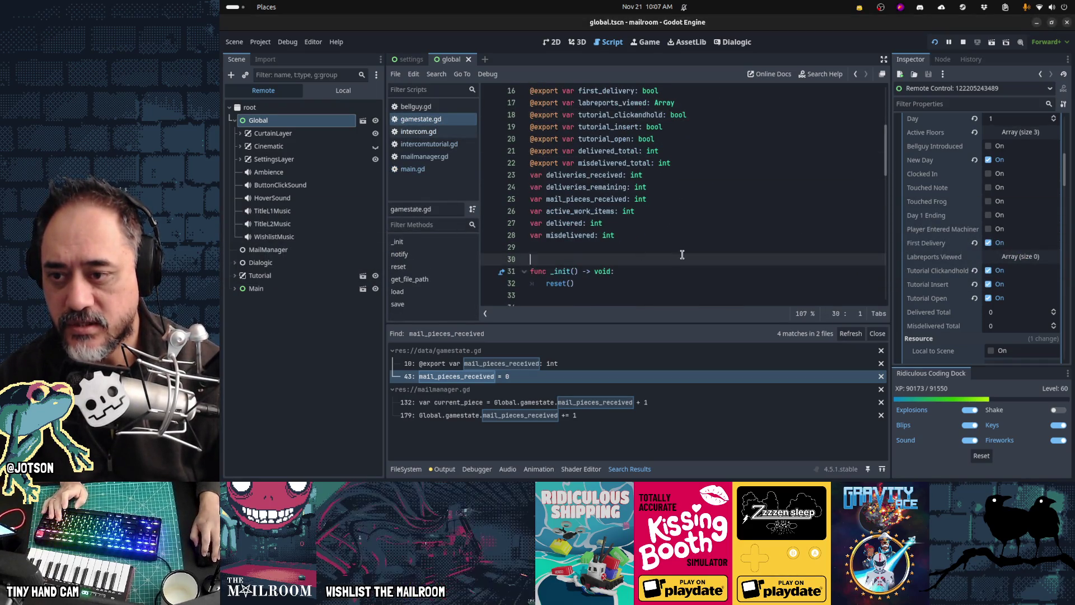
{"action": "left_click", "coordinate": [666, 244]}
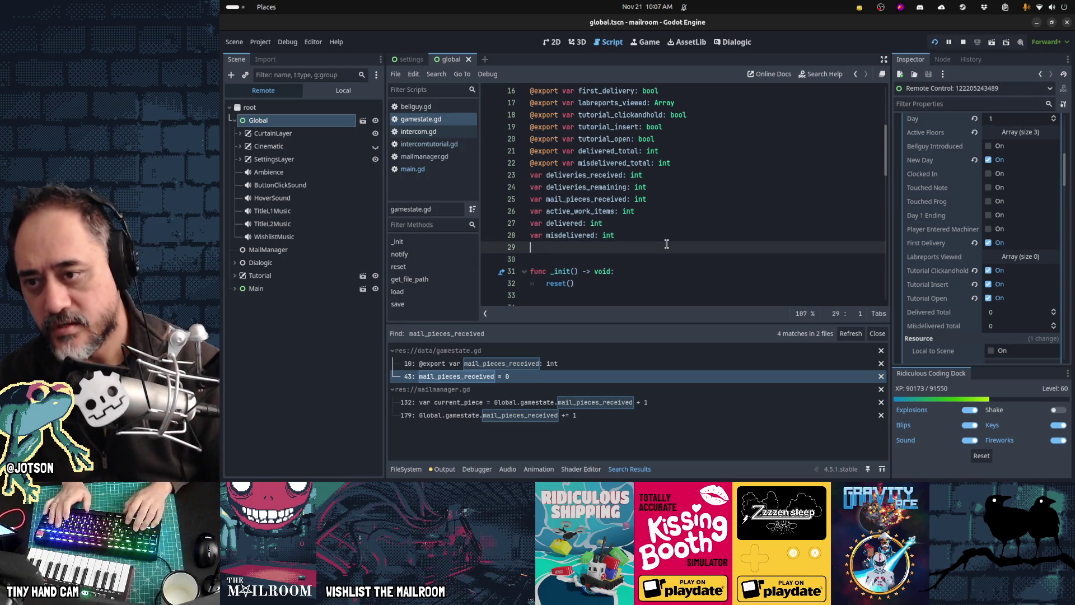
{"action": "type", "text": "@ex[prt"}
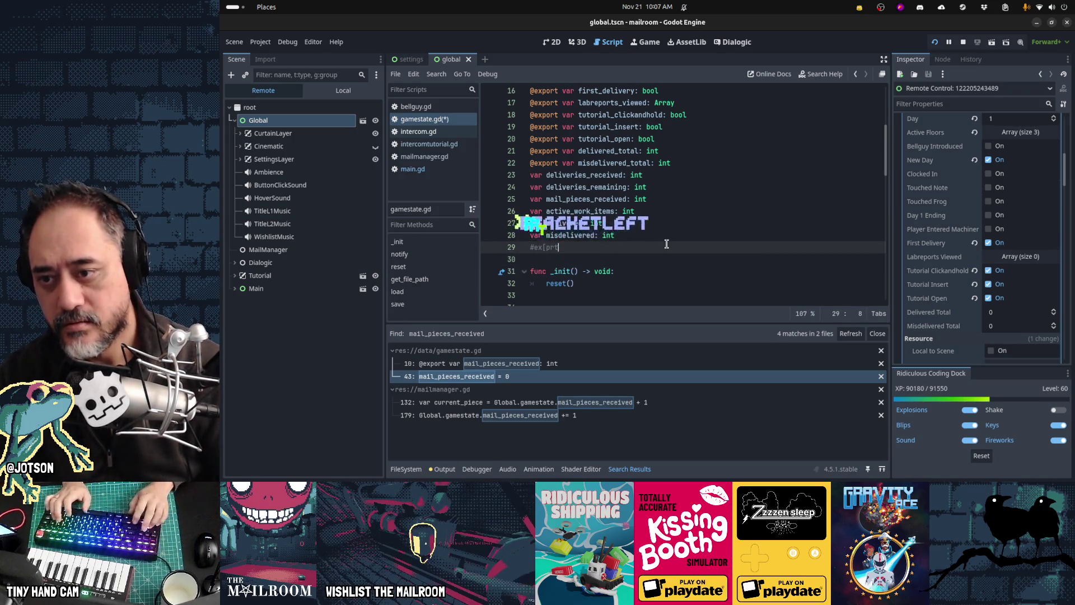
{"action": "type", "text": "@export var"}
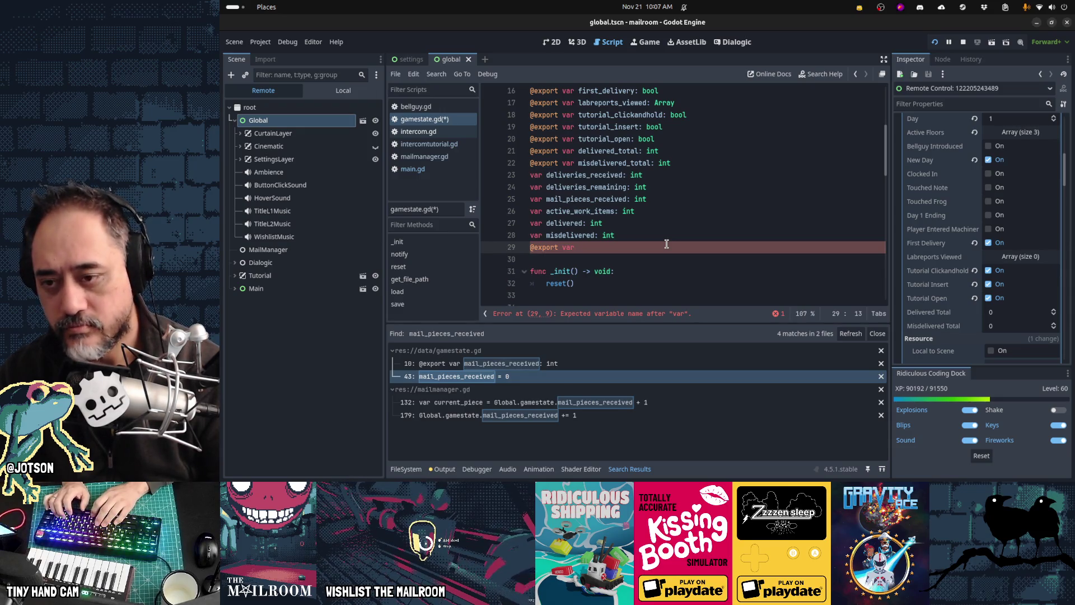
{"action": "type", "text": "aved_nodes"}
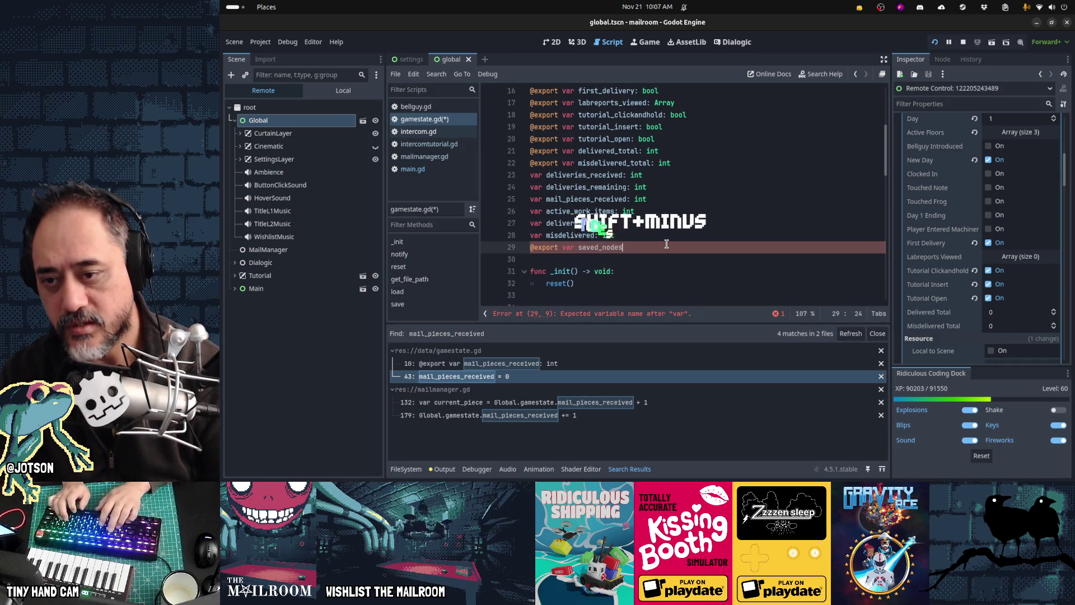
{"action": "type", "text": ": Array[Node"}
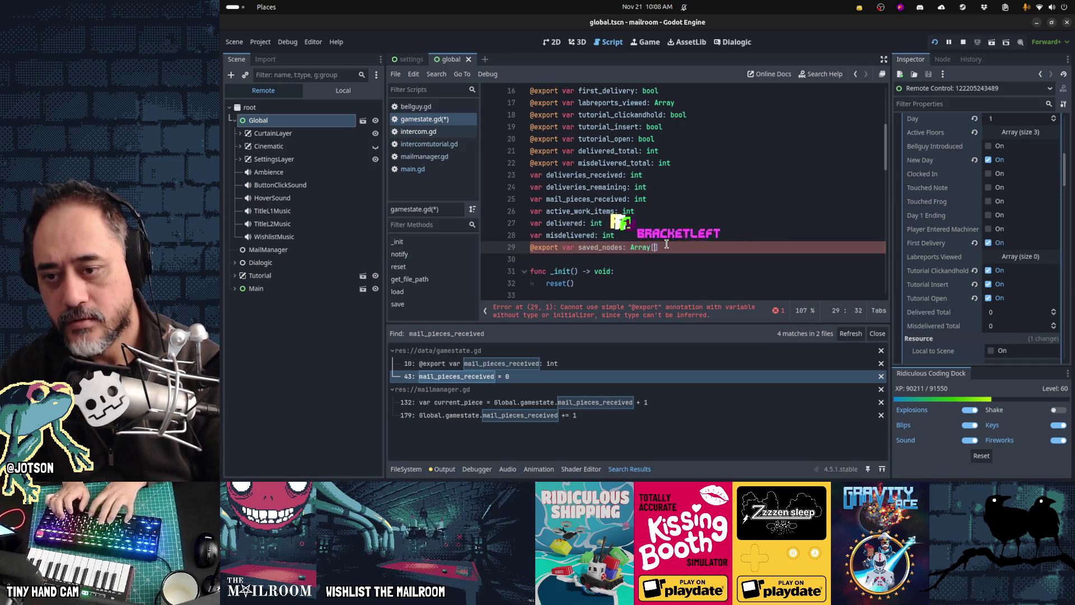
{"action": "type", "text": "3D]"}
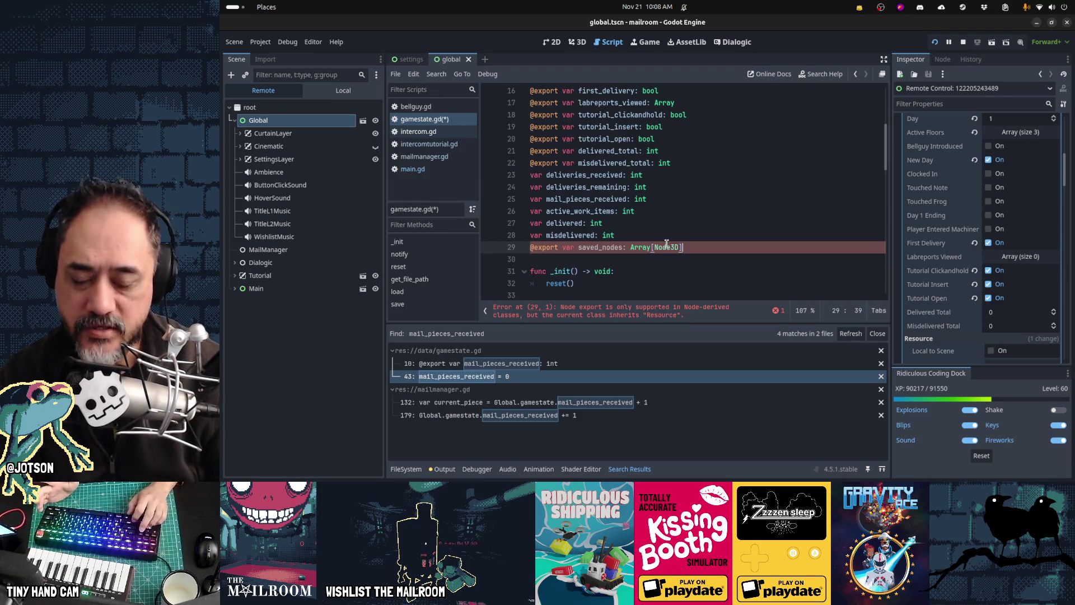
{"action": "triple_click", "coordinate": [666, 244]}
{"action": "key", "text": "Delete"}
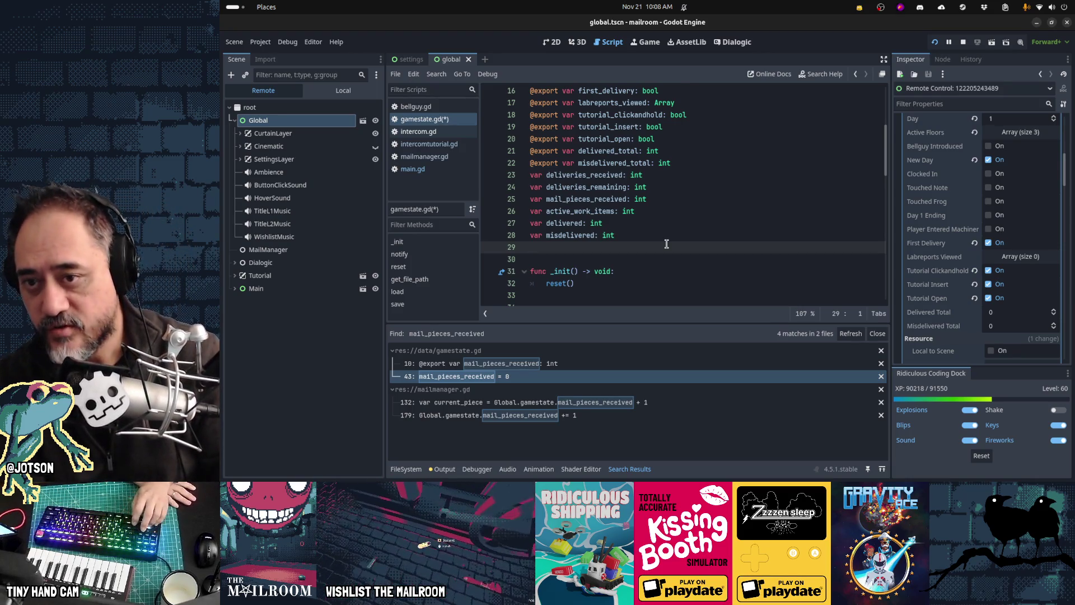
Step: Review the variable declarations, marking the delivered_total and misdelivered_total lines
{"action": "key", "text": "Up"}
{"action": "key", "text": "Up"}
{"action": "key", "text": "Up"}
{"action": "key", "text": "Down"}
{"action": "key", "text": "Down"}
{"action": "key", "text": "Down"}
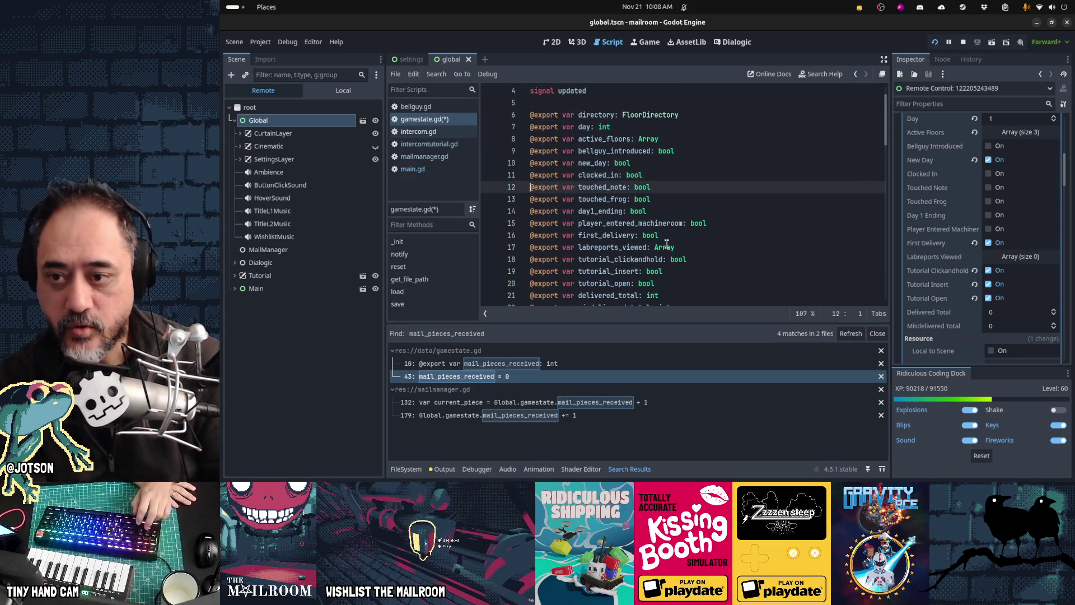
{"action": "key", "text": "Down"}
{"action": "key", "text": "Down"}
{"action": "key", "text": "Down"}
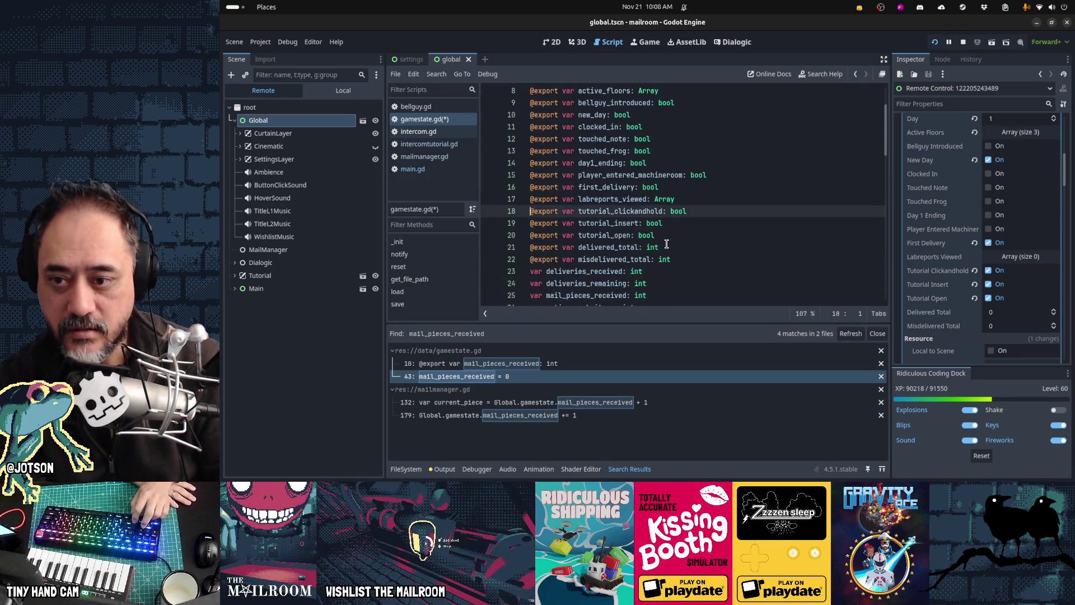
{"action": "key", "text": "shift+Up"}
{"action": "key", "text": "shift+Up"}
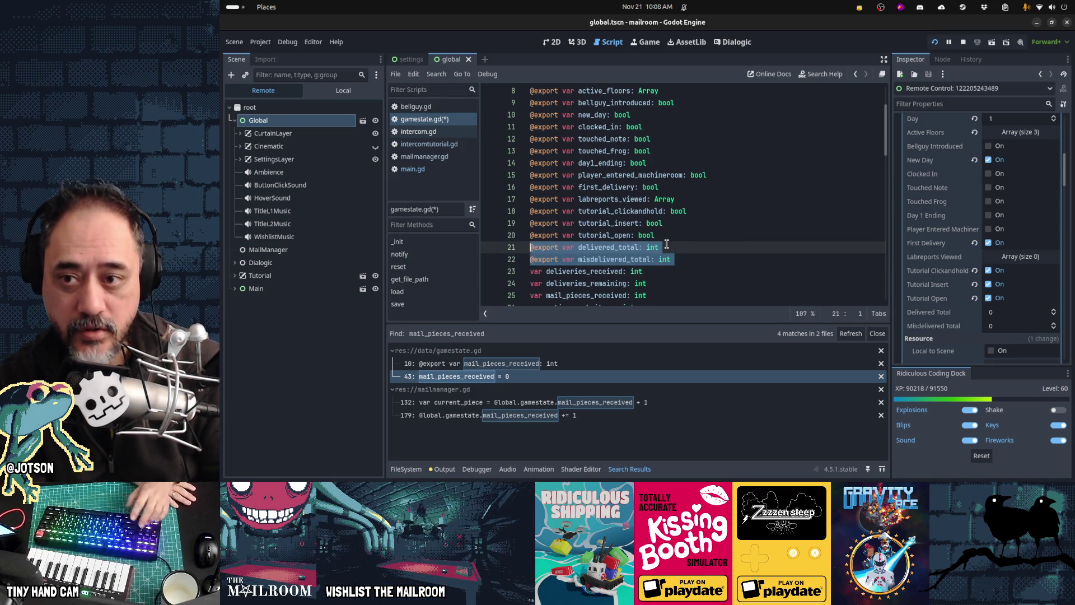
{"action": "key", "text": "Up"}
{"action": "key", "text": "Up"}
{"action": "key", "text": "Up"}
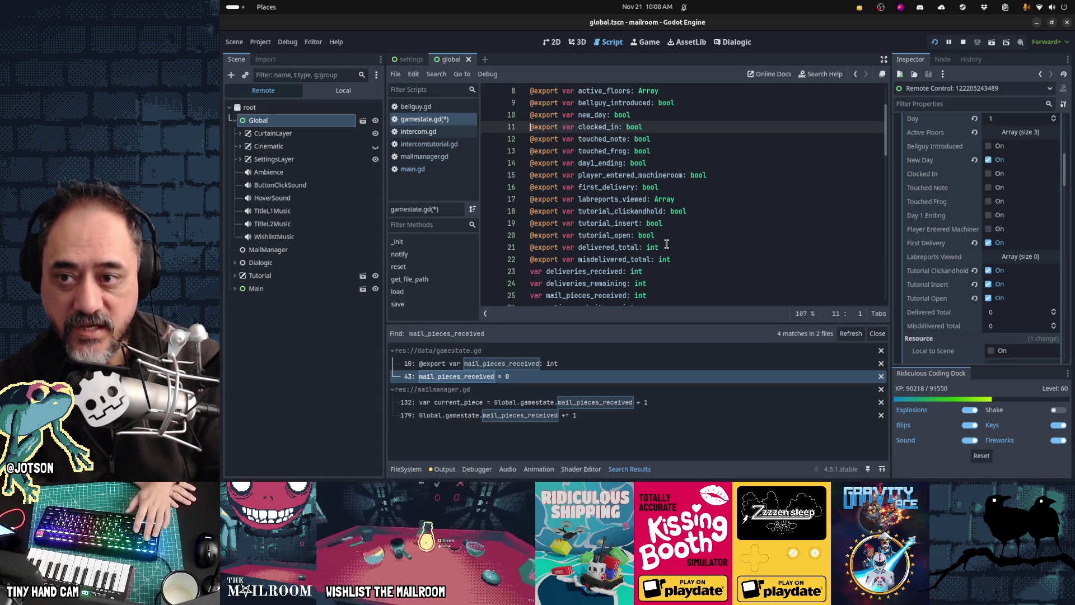
{"action": "key", "text": "shift+Down"}
{"action": "key", "text": "shift+Down"}
{"action": "key", "text": "Escape"}
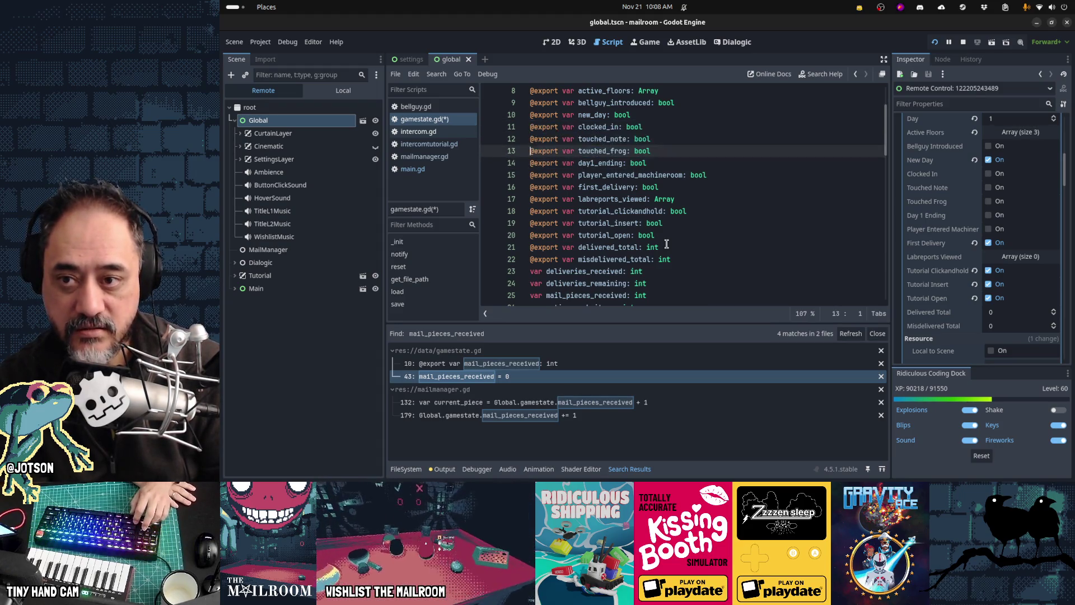
{"action": "key", "text": "Up"}
{"action": "key", "text": "Up"}
{"action": "key", "text": "ctrl+shift+Right"}
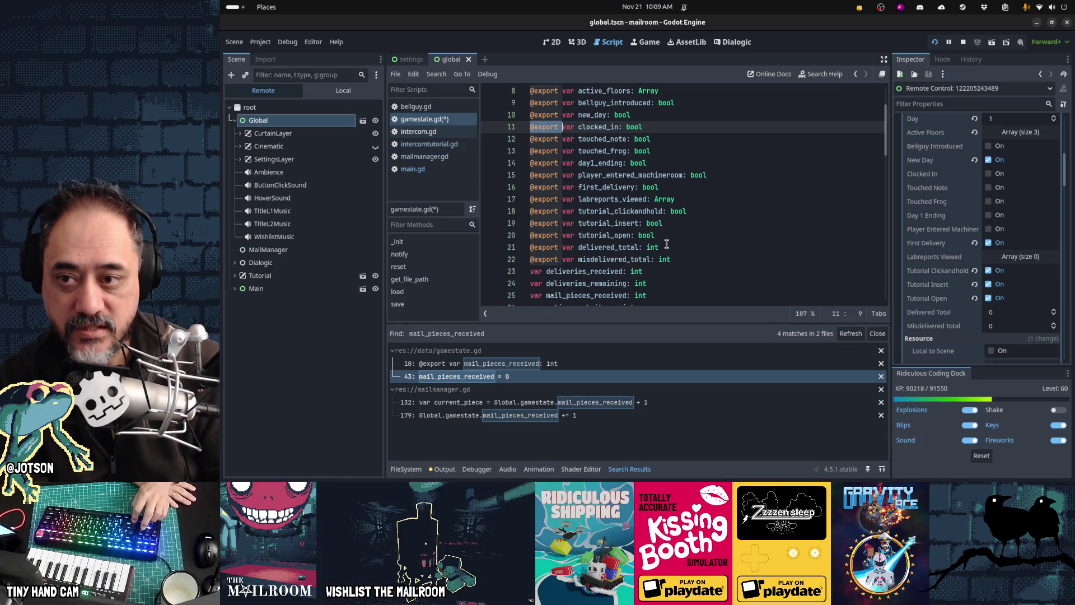
{"action": "scroll", "coordinate": [667, 244], "scroll_direction": "up", "scroll_amount": 1}
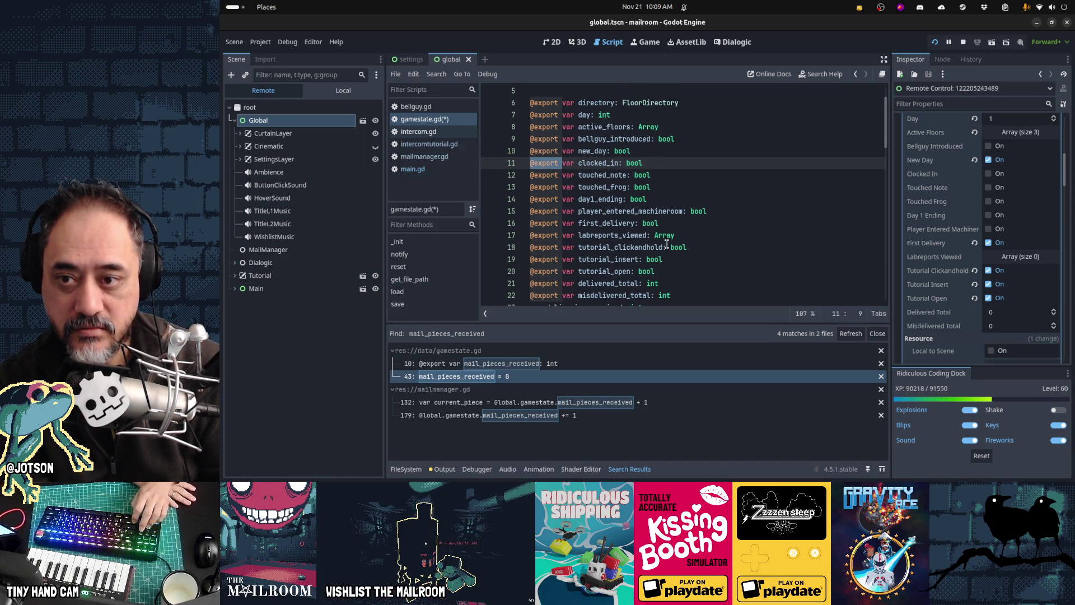
{"action": "key", "text": "Delete"}
{"action": "key", "text": "Up"}
{"action": "key", "text": "ctrl+shift+Right"}
{"action": "key", "text": "Delete"}
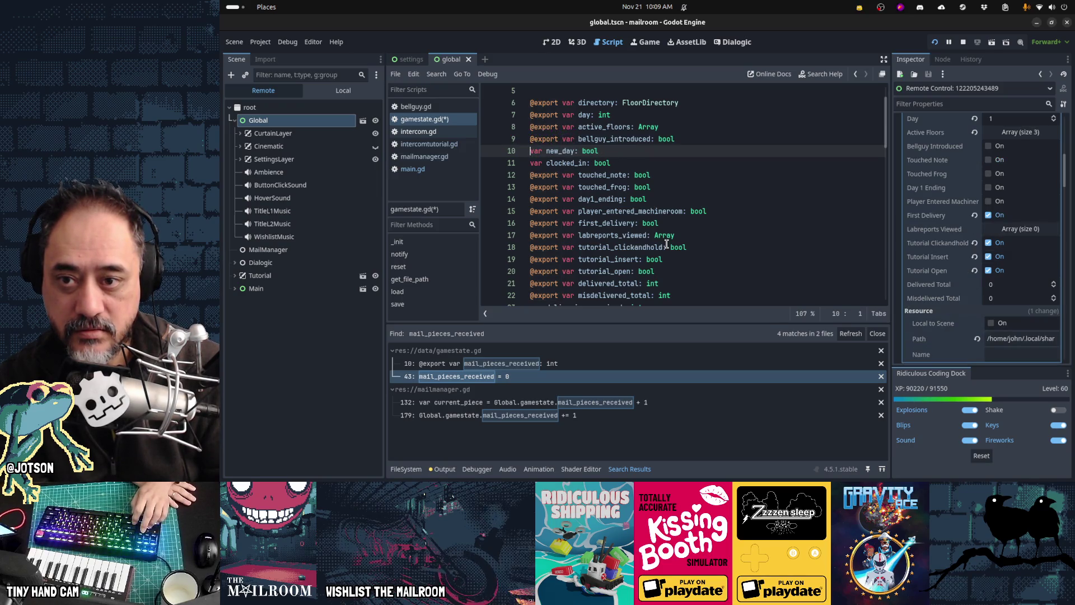
{"action": "key", "text": "Down"}
{"action": "key", "text": "Down"}
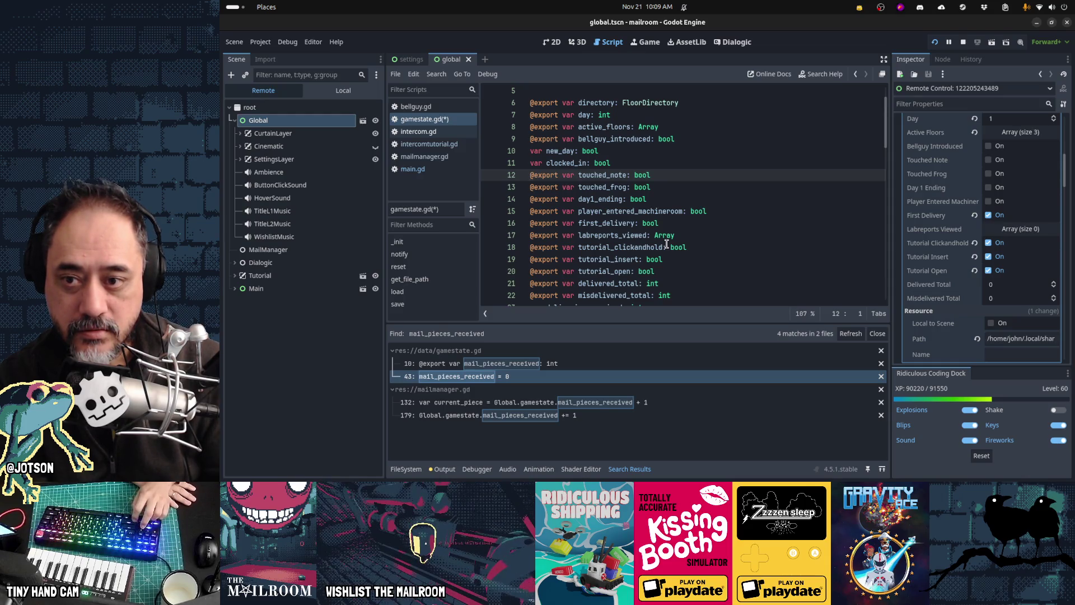
{"action": "key", "text": "ctrl+shift+Right"}
{"action": "key", "text": "ctrl+shift+Right"}
{"action": "key", "text": "ctrl+shift+Left"}
{"action": "key", "text": "Delete"}
{"action": "key", "text": "Down"}
{"action": "key", "text": "ctrl+shift+Right"}
{"action": "key", "text": "ctrl+shift+Right"}
{"action": "key", "text": "ctrl+shift+Left"}
{"action": "key", "text": "Delete"}
{"action": "key", "text": "Down"}
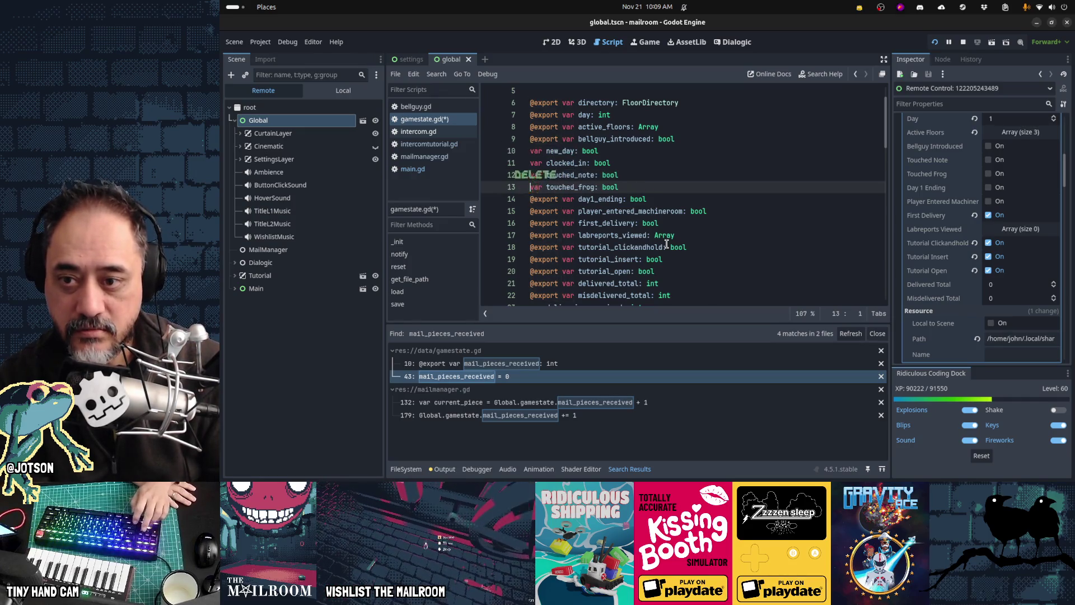
{"action": "key", "text": "ctrl+shift+Right"}
{"action": "key", "text": "ctrl+shift+Right"}
{"action": "key", "text": "ctrl+shift+Left"}
{"action": "key", "text": "Delete"}
{"action": "key", "text": "Down"}
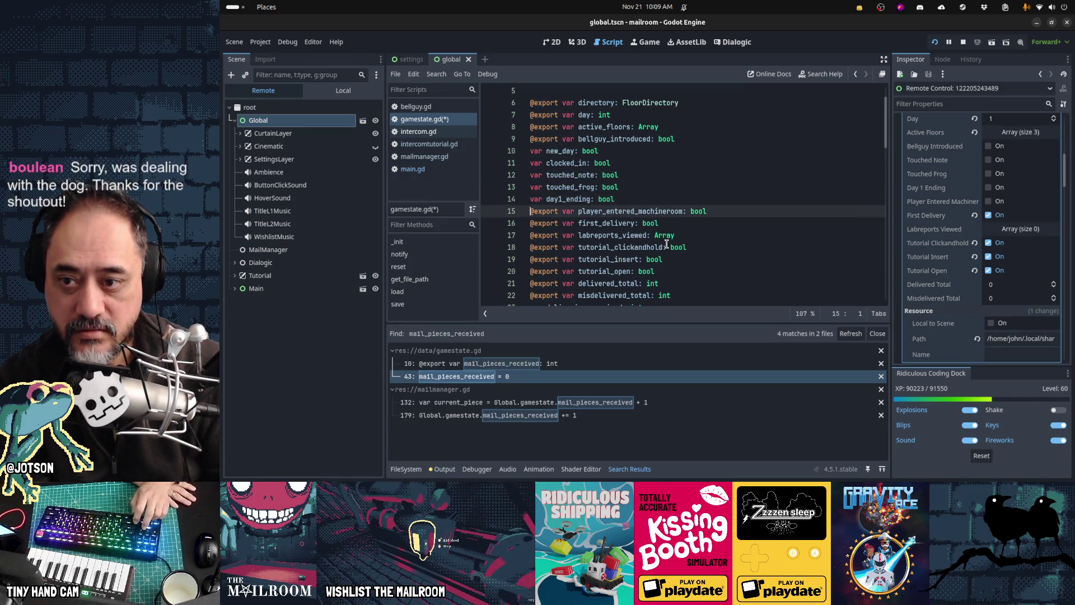
{"action": "key", "text": "Down"}
{"action": "key", "text": "ctrl+shift+Right"}
{"action": "key", "text": "ctrl+shift+Right"}
{"action": "key", "text": "ctrl+shift+Left"}
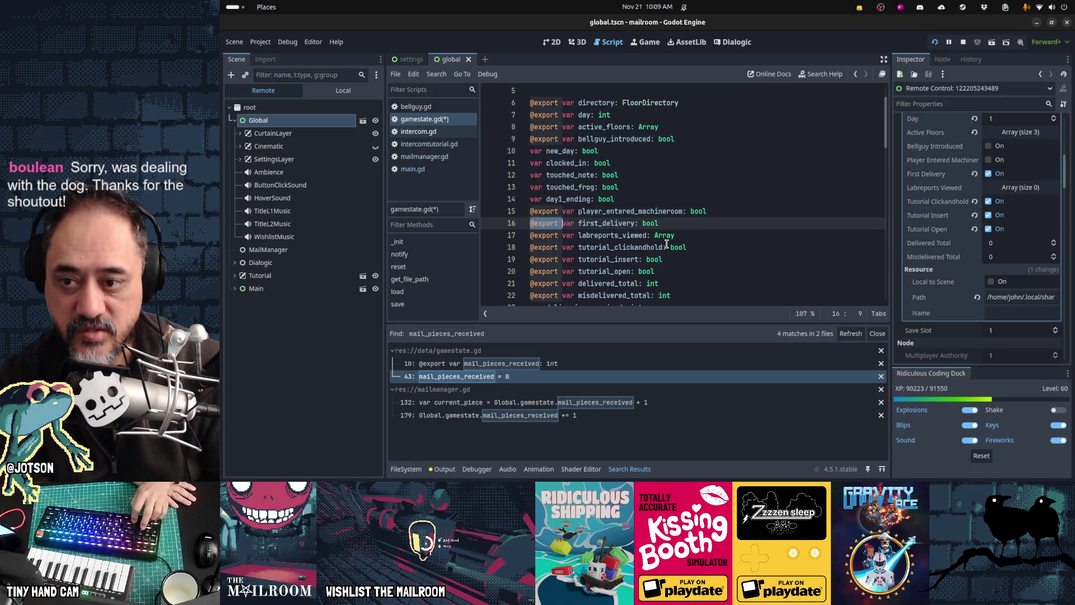
{"action": "key", "text": "Delete"}
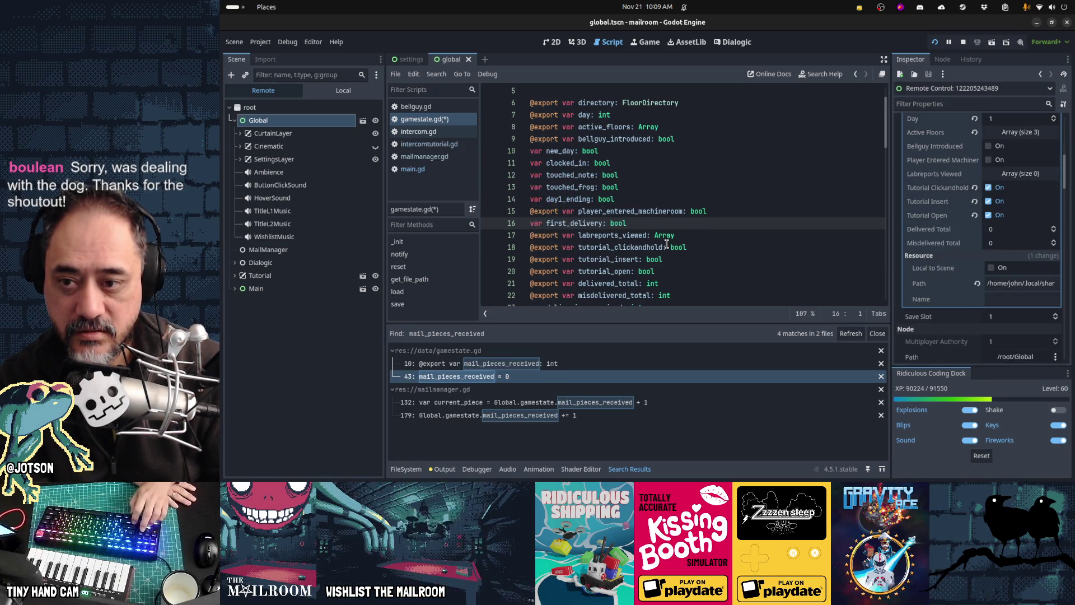
{"action": "key", "text": "Down"}
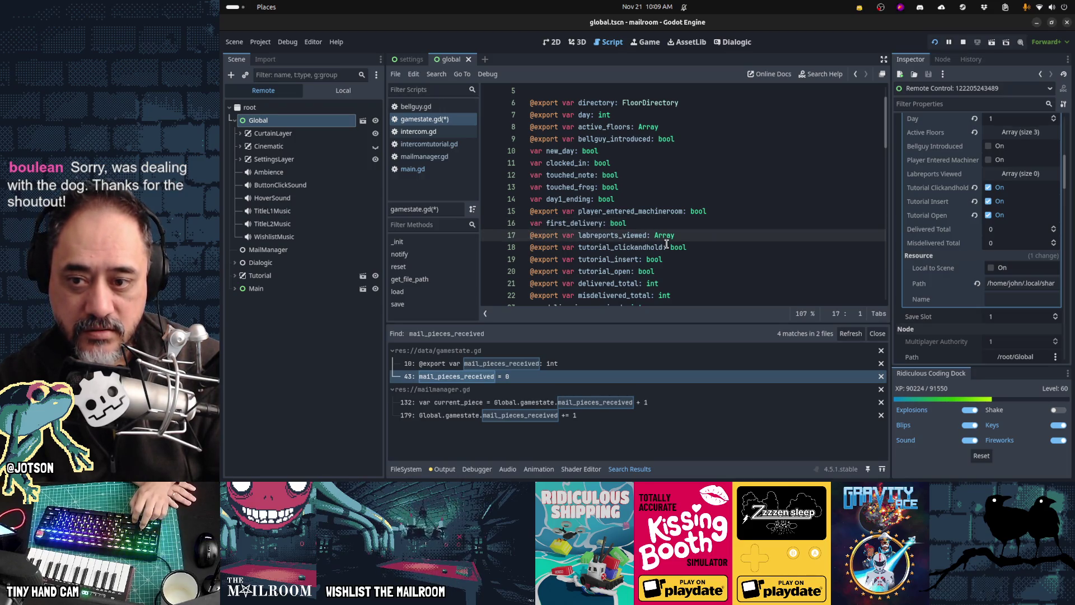
{"action": "key", "text": "Down"}
{"action": "key", "text": "Down"}
{"action": "key", "text": "Down"}
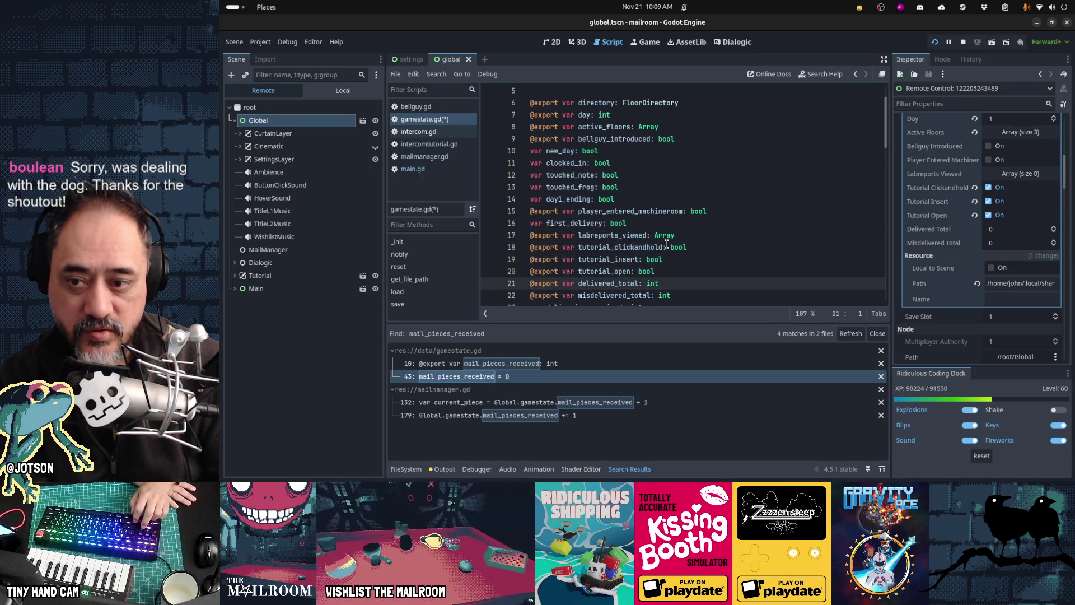
{"action": "key", "text": "shift+Down"}
{"action": "key", "text": "shift+Down"}
{"action": "key", "text": "Up"}
{"action": "key", "text": "Up"}
{"action": "key", "text": "Up"}
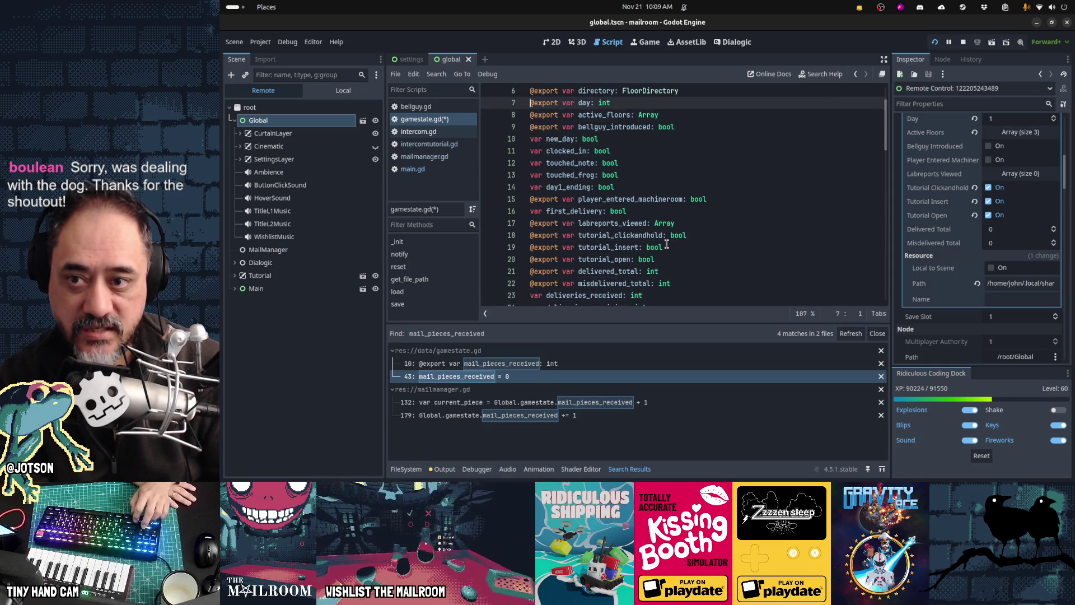
{"action": "key", "text": "shift+Down"}
{"action": "key", "text": "shift+Down"}
{"action": "key", "text": "Up"}
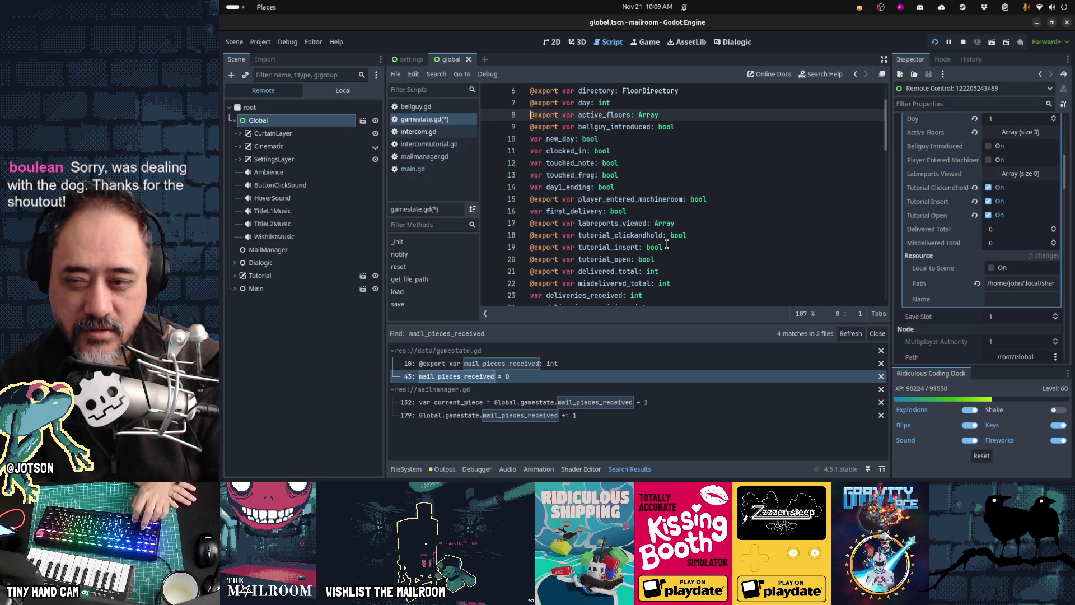
{"action": "key", "text": "ctrl+shift+Right"}
{"action": "key", "text": "Delete"}
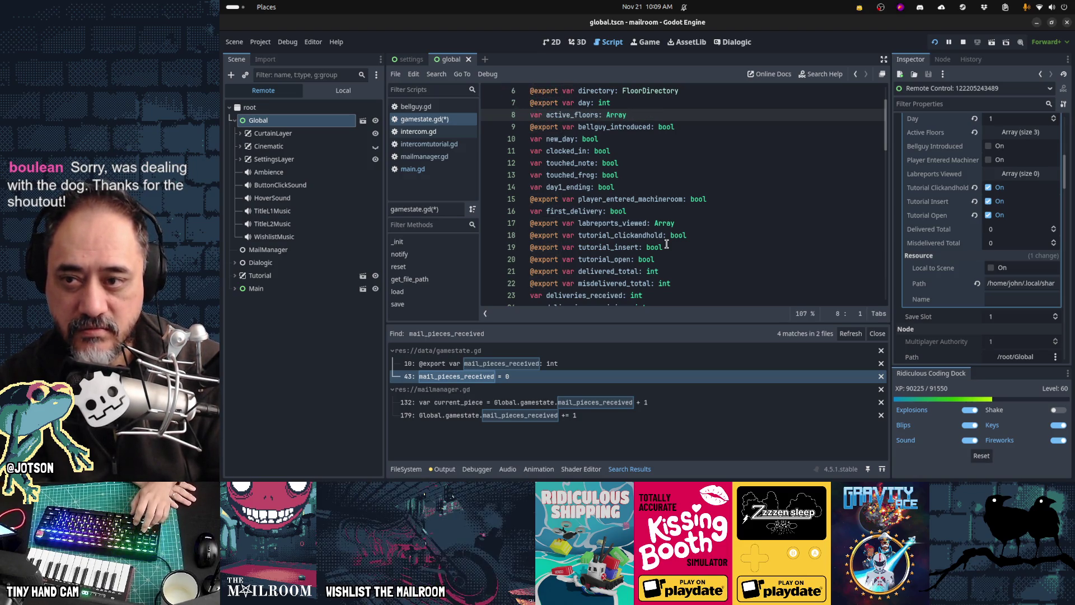
Step: Move active_floors below bellguy_introduced and first_delivery above player_entered_machineroom
{"action": "key", "text": "ctrl+x"}
{"action": "key", "text": "Down"}
{"action": "key", "text": "ctrl+v"}
{"action": "key", "text": "Down"}
{"action": "key", "text": "Down"}
{"action": "key", "text": "Down"}
{"action": "key", "text": "ctrl+x"}
{"action": "key", "text": "Up"}
{"action": "key", "text": "ctrl+v"}
{"action": "key", "text": "shift+Up"}
{"action": "key", "text": "shift+Up"}
{"action": "key", "text": "shift+Up"}
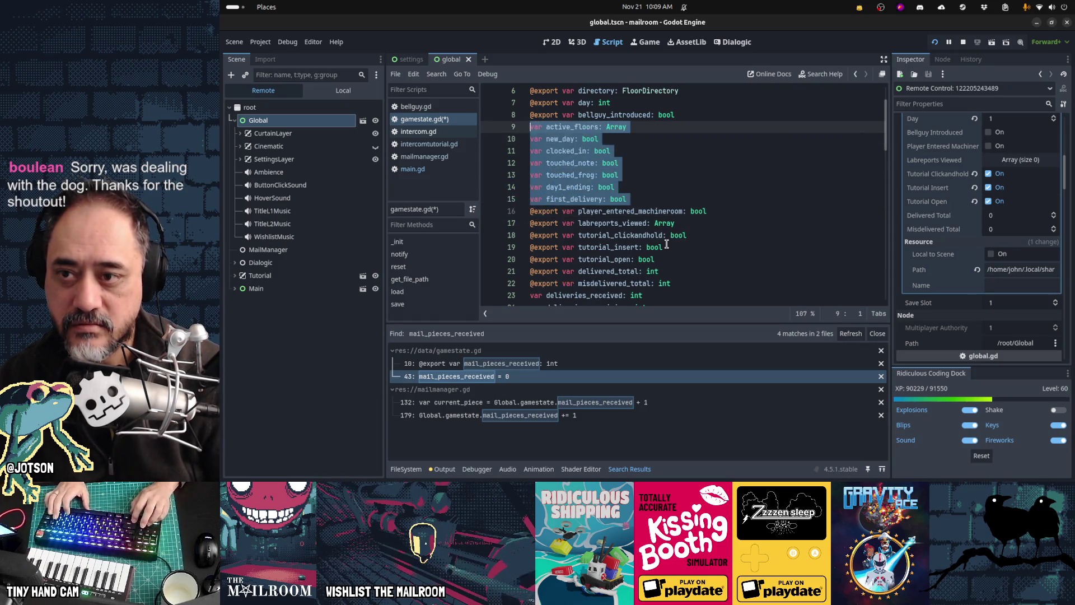
{"action": "key", "text": "ctrl+x"}
{"action": "key", "text": "Down"}
{"action": "key", "text": "Down"}
{"action": "key", "text": "Down"}
{"action": "key", "text": "Down"}
{"action": "key", "text": "Down"}
{"action": "key", "text": "Down"}
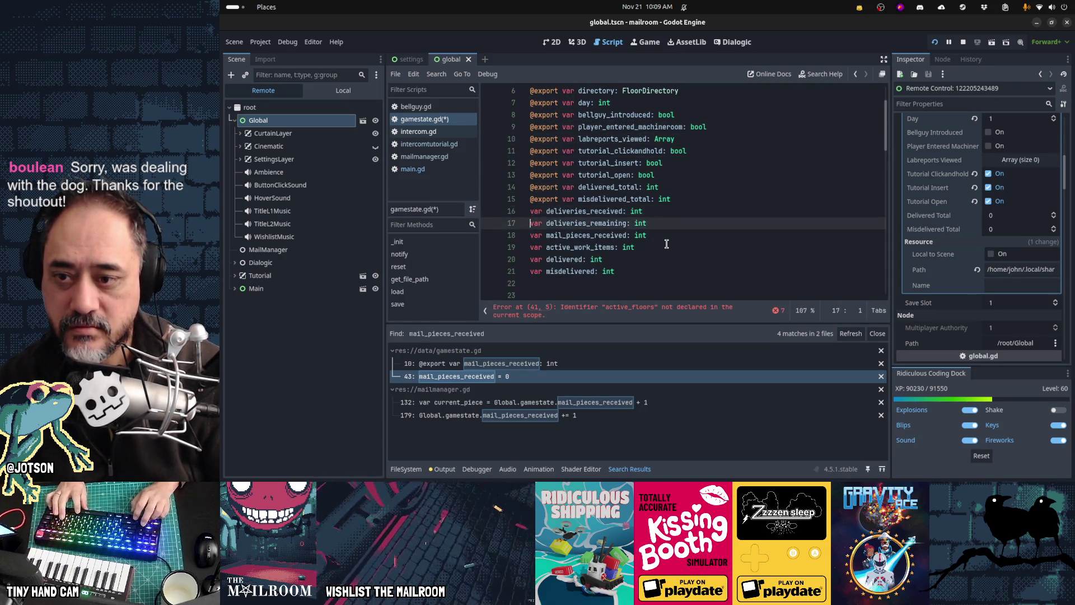
{"action": "key", "text": "ctrl+v"}
{"action": "key", "text": "Up"}
{"action": "key", "text": "Up"}
{"action": "key", "text": "Up"}
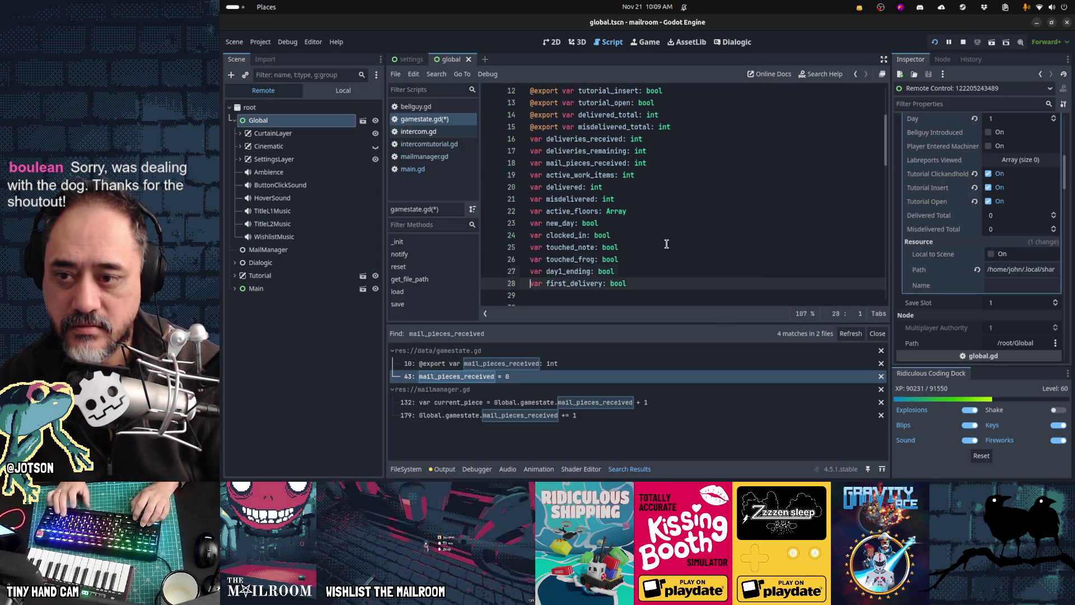
{"action": "key", "text": "Down"}
{"action": "key", "text": "Down"}
{"action": "key", "text": "Down"}
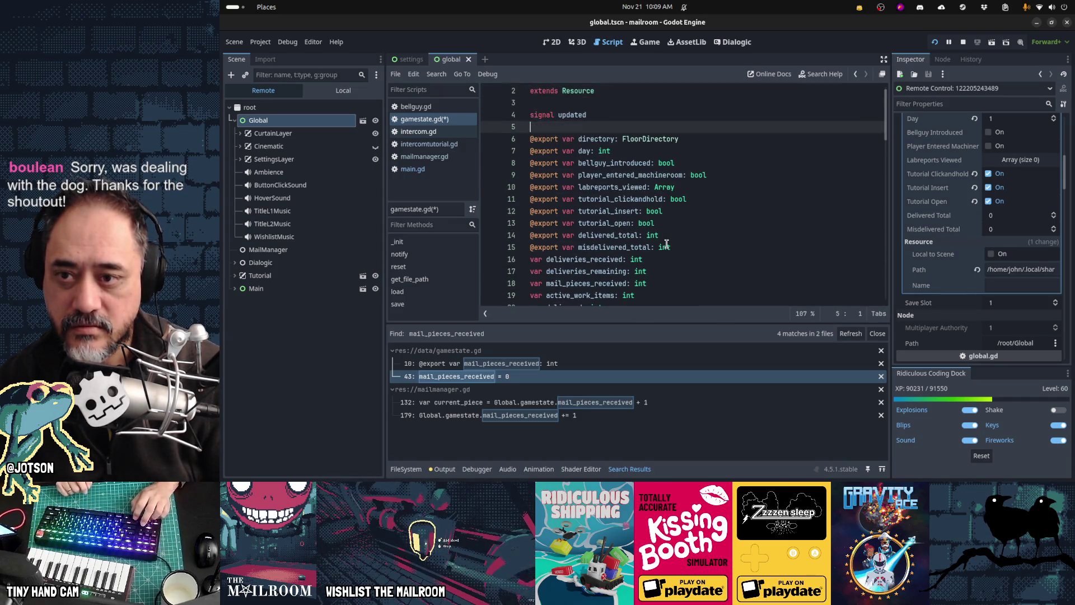
{"action": "key", "text": "shift+Down"}
{"action": "key", "text": "shift+Down"}
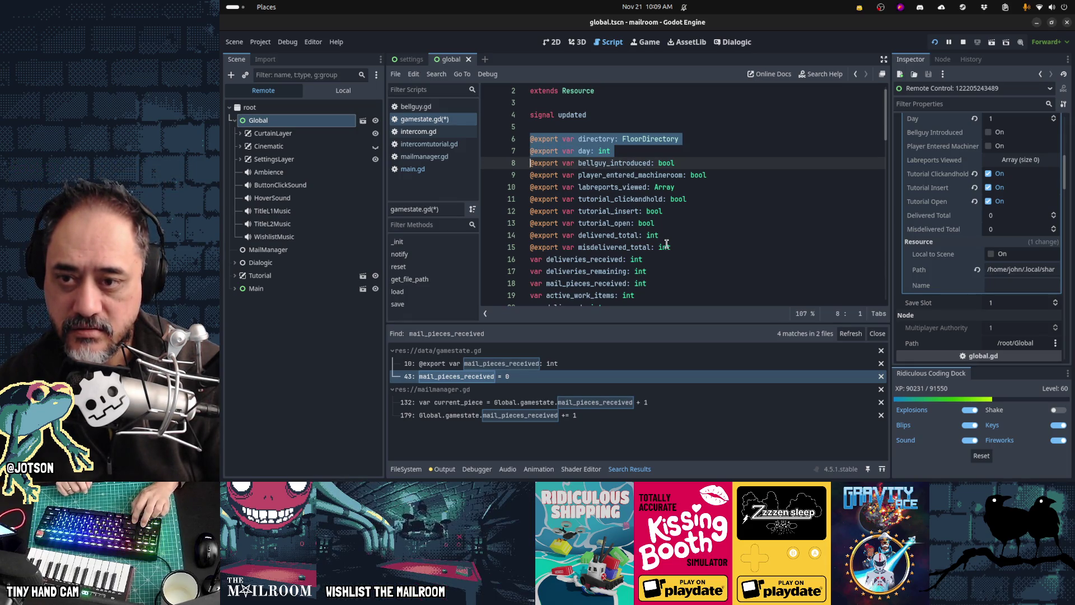
{"action": "key", "text": "Down"}
{"action": "key", "text": "Up"}
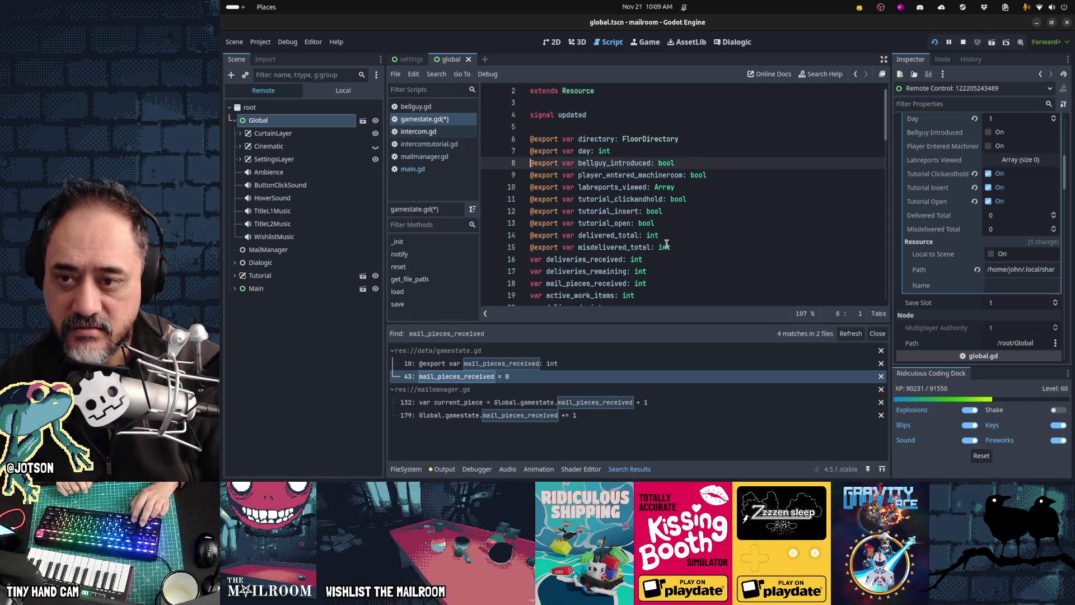
{"action": "key", "text": "Down"}
{"action": "key", "text": "Down"}
{"action": "key", "text": "shift+Up"}
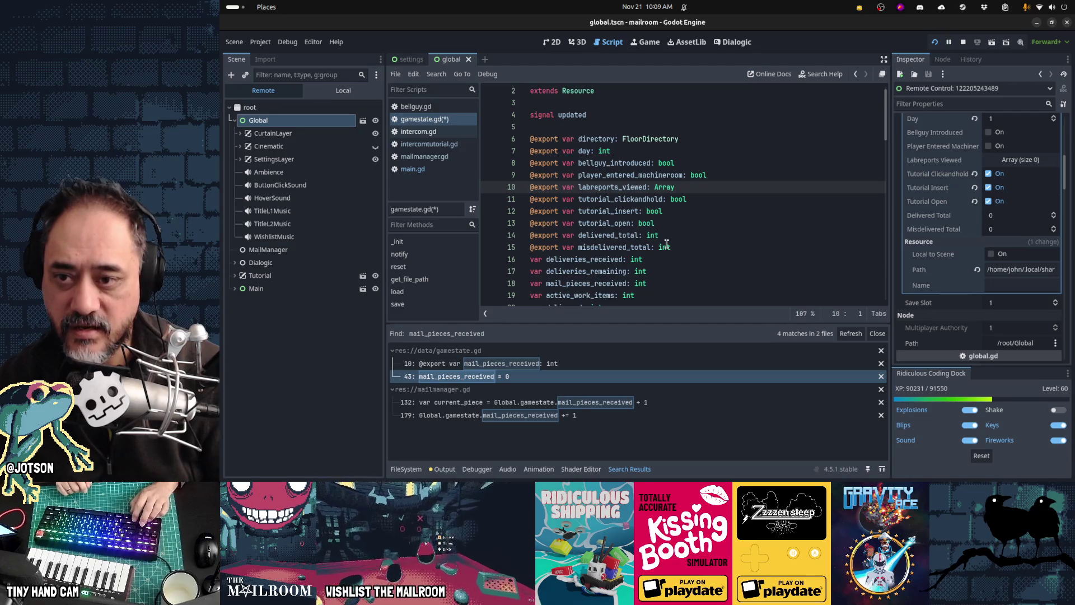
{"action": "key", "text": "Down"}
{"action": "key", "text": "Down"}
{"action": "key", "text": "shift+Down"}
{"action": "key", "text": "shift+Down"}
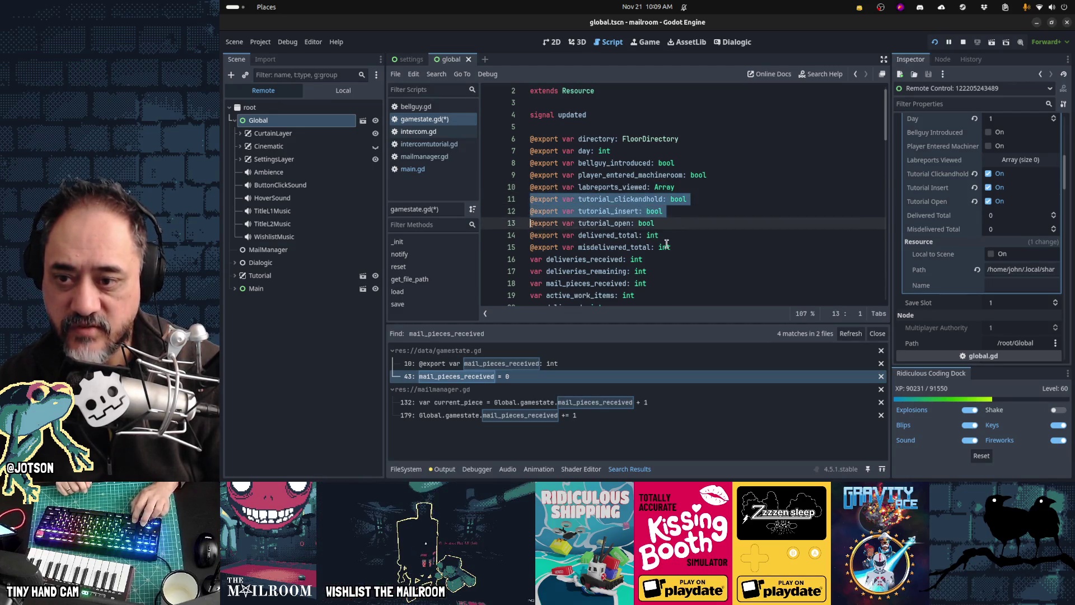
{"action": "key", "text": "Down"}
{"action": "key", "text": "Up"}
{"action": "key", "text": "shift+Down"}
{"action": "key", "text": "shift+Down"}
{"action": "key", "text": "Down"}
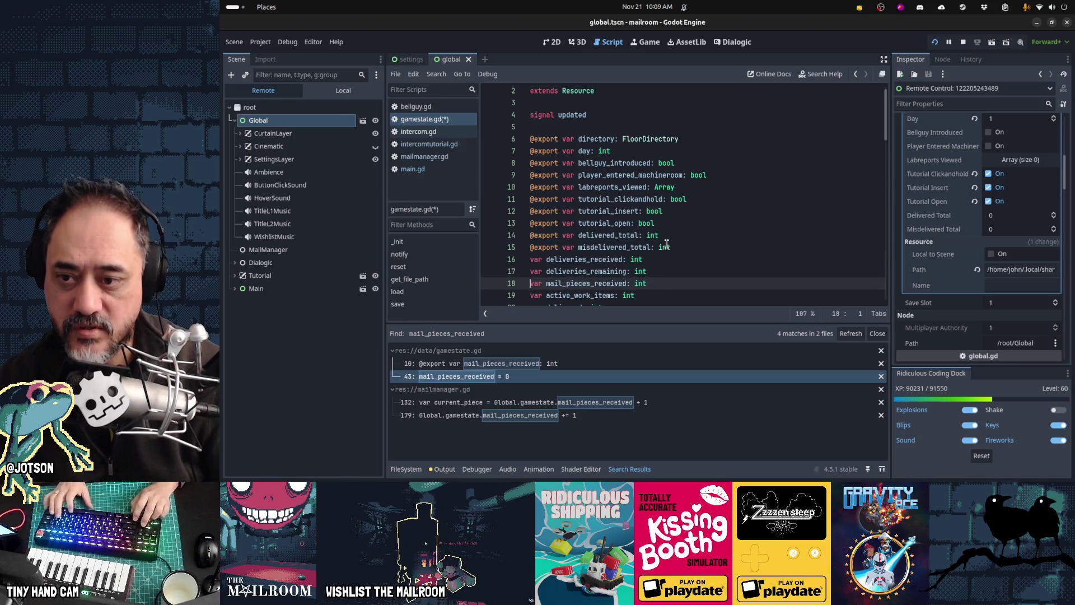
{"action": "key", "text": "Up"}
{"action": "key", "text": "shift+Down"}
{"action": "key", "text": "shift+Down"}
{"action": "key", "text": "shift+Down"}
{"action": "key", "text": "shift+Down"}
{"action": "key", "text": "shift+Down"}
{"action": "key", "text": "shift+Down"}
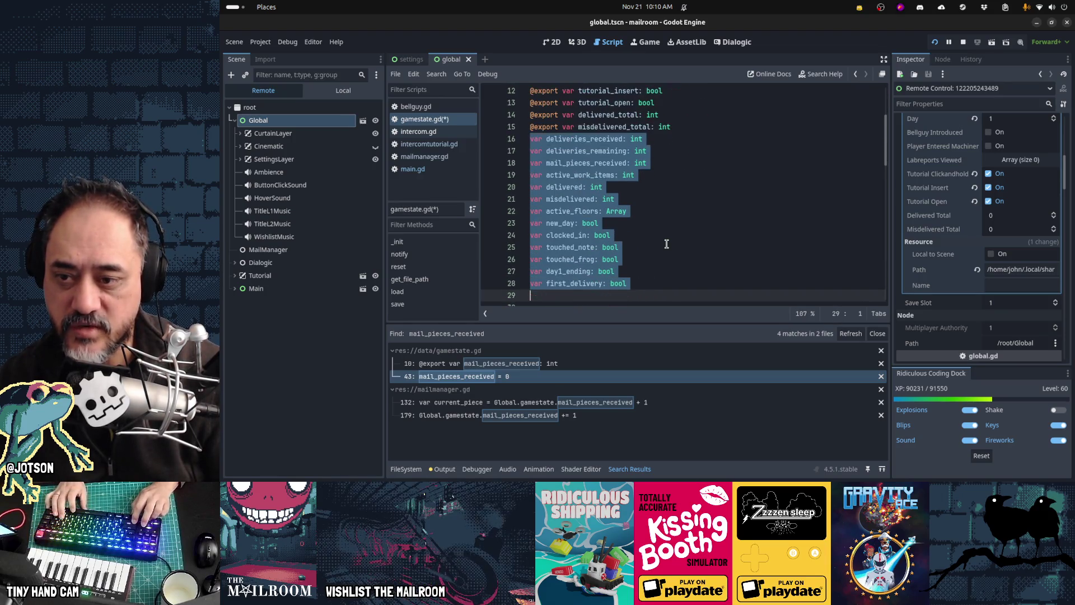
{"action": "key", "text": "Down"}
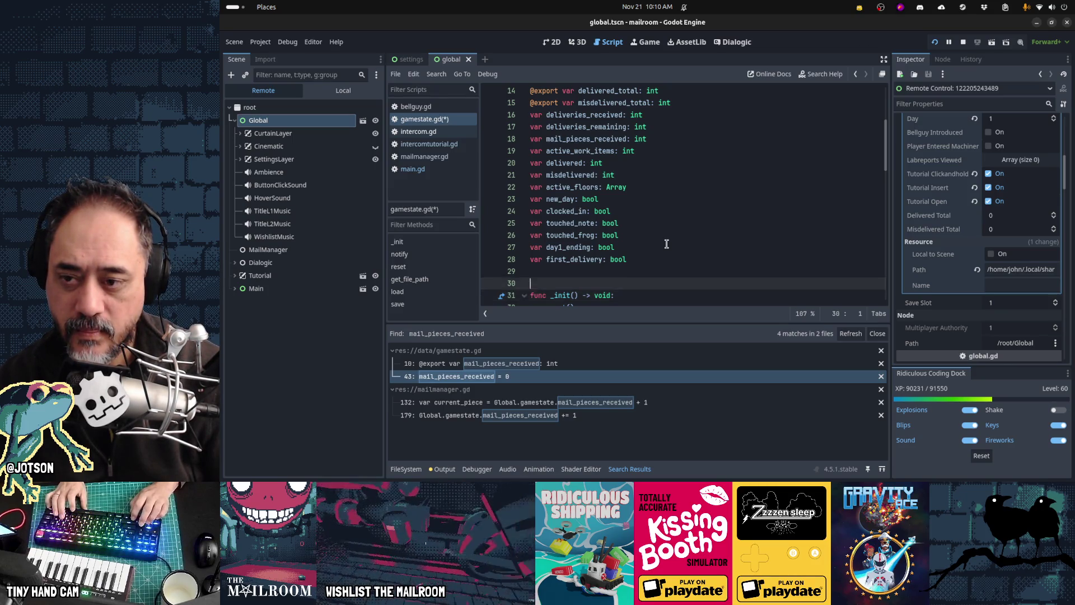
{"action": "key", "text": "Up"}
{"action": "key", "text": "Up"}
{"action": "key", "text": "Up"}
{"action": "type", "text": "@export"}
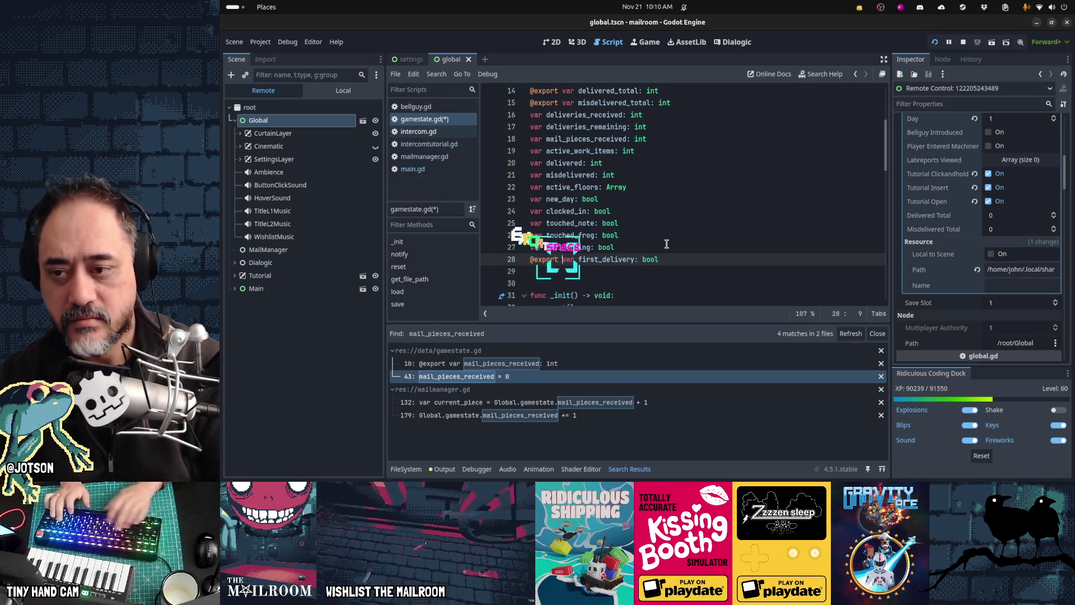
{"action": "key", "text": "Home"}
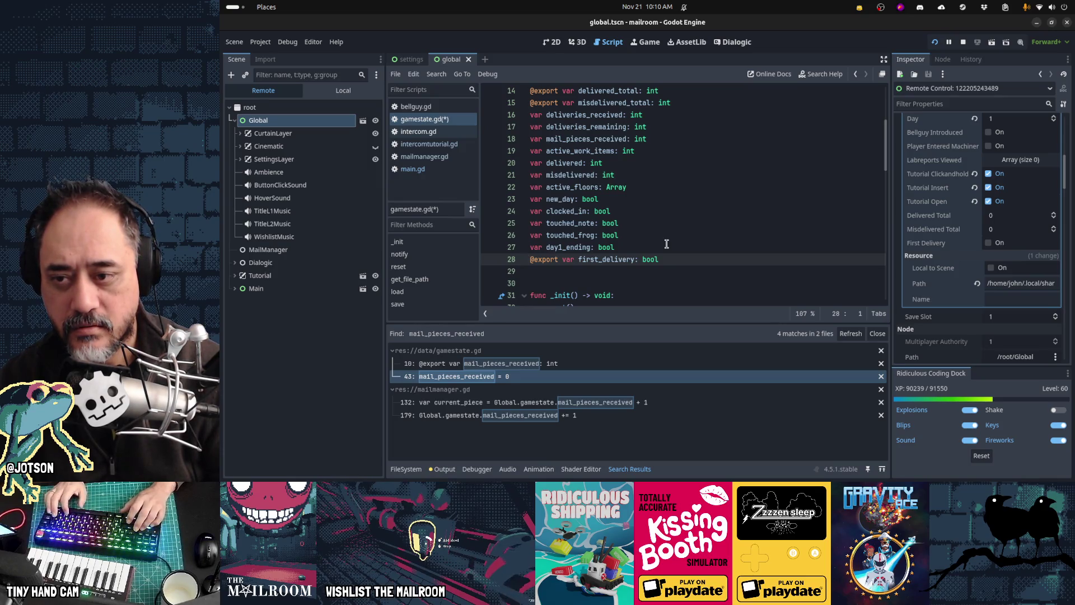
Step: Move first_delivery among the exported variables, right after day
{"action": "key", "text": "ctrl+x"}
{"action": "key", "text": "Up"}
{"action": "key", "text": "Up"}
{"action": "key", "text": "Up"}
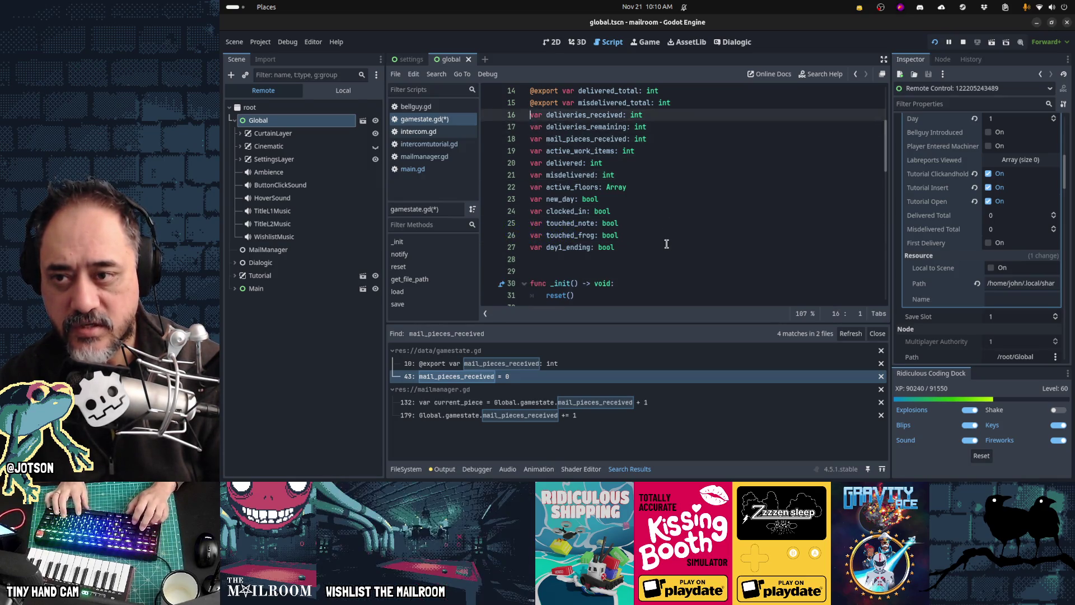
{"action": "key", "text": "Down"}
{"action": "key", "text": "ctrl+v"}
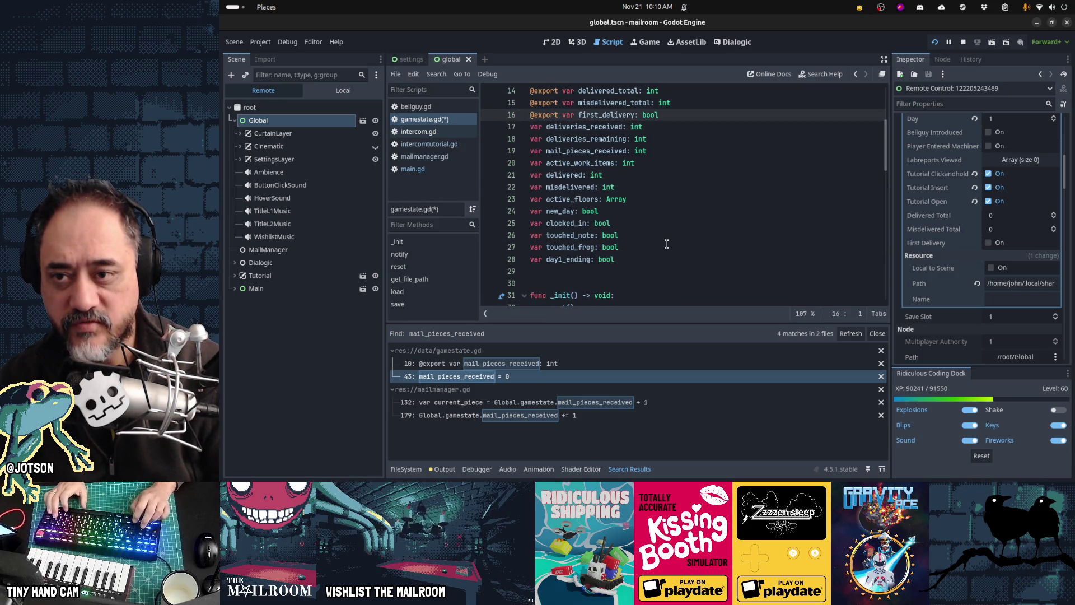
{"action": "scroll", "coordinate": [667, 244], "scroll_direction": "up", "scroll_amount": 3}
{"action": "key", "text": "ctrl+x"}
{"action": "key", "text": "Up"}
{"action": "key", "text": "Up"}
{"action": "key", "text": "Up"}
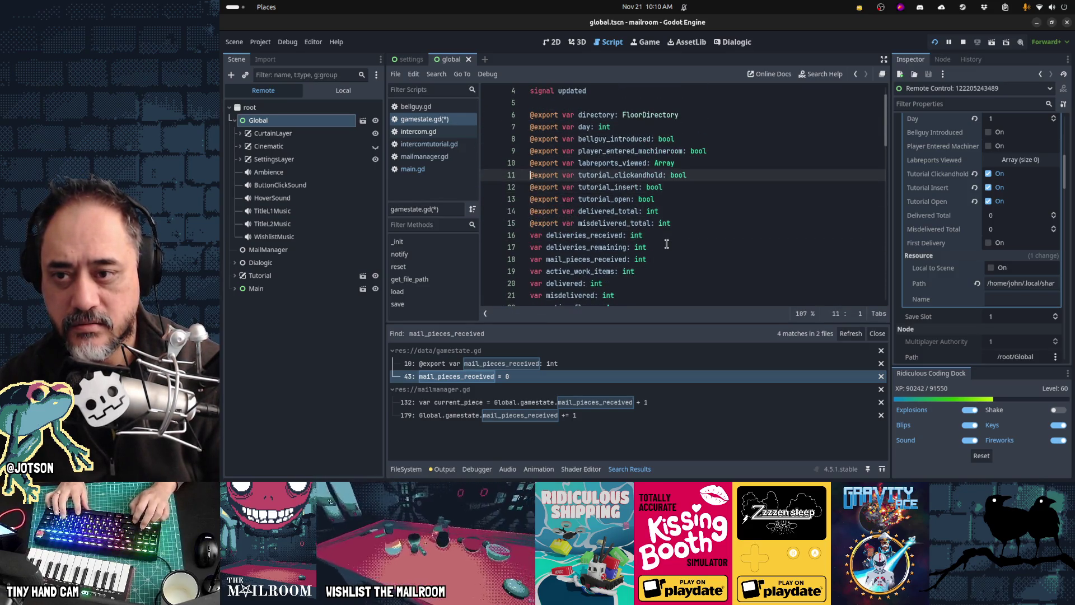
{"action": "key", "text": "Up"}
{"action": "key", "text": "ctrl+v"}
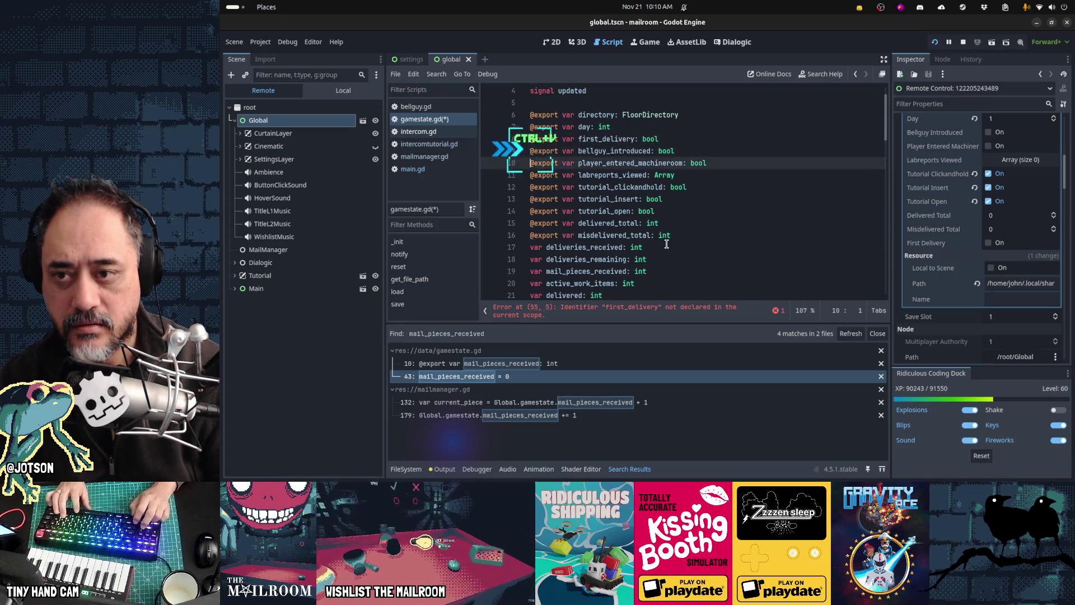
{"action": "key", "text": "Down"}
{"action": "key", "text": "Down"}
{"action": "key", "text": "Down"}
{"action": "key", "text": "Down"}
{"action": "key", "text": "Down"}
{"action": "key", "text": "Down"}
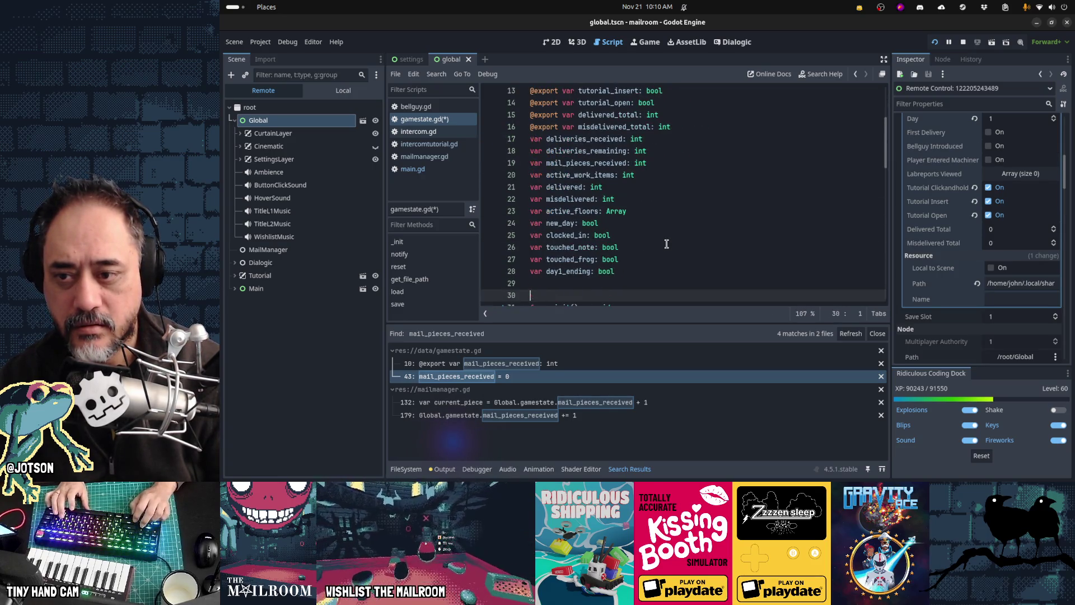
Step: Insert a blank line between exported and plain variables and restart the game with F5
{"action": "key", "text": "Up"}
{"action": "key", "text": "Up"}
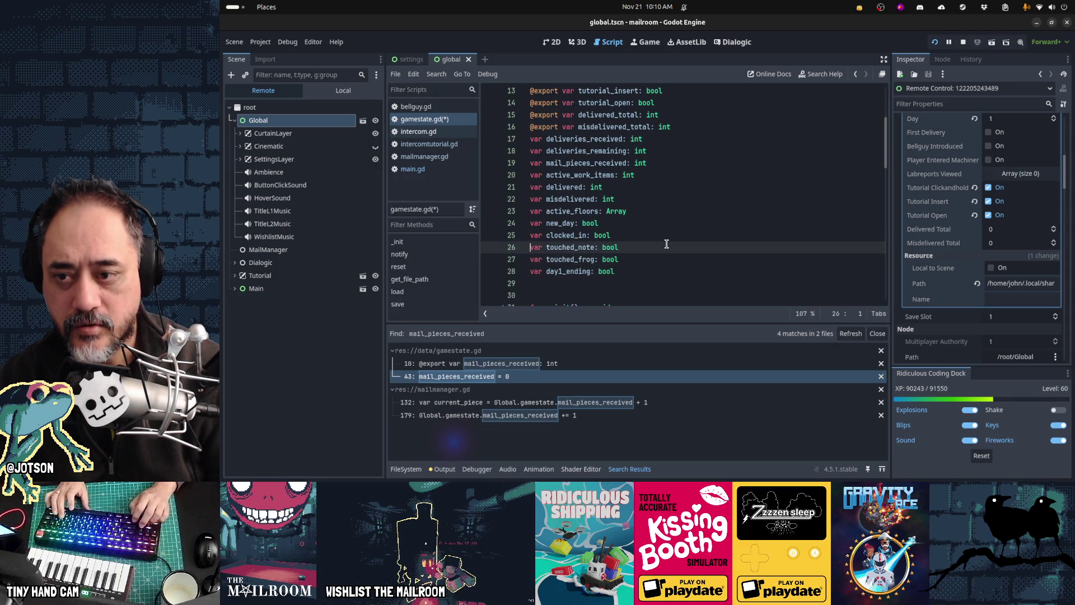
{"action": "key", "text": "Up"}
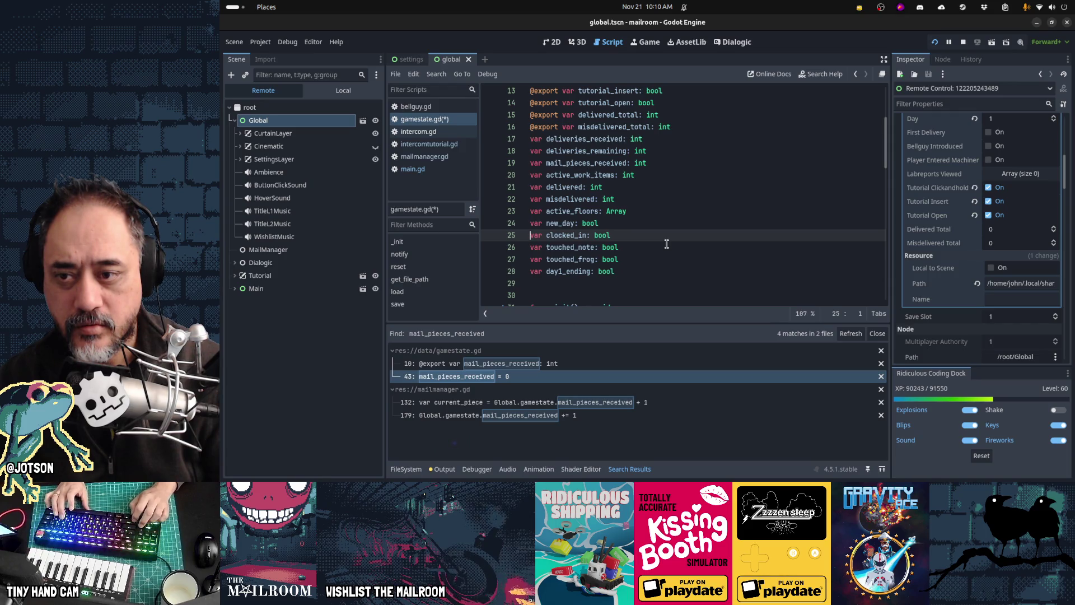
{"action": "key", "text": "Up"}
{"action": "key", "text": "Up"}
{"action": "key", "text": "Up"}
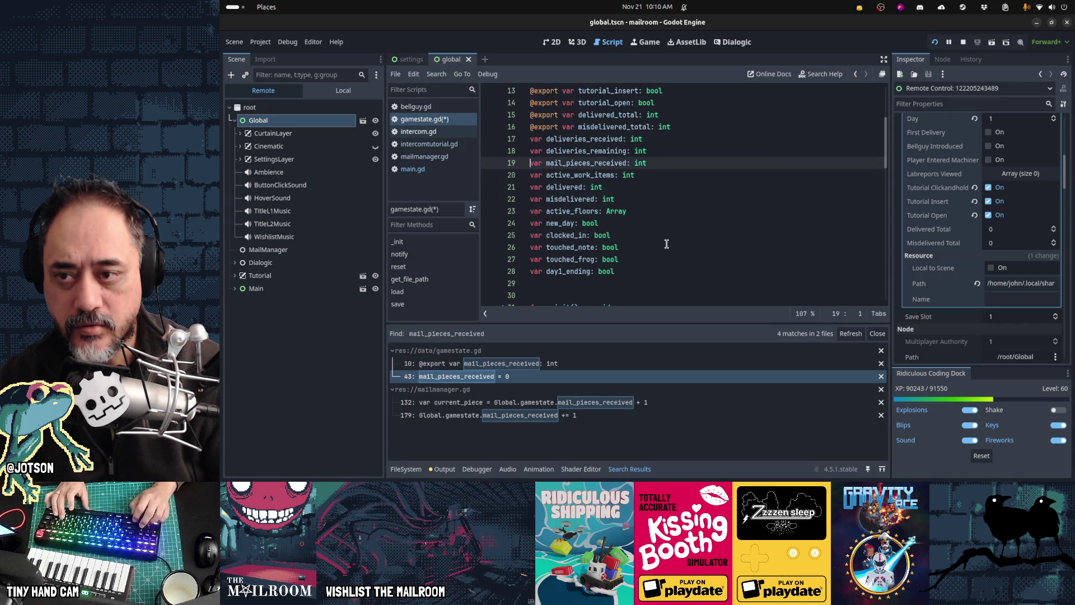
{"action": "key", "text": "Return"}
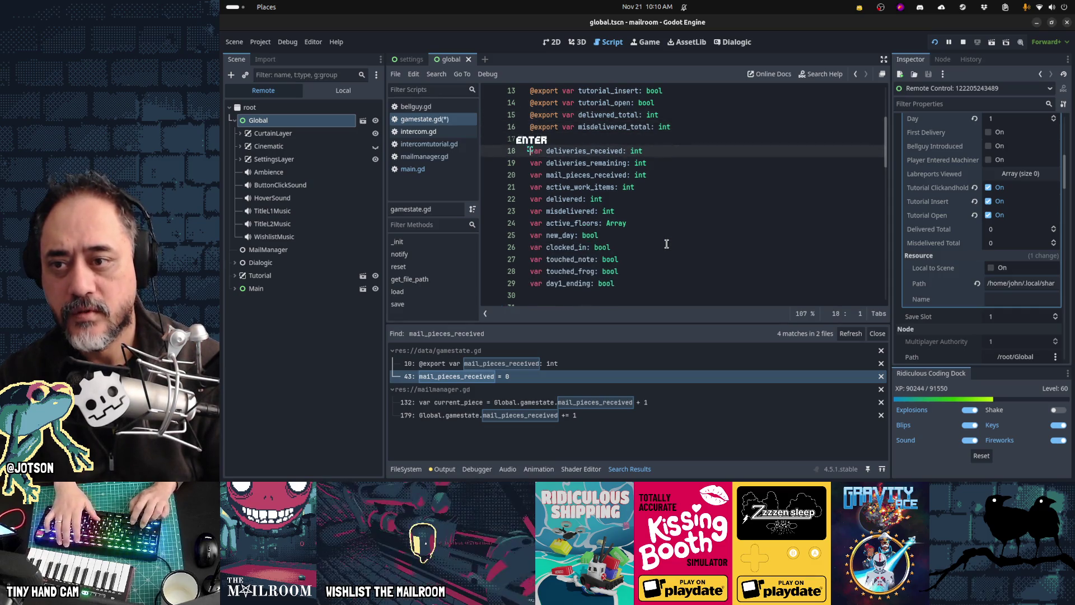
{"action": "key", "text": "Up"}
{"action": "key", "text": "Up"}
{"action": "key", "text": "Up"}
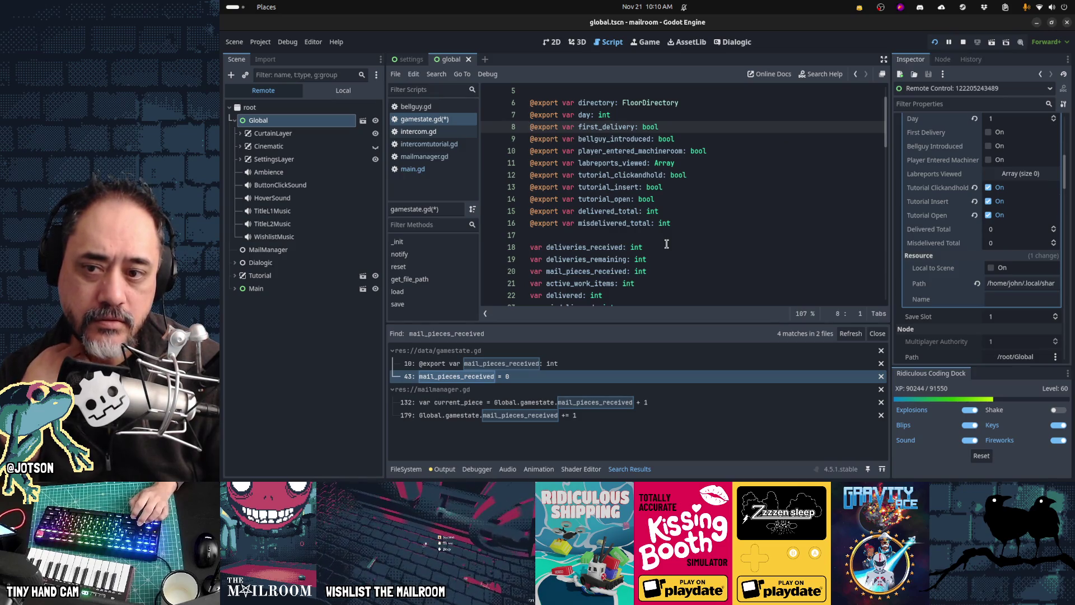
{"action": "key", "text": "F5"}
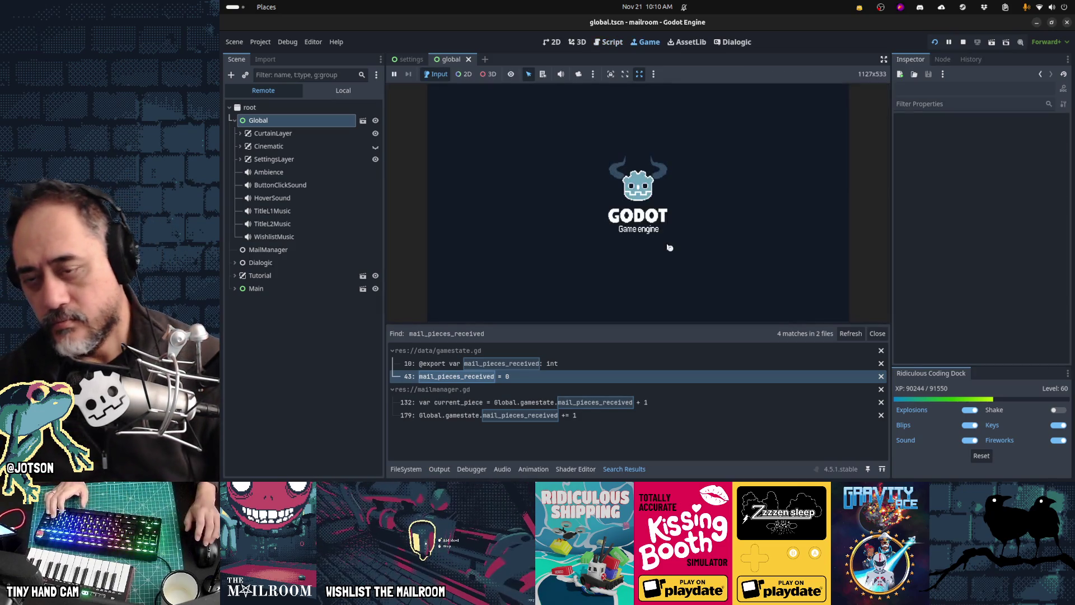
Step: Switch to Visual Studio Code showing saveslot_1.tres
{"action": "key", "text": "alt+Tab"}
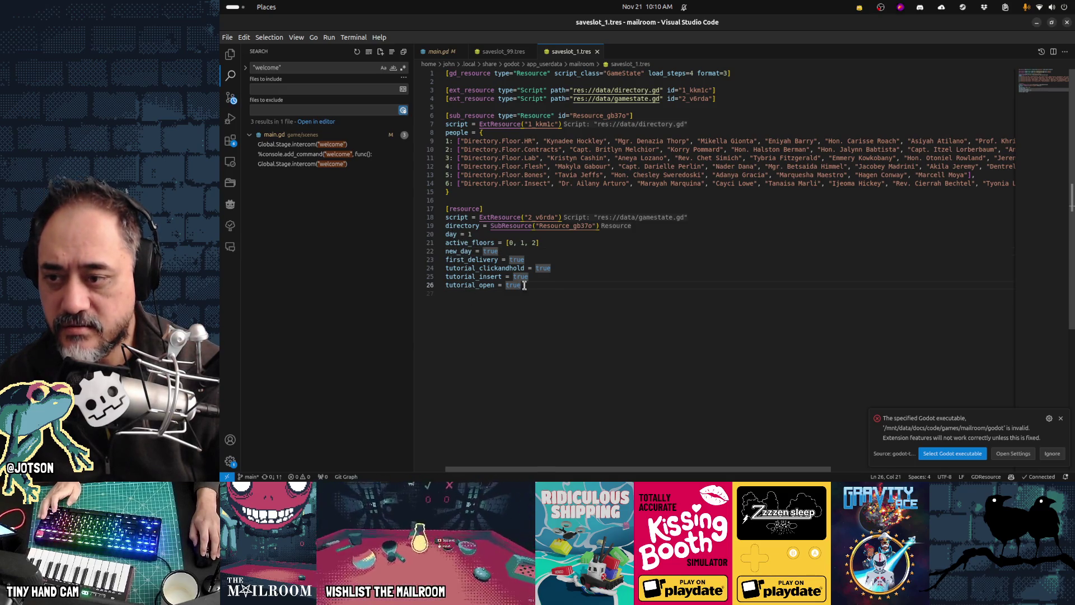
Step: Examine saveslot_1.tres's saved values from day through tutorial_open, then return to the running game
{"action": "left_click_drag", "start_coordinate": [549, 286], "coordinate": [414, 239]}
{"action": "left_click", "coordinate": [506, 243]}
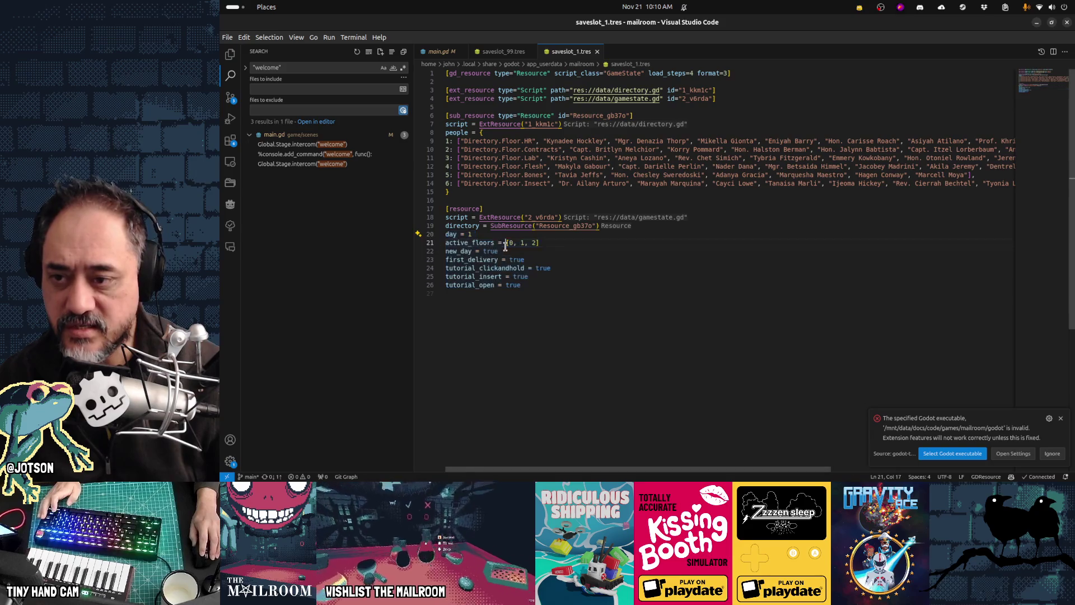
{"action": "mouse_move", "coordinate": [491, 239]}
{"action": "left_mouse_down"}
{"action": "mouse_move", "coordinate": [538, 286]}
{"action": "mouse_move", "coordinate": [386, 234]}
{"action": "left_mouse_up"}
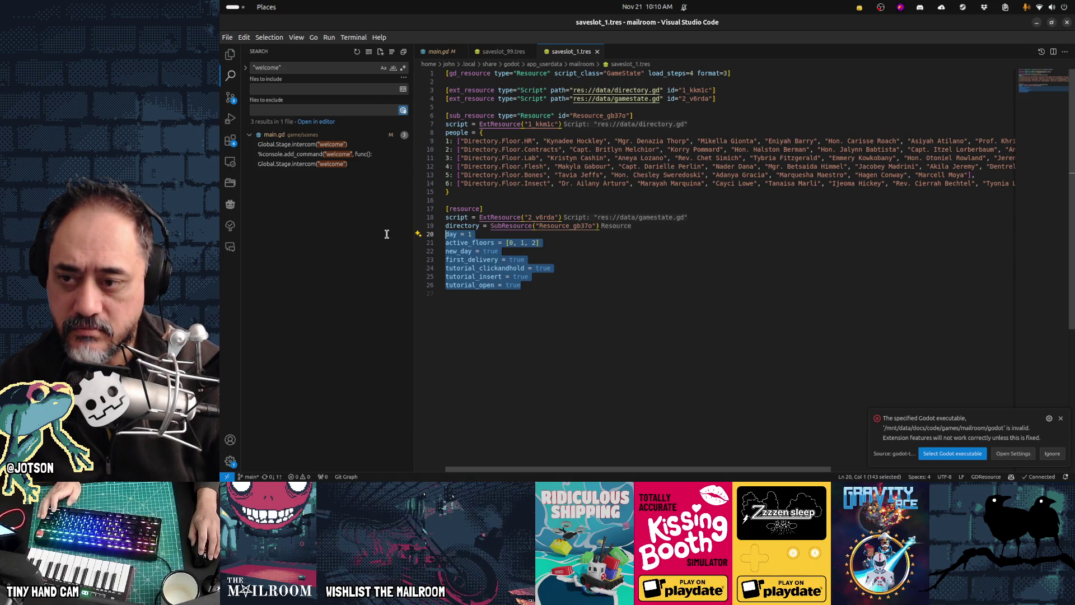
{"action": "left_click", "coordinate": [475, 234]}
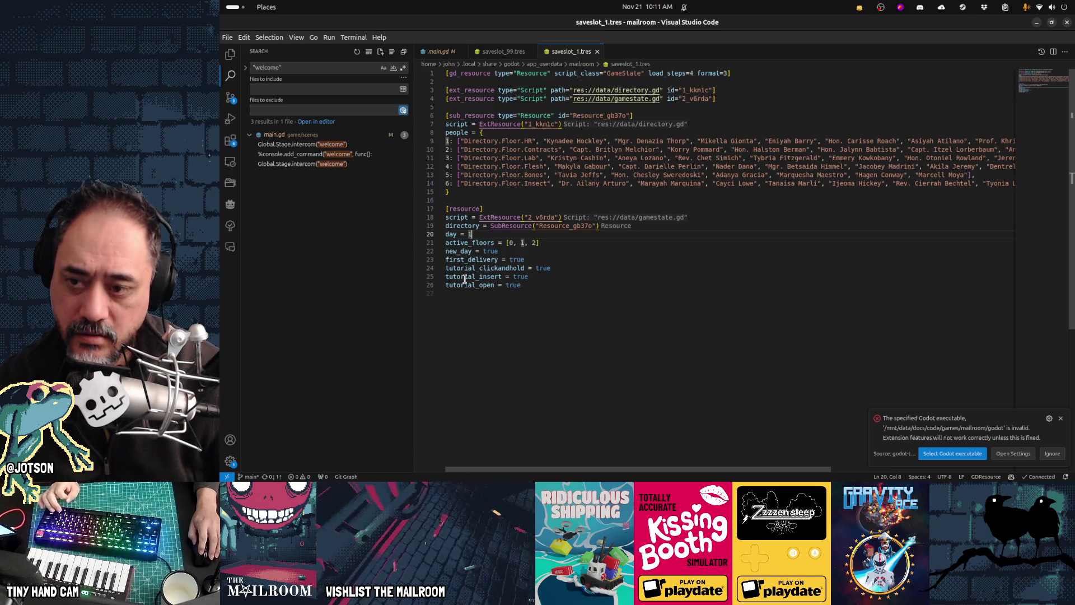
{"action": "key", "text": "alt+Tab"}
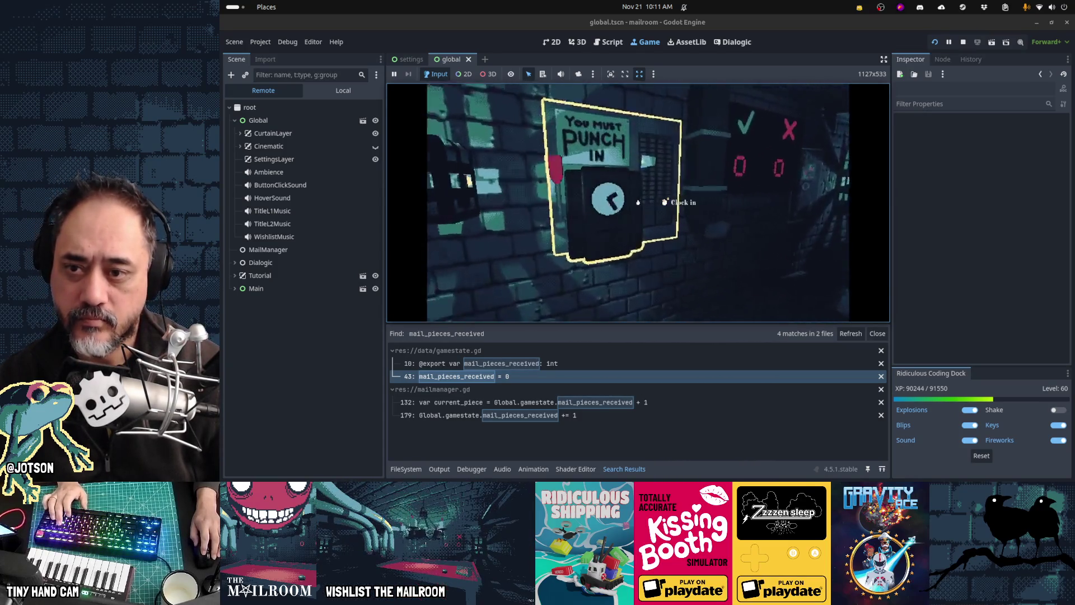
Step: Punch in at the PUNCH IN clock machine in the running game
{"action": "left_click", "coordinate": [637, 202]}
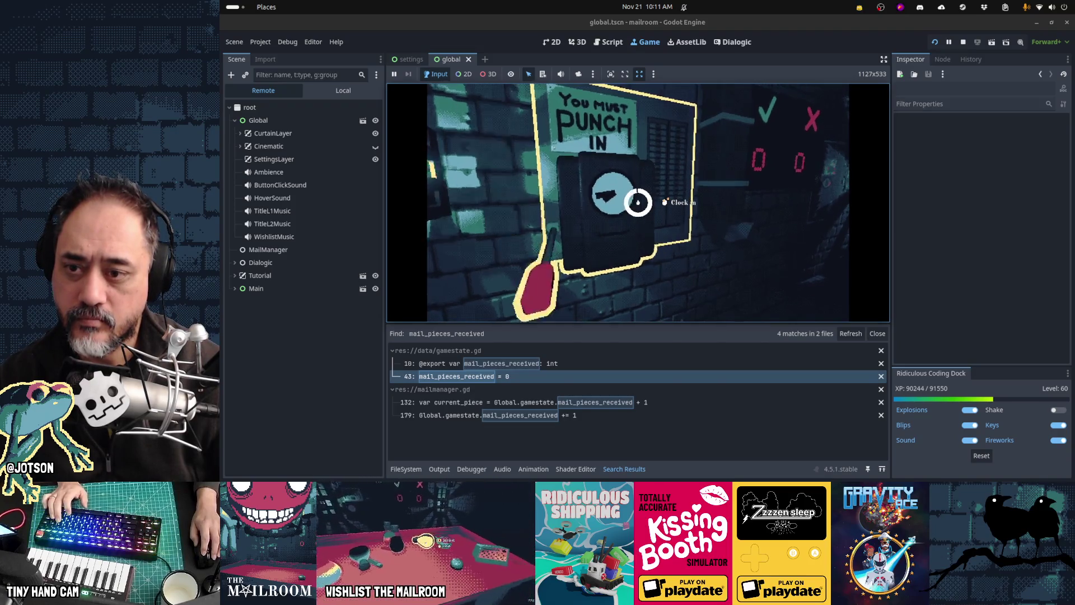
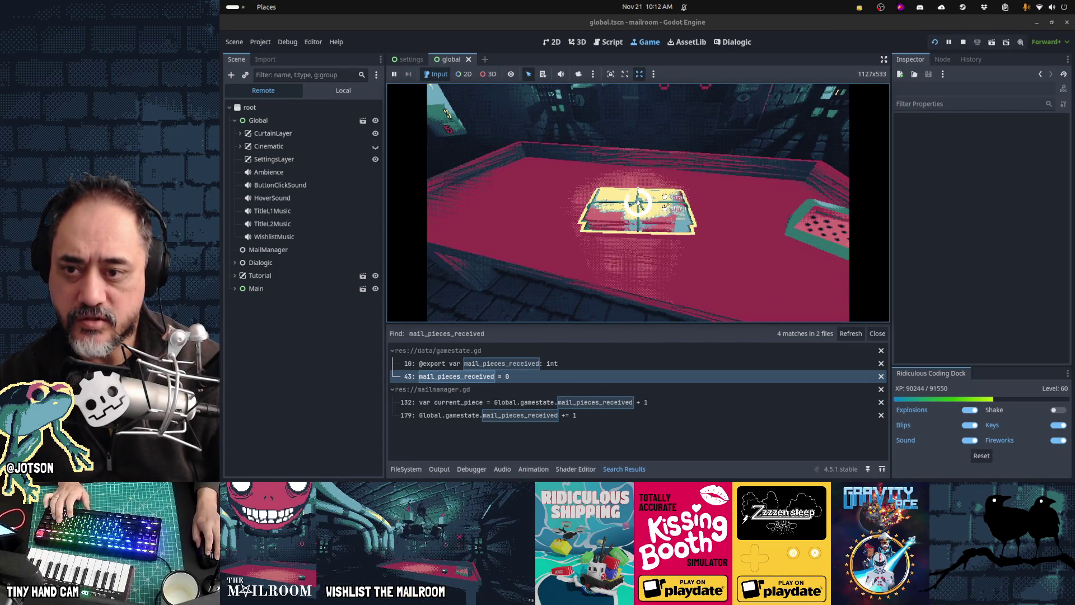
Step: Inspect the package and envelope up close, then set the envelope down on the table
{"action": "key", "text": "e"}
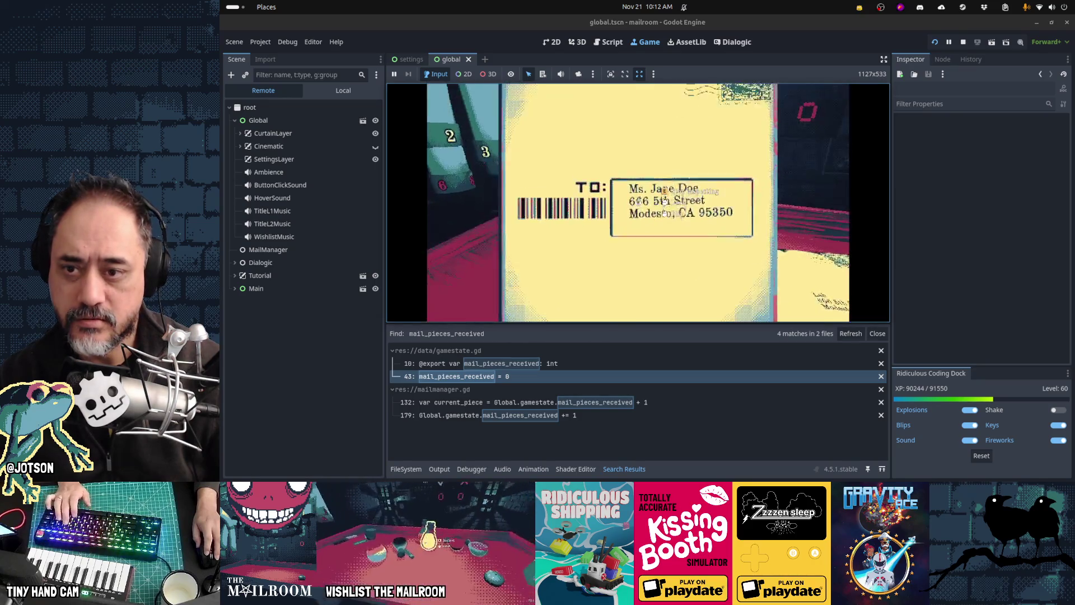
{"action": "key", "text": "e"}
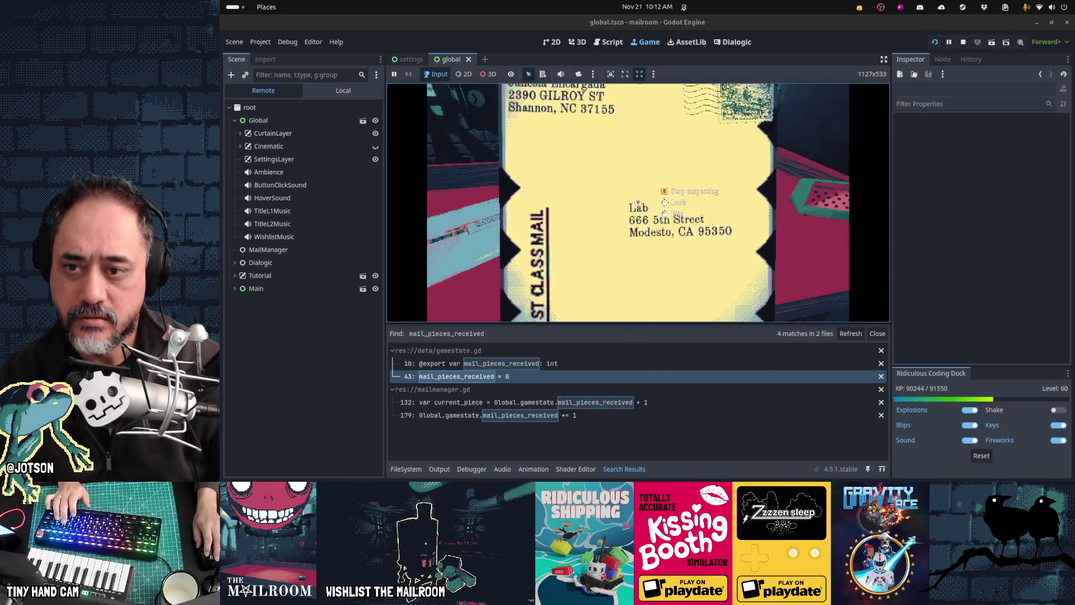
{"action": "key", "text": "e"}
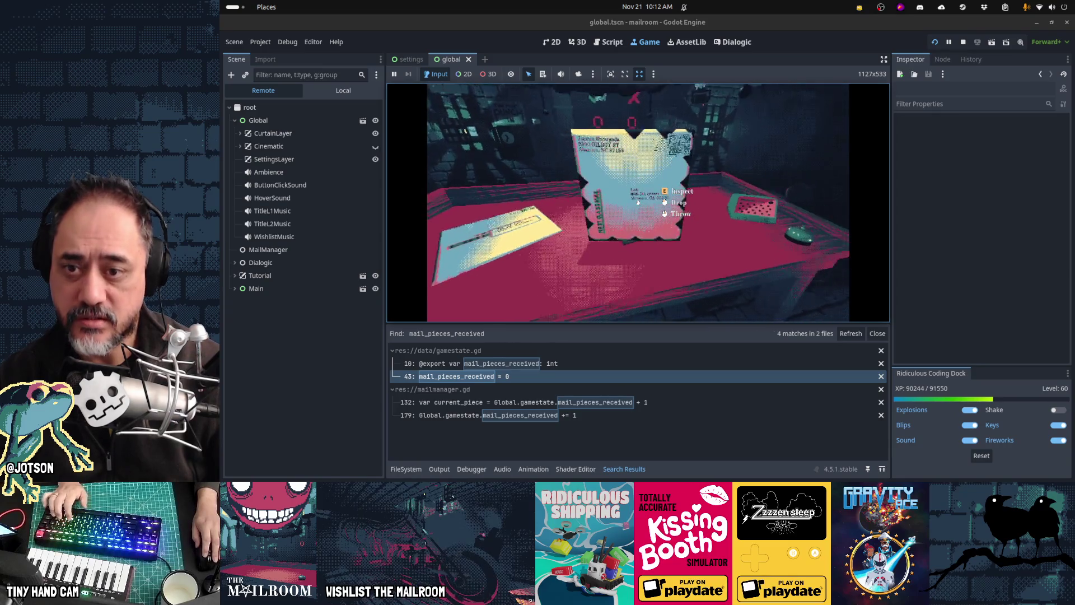
{"action": "key", "text": "e"}
{"action": "key", "text": "e"}
{"action": "left_click", "coordinate": [638, 202]}
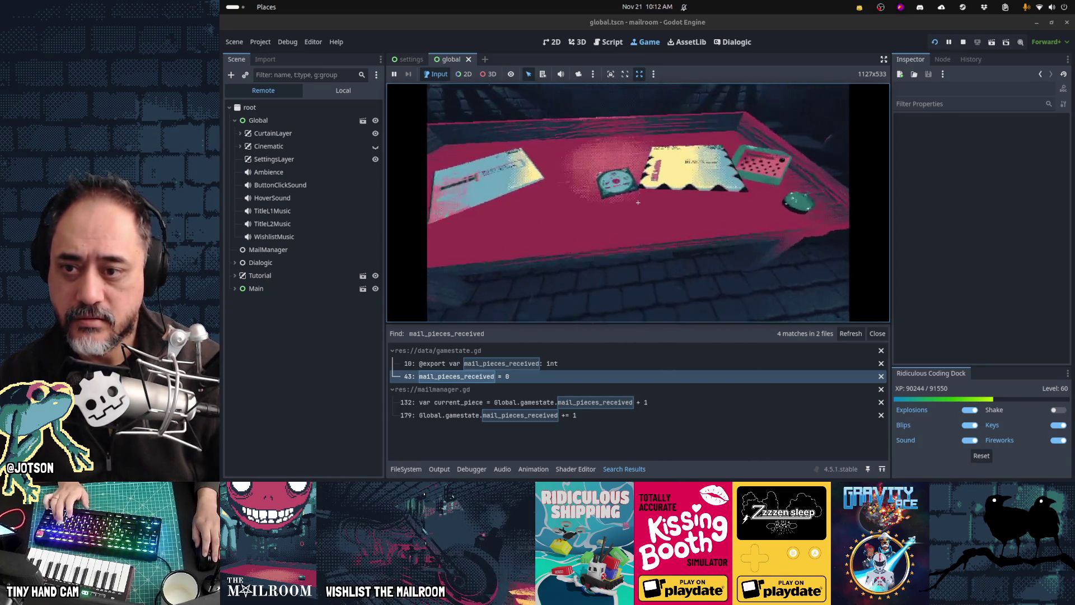
Step: Inspect the CD and put it down, then turn past the lantern to hold the letter at the furnace
{"action": "left_click", "coordinate": [637, 202]}
{"action": "key", "text": "e"}
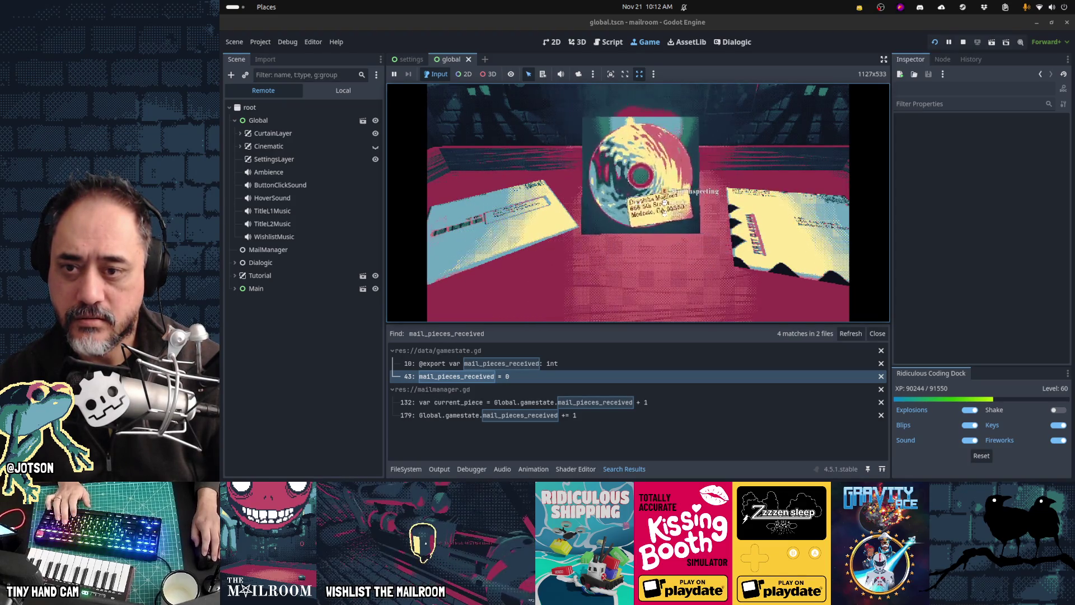
{"action": "key", "text": "e"}
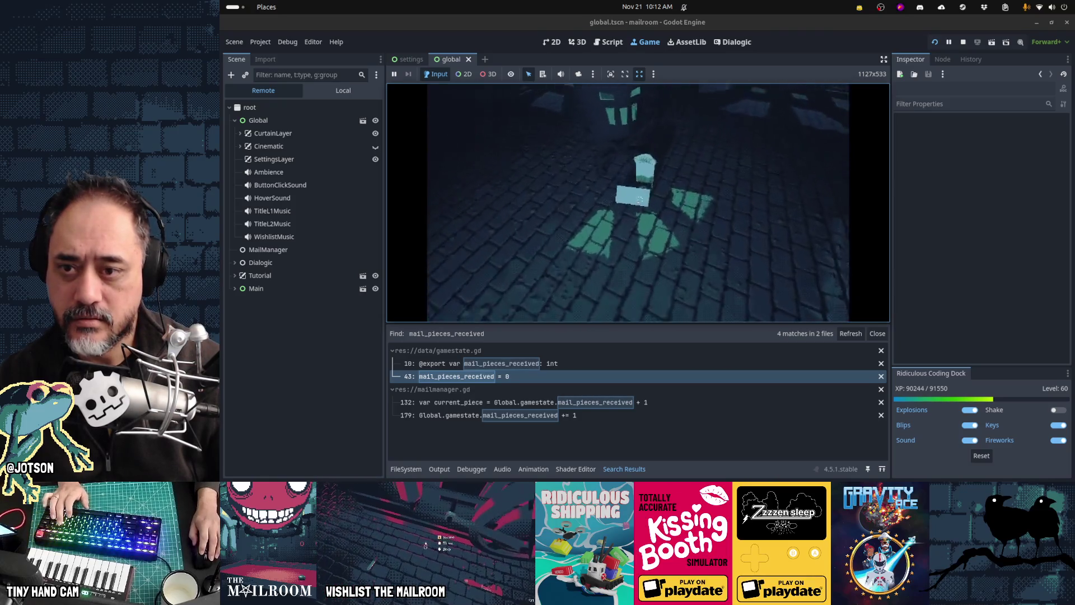
{"action": "key", "text": "e"}
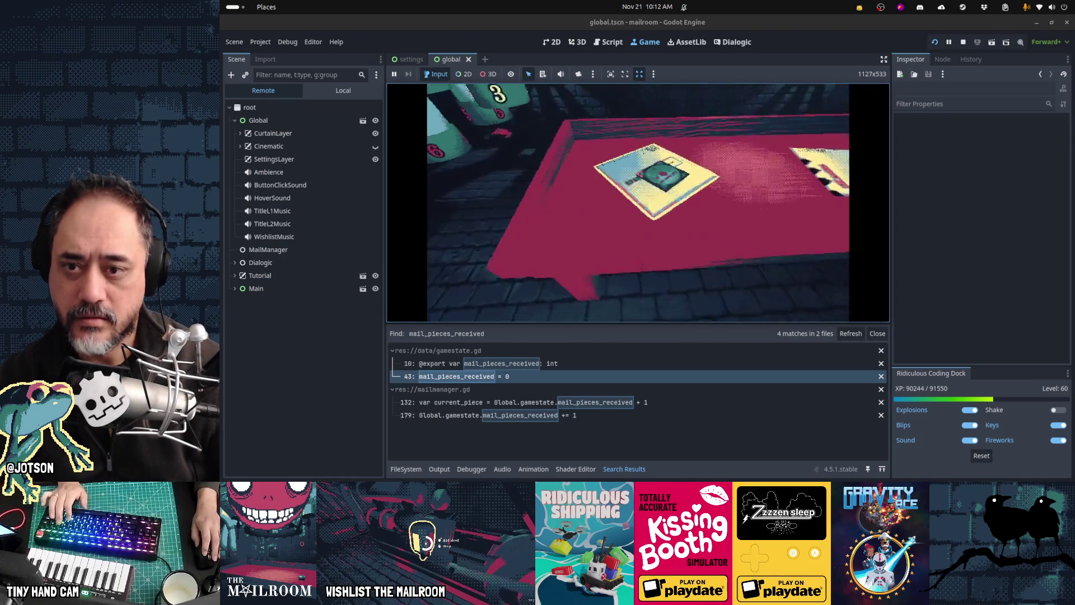
{"action": "key", "text": "e"}
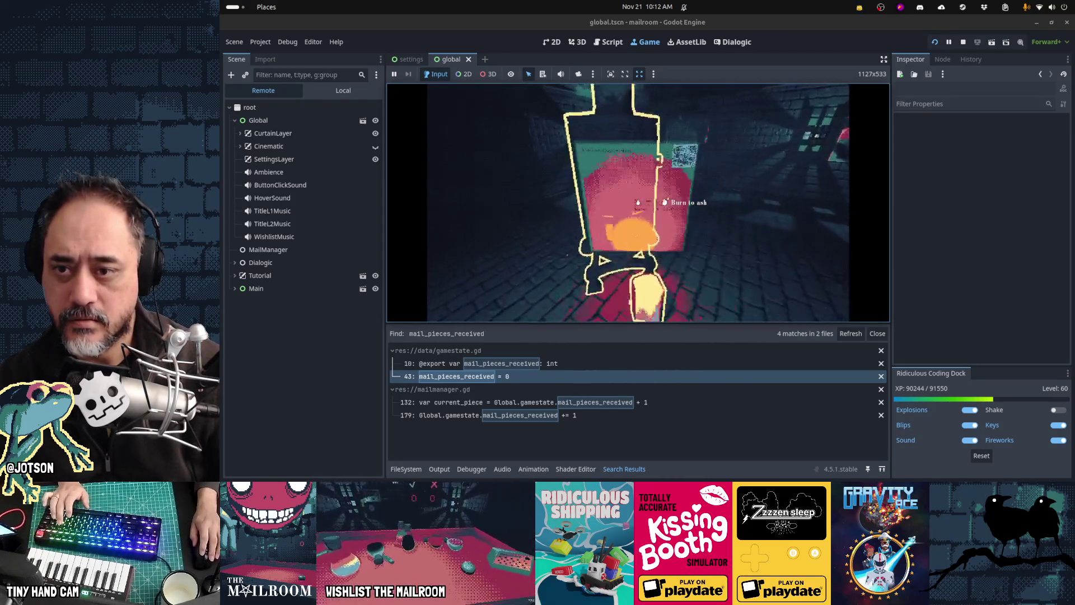
{"action": "key", "text": "e"}
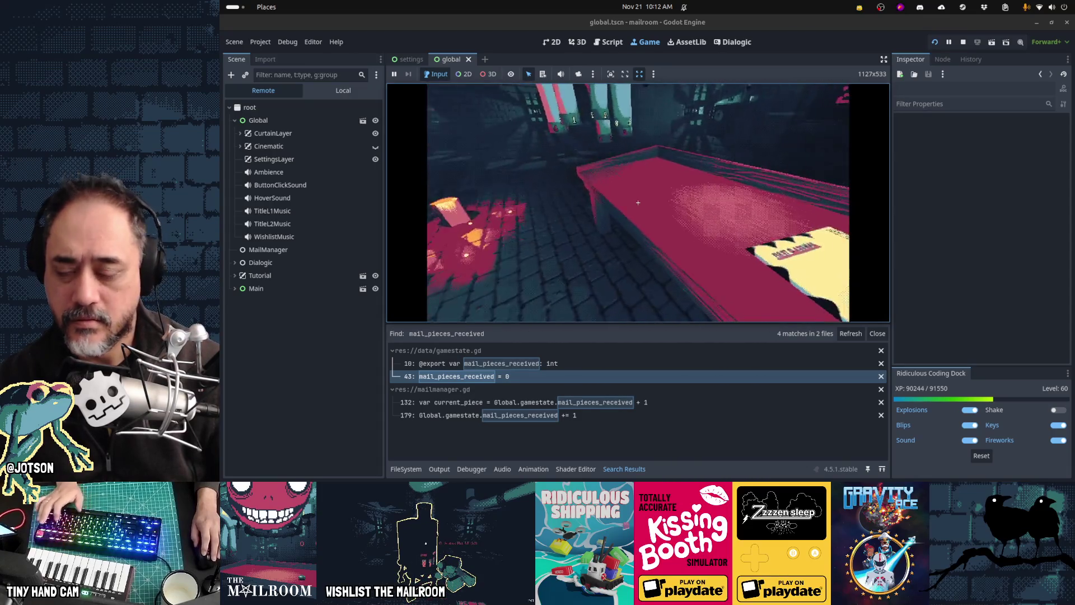
Step: Enter 'add directory' in the debug console, then inspect the letter and set it at the table's back
{"action": "type", "text": "add directory"}
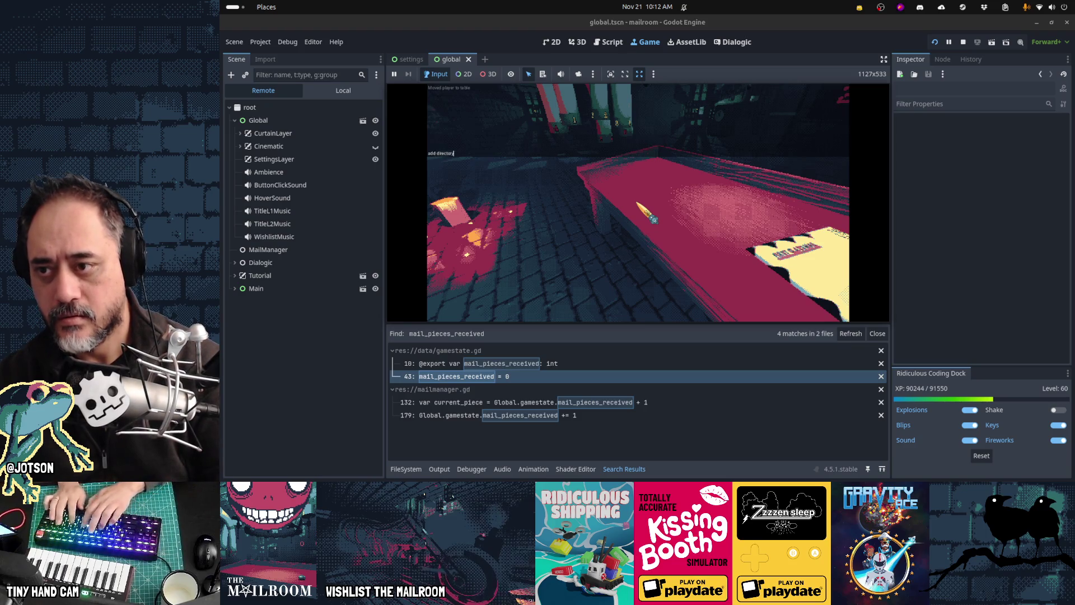
{"action": "key", "text": "Return"}
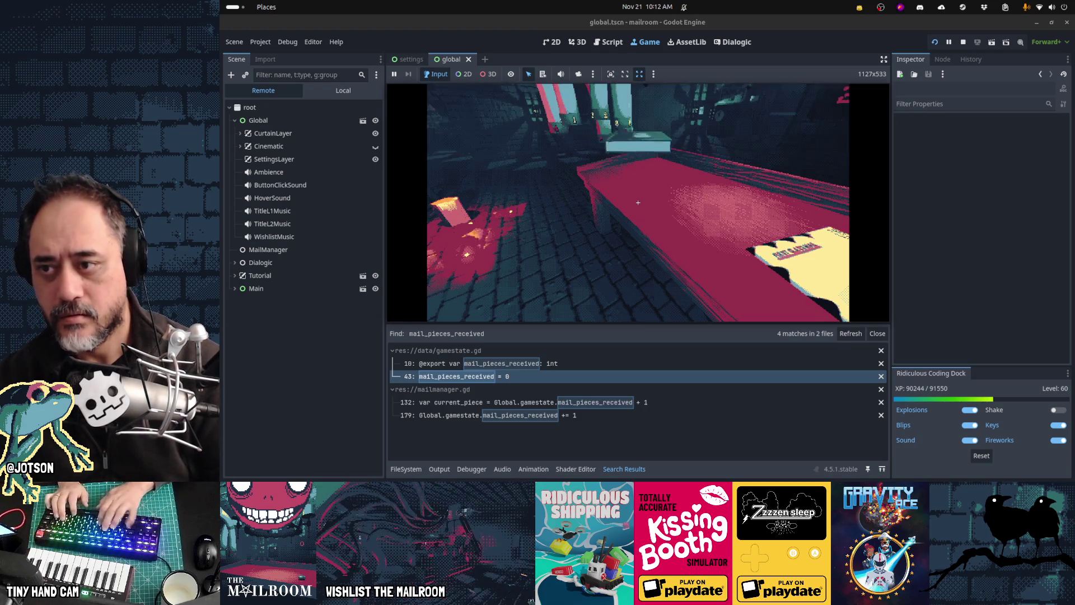
{"action": "left_click", "coordinate": [638, 202]}
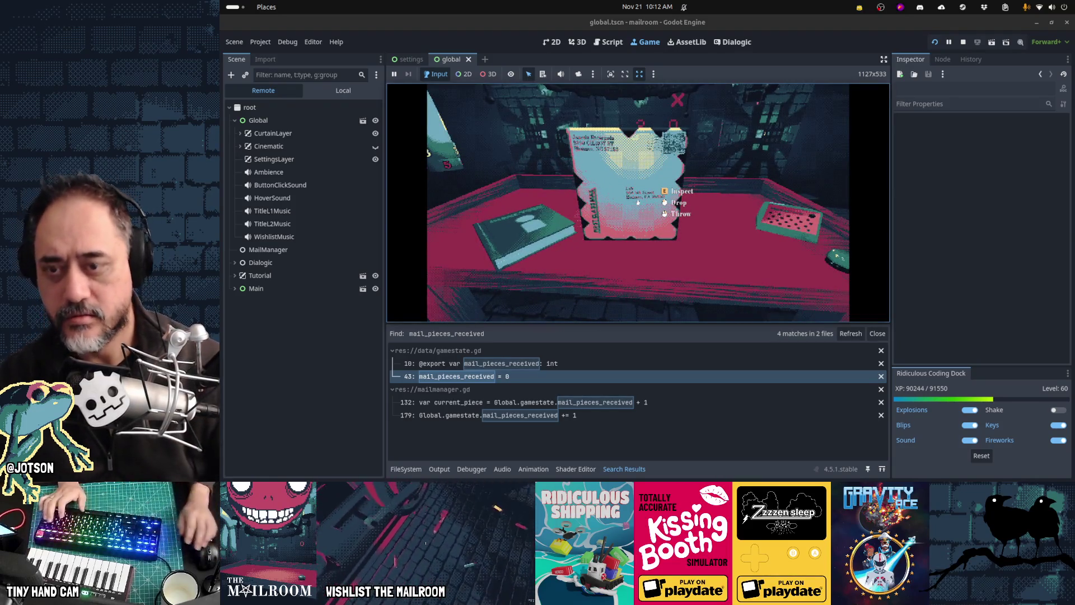
{"action": "key", "text": "e"}
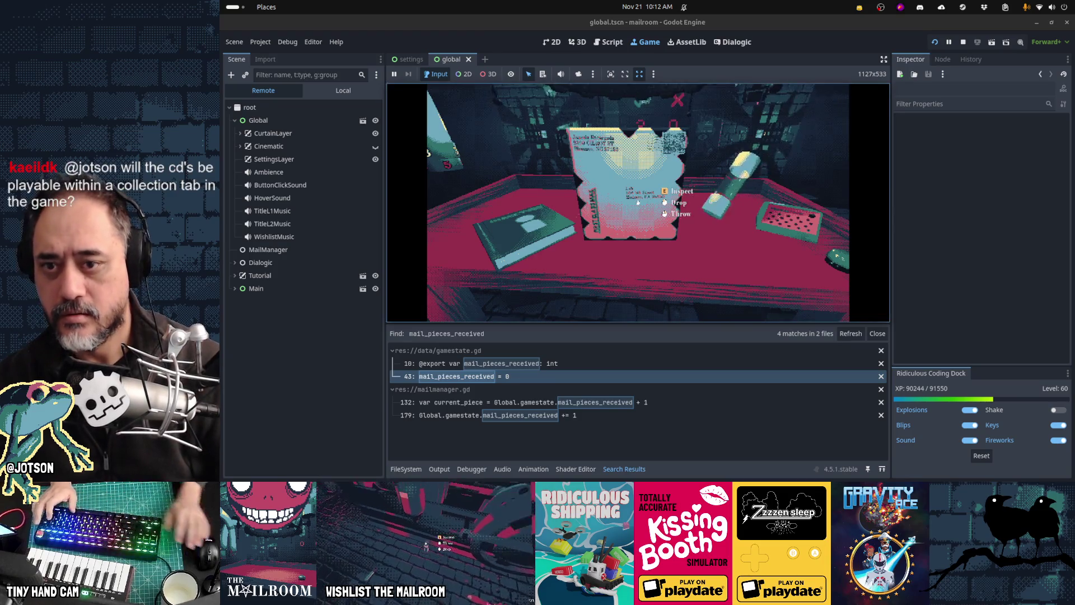
{"action": "key", "text": "e"}
{"action": "left_click", "coordinate": [638, 202]}
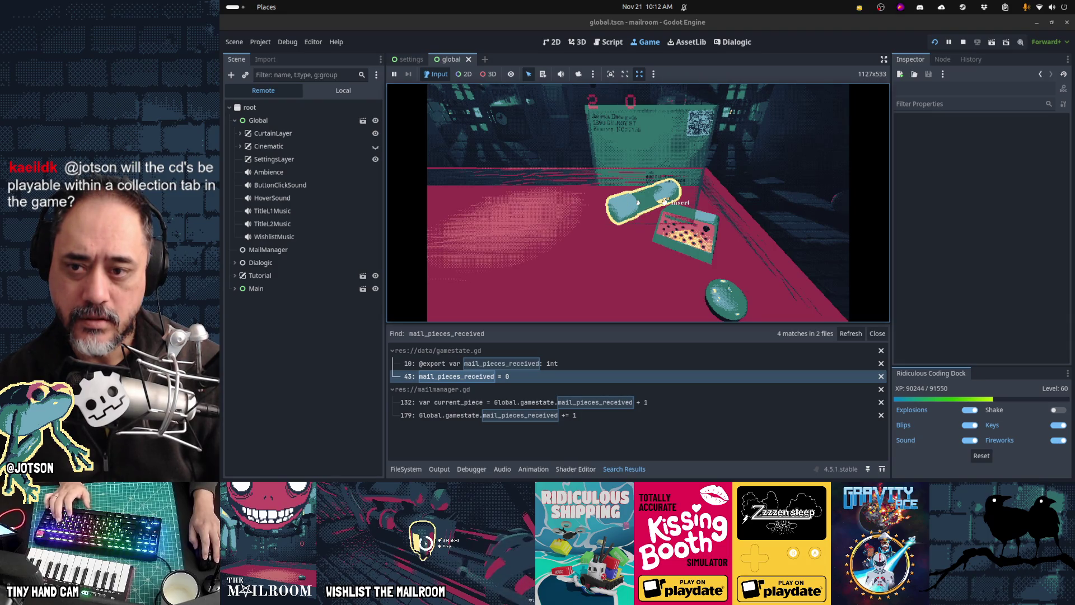
Step: Load the mail into the canister, deliver it to floor 3, and ring the desk bell
{"action": "left_click", "coordinate": [638, 202]}
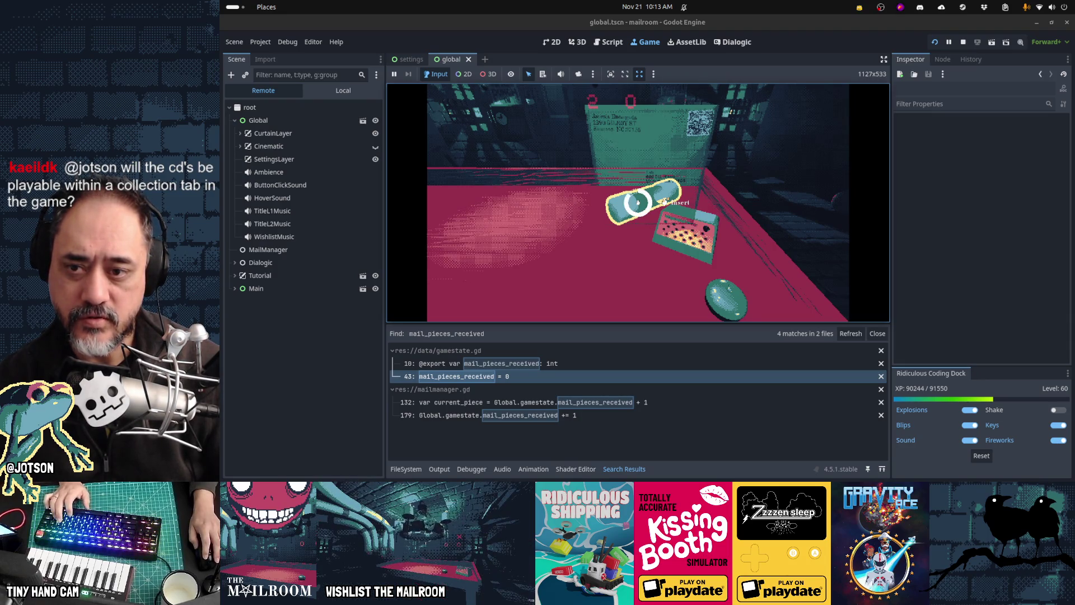
{"action": "left_click", "coordinate": [639, 202]}
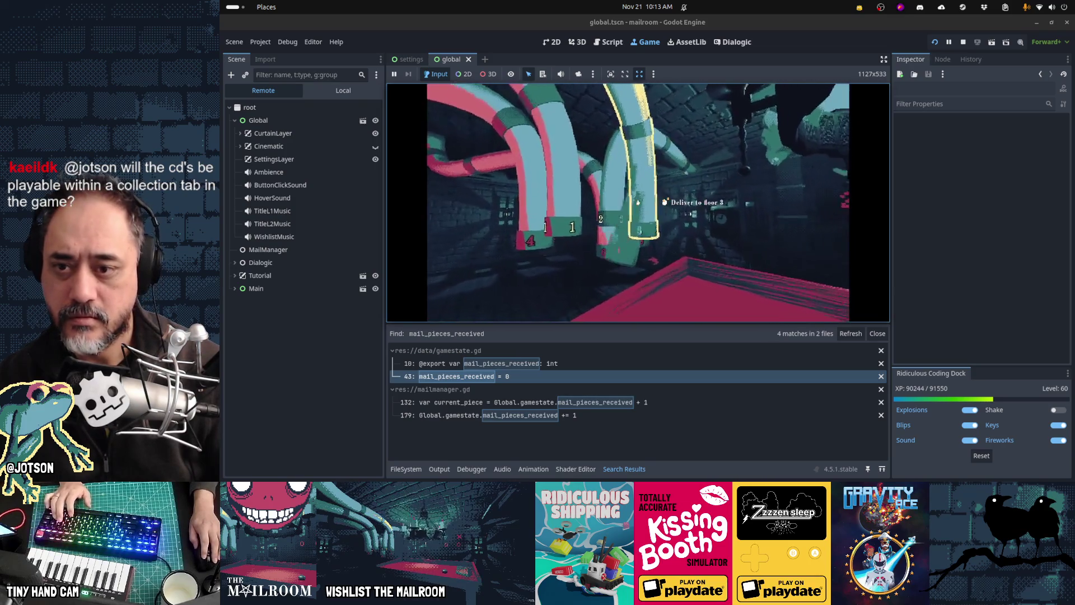
{"action": "left_click", "coordinate": [638, 202]}
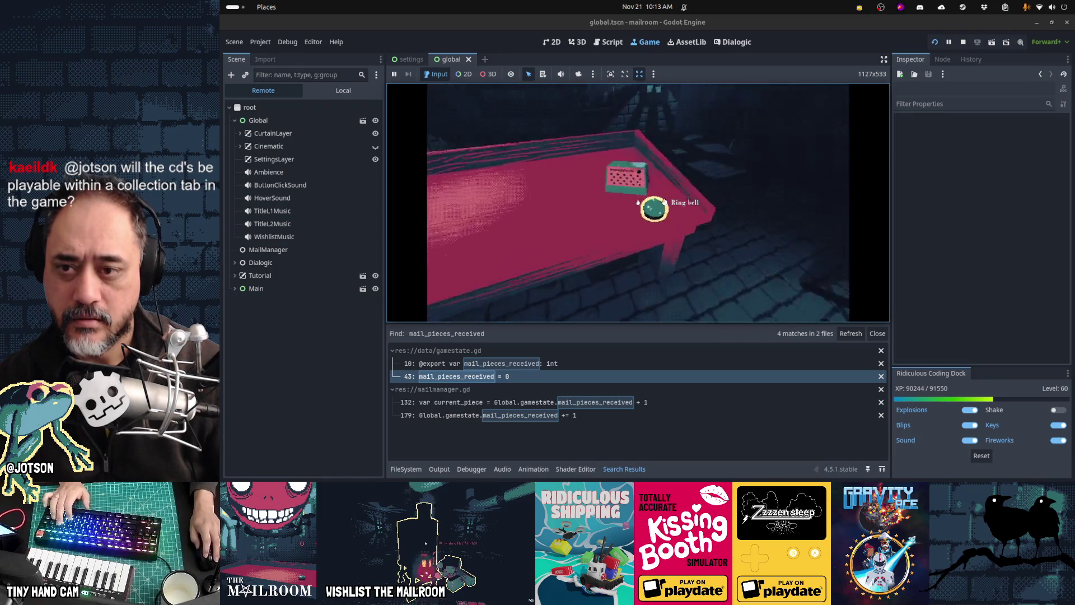
{"action": "left_click", "coordinate": [639, 202]}
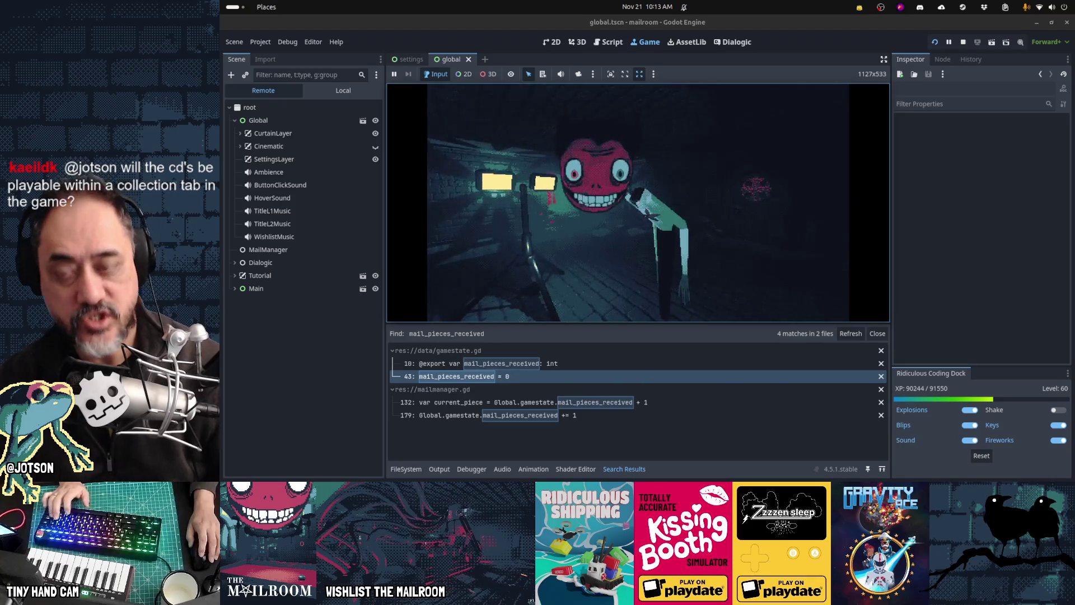
Step: Pause the game and glance at VS Code before returning to Godot
{"action": "key", "text": "Escape"}
{"action": "key", "text": "alt+Tab"}
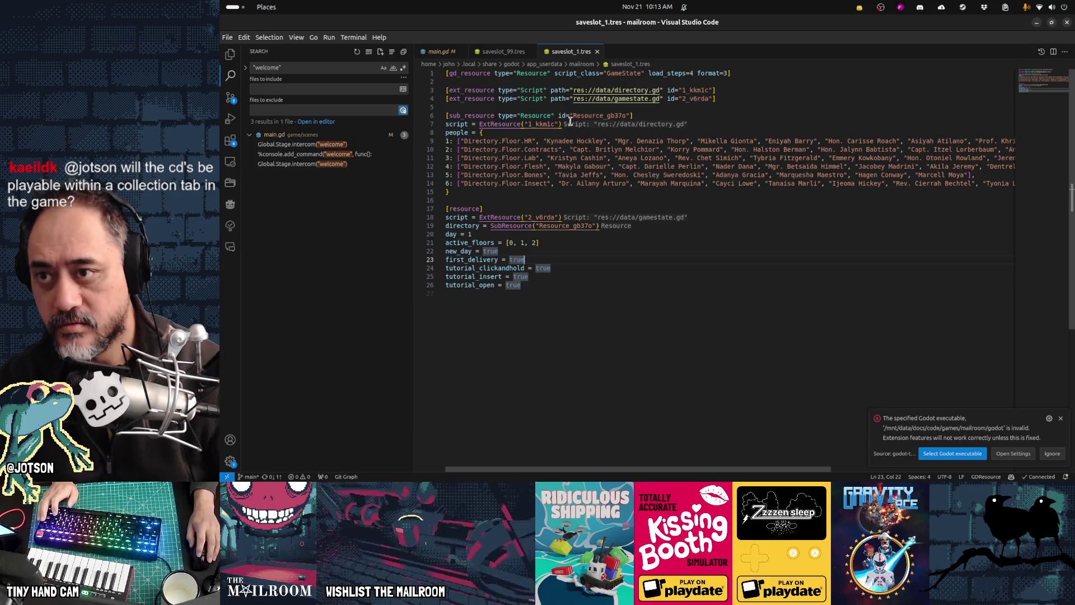
{"action": "key", "text": "alt+Tab"}
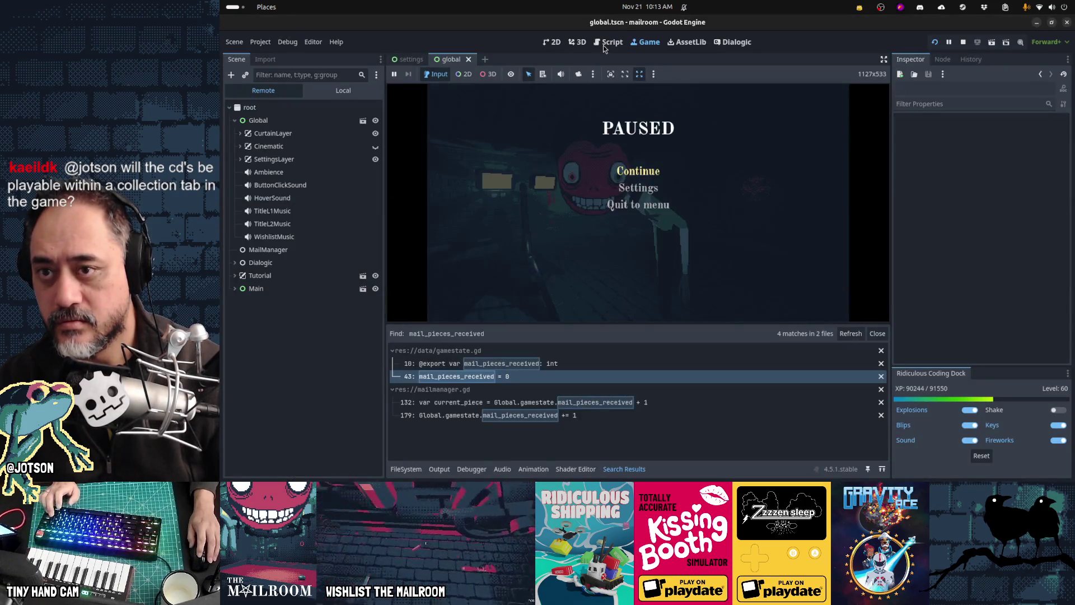
{"action": "left_click", "coordinate": [607, 43]}
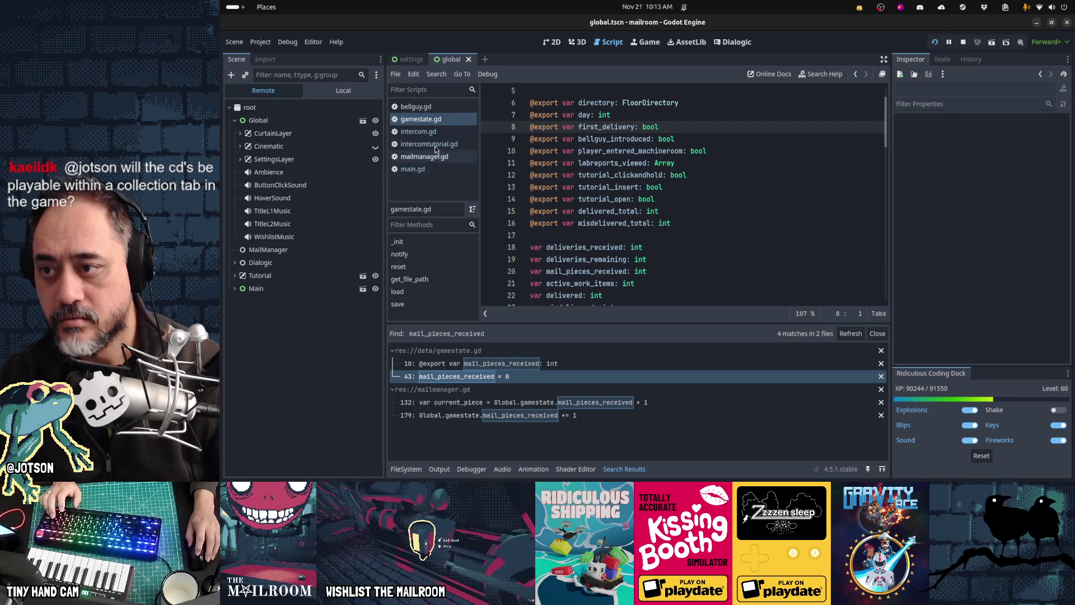
{"action": "left_click", "coordinate": [431, 108]}
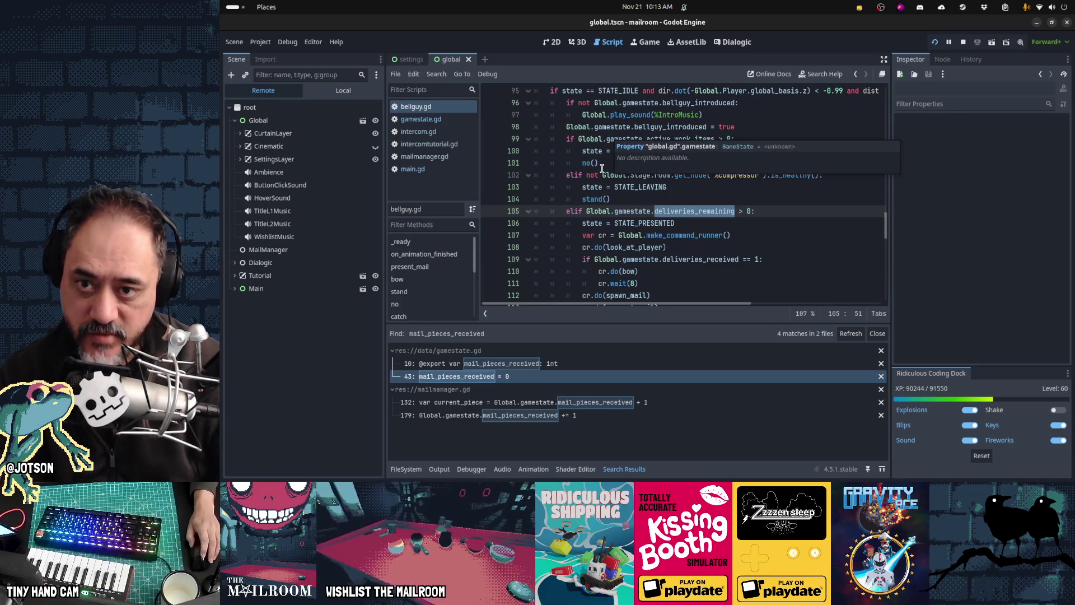
{"action": "scroll", "coordinate": [602, 168], "scroll_direction": "up", "scroll_amount": 1}
{"action": "left_click", "coordinate": [605, 126]}
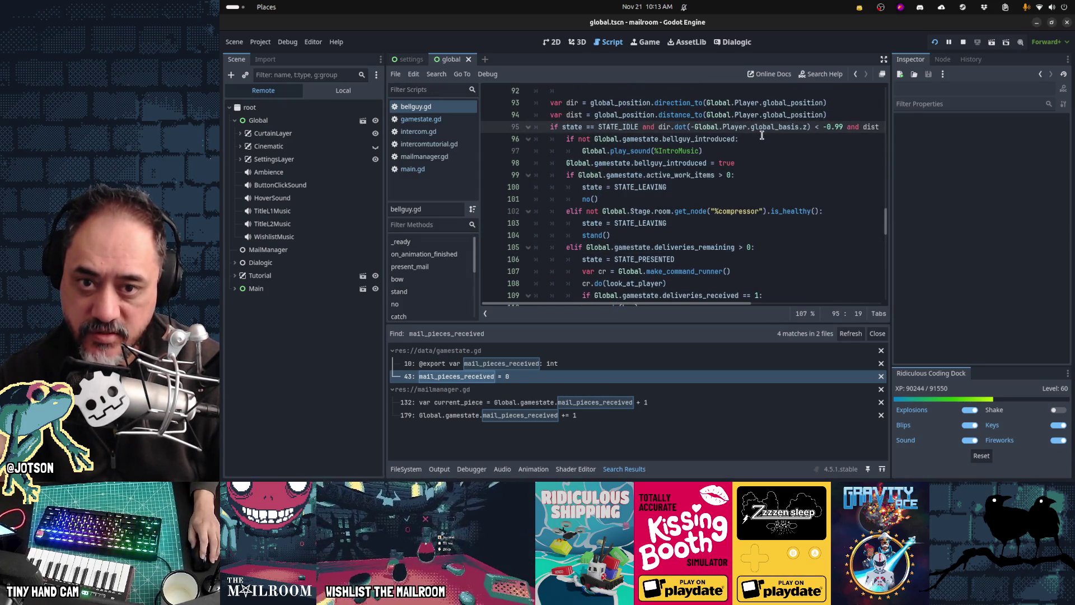
{"action": "scroll", "coordinate": [762, 135], "scroll_direction": "right", "scroll_amount": 5}
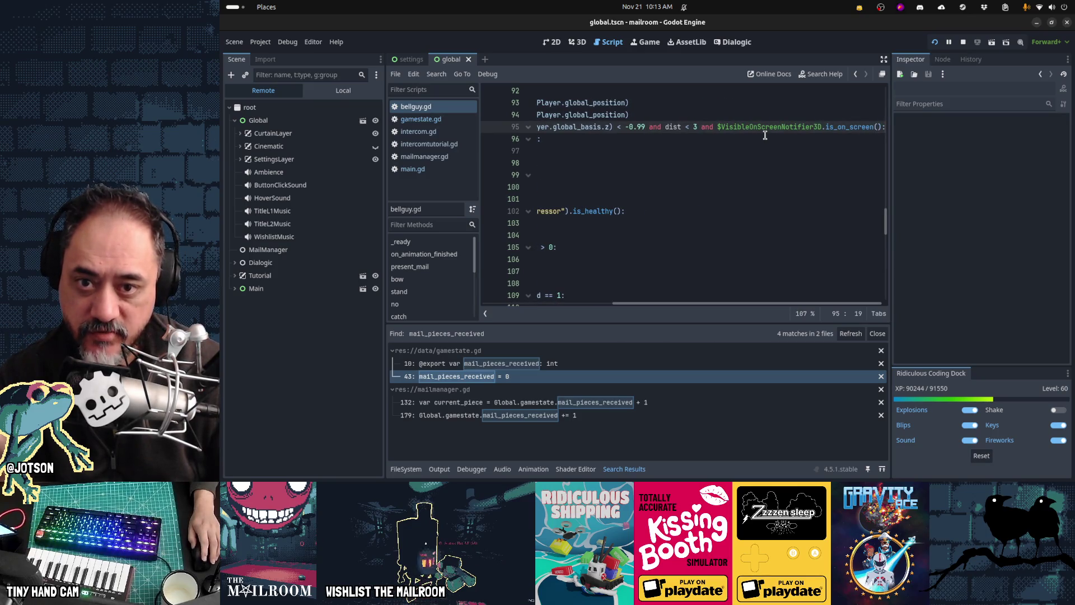
{"action": "scroll", "coordinate": [765, 135], "scroll_direction": "left", "scroll_amount": 5}
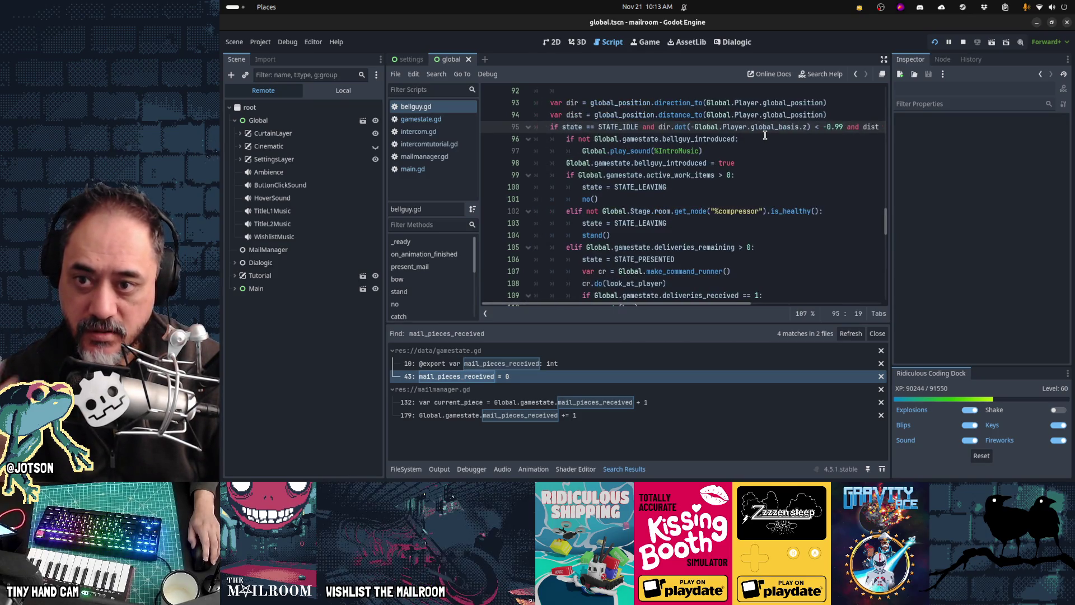
{"action": "double_click", "coordinate": [701, 140]}
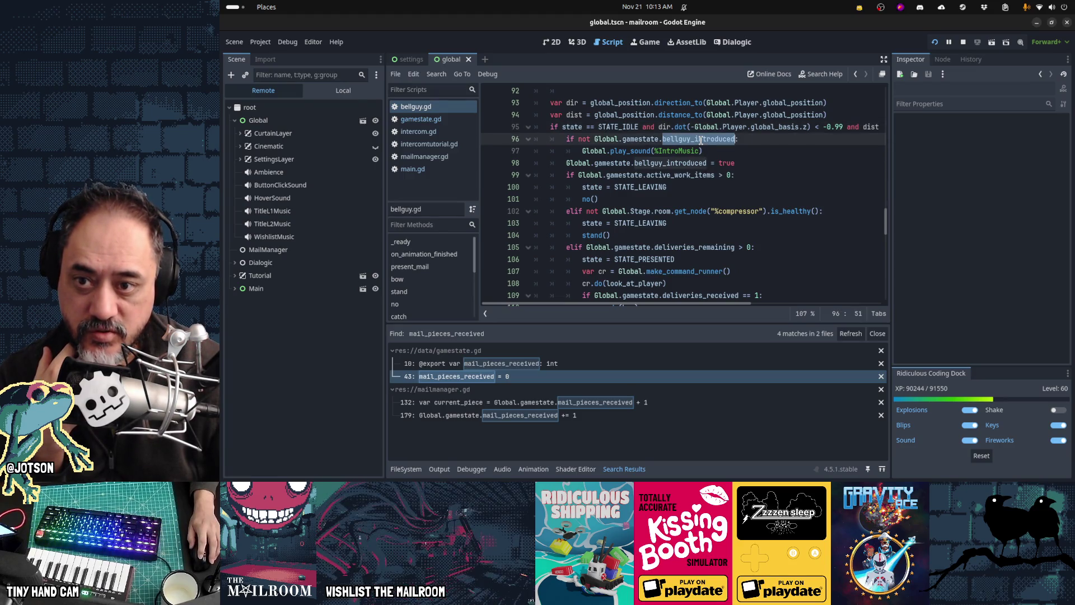
{"action": "double_click", "coordinate": [690, 175]}
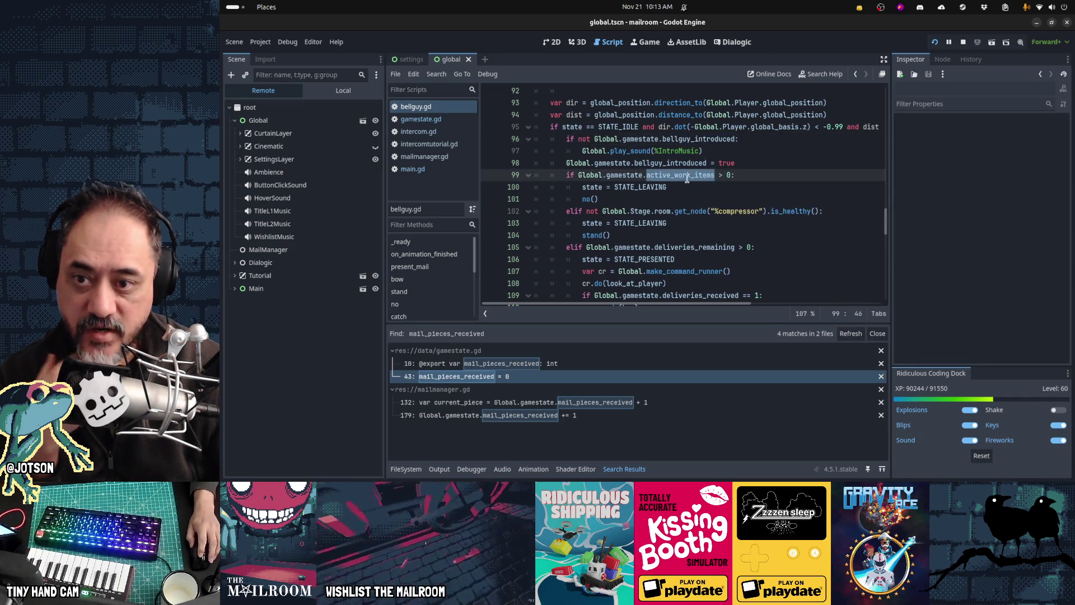
{"action": "double_click", "coordinate": [641, 187]}
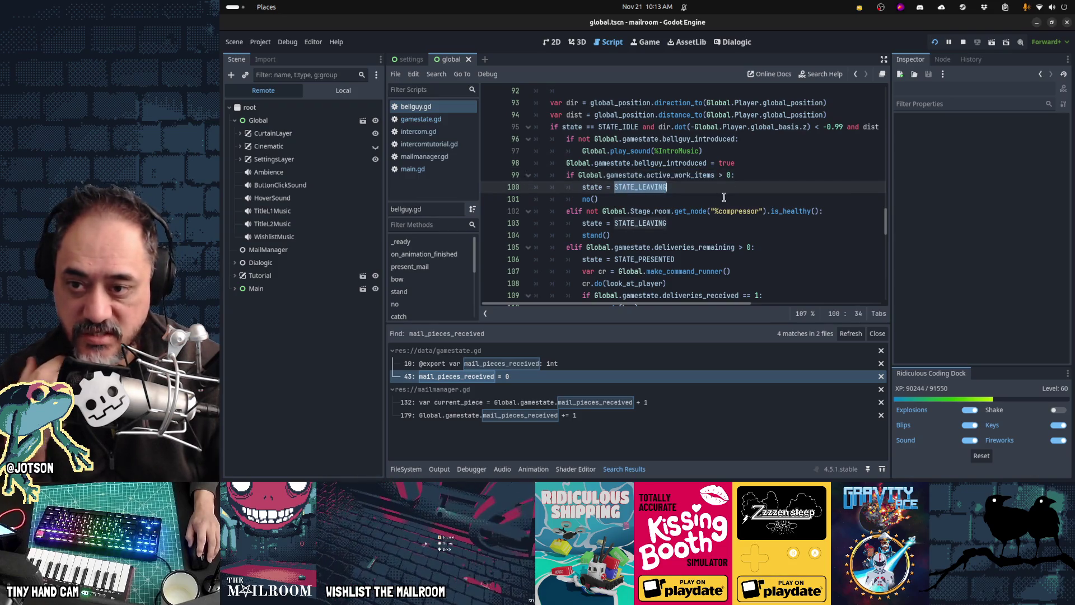
{"action": "scroll", "coordinate": [738, 201], "scroll_direction": "down", "scroll_amount": 1}
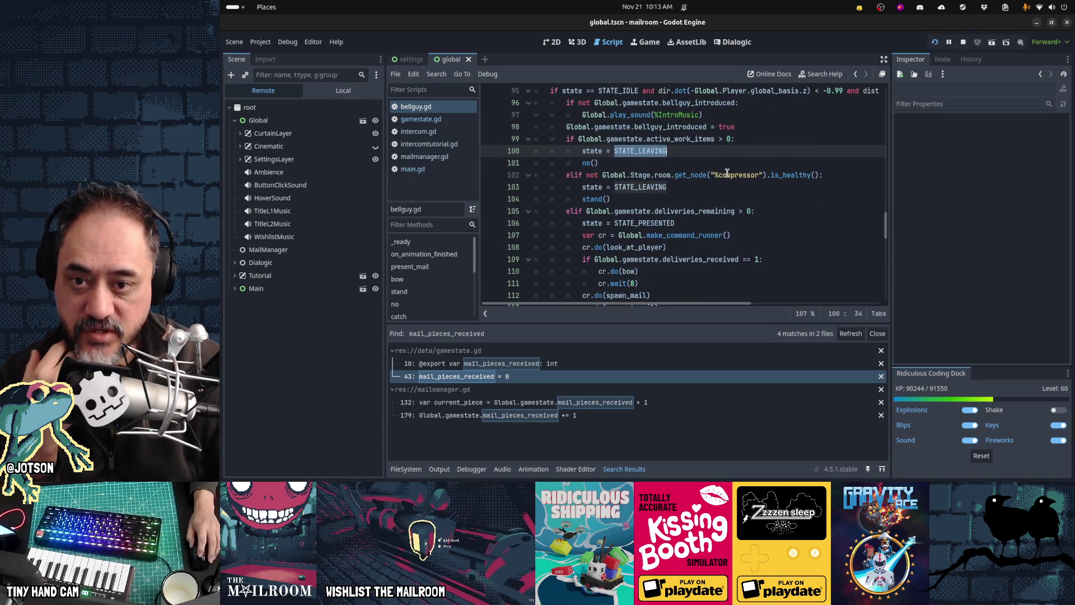
{"action": "double_click", "coordinate": [729, 175]}
{"action": "double_click", "coordinate": [656, 186]}
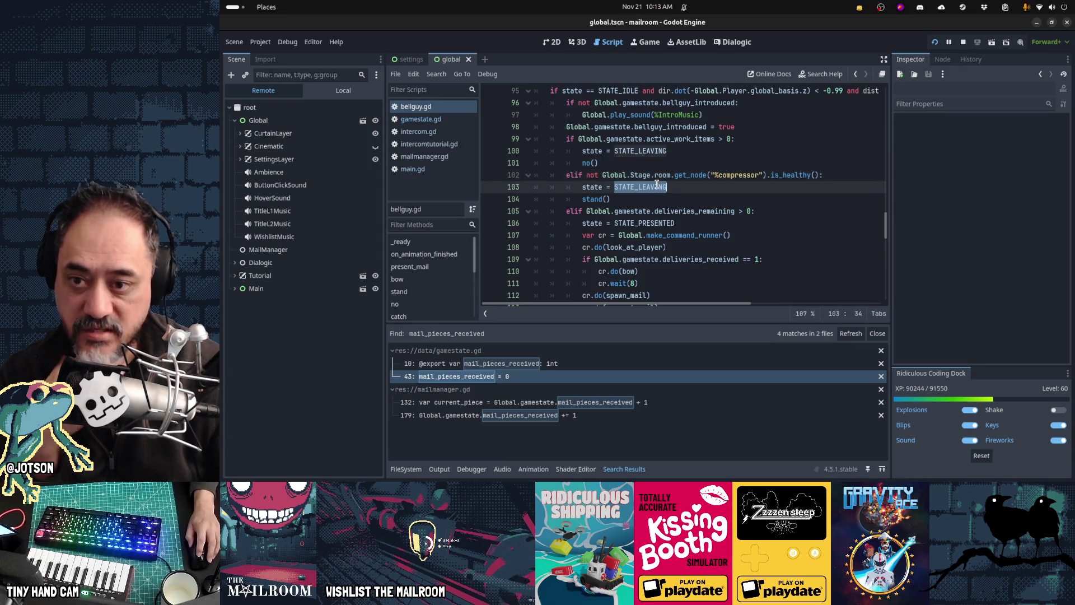
{"action": "left_click", "coordinate": [681, 236]}
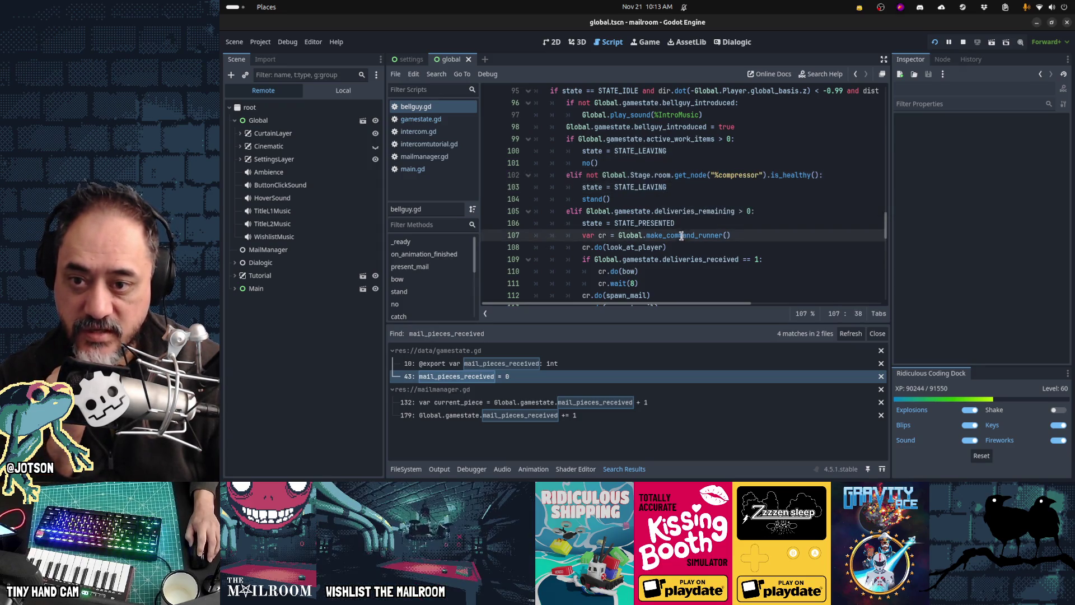
{"action": "double_click", "coordinate": [690, 210]}
{"action": "scroll", "coordinate": [759, 219], "scroll_direction": "down", "scroll_amount": 2}
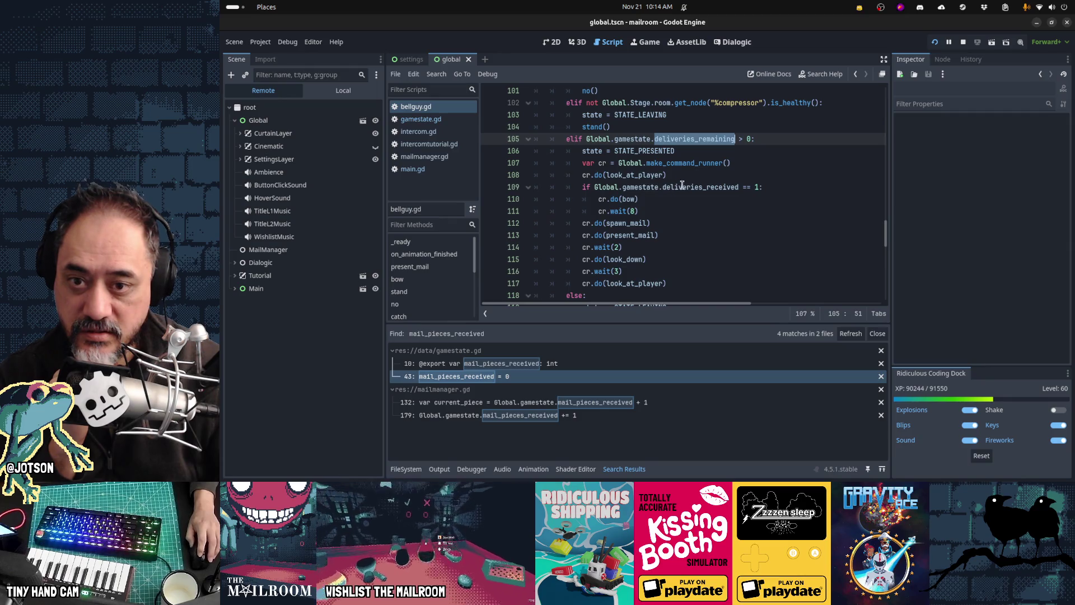
{"action": "left_click", "coordinate": [755, 186]}
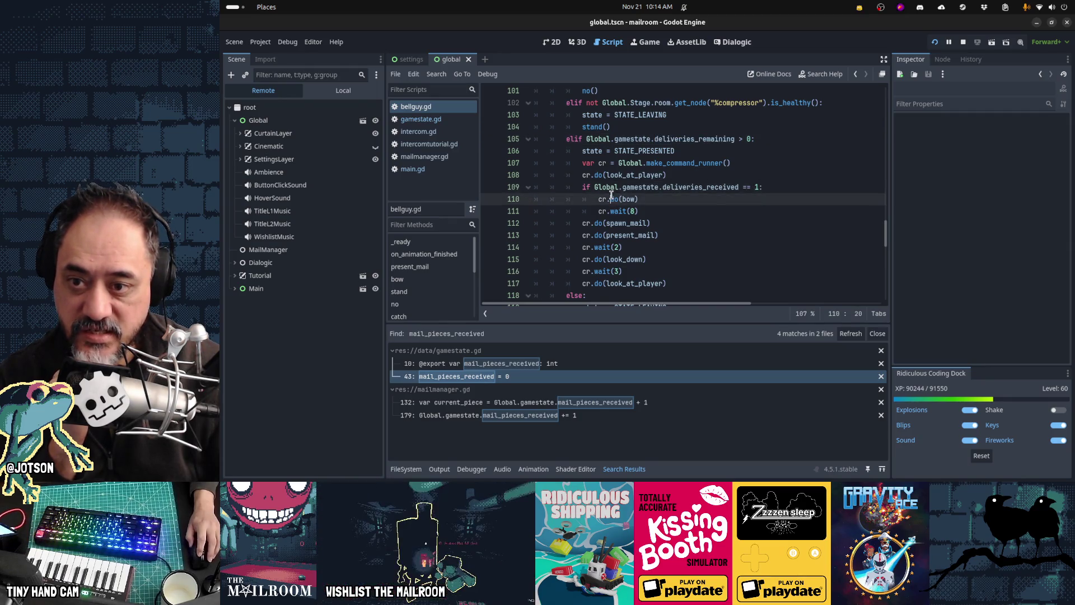
{"action": "left_click", "coordinate": [611, 199]}
Step: Prefix line 109's condition with 'Global.gamestate.day == 1 and' and save bellguy.gd
{"action": "key", "text": "Up"}
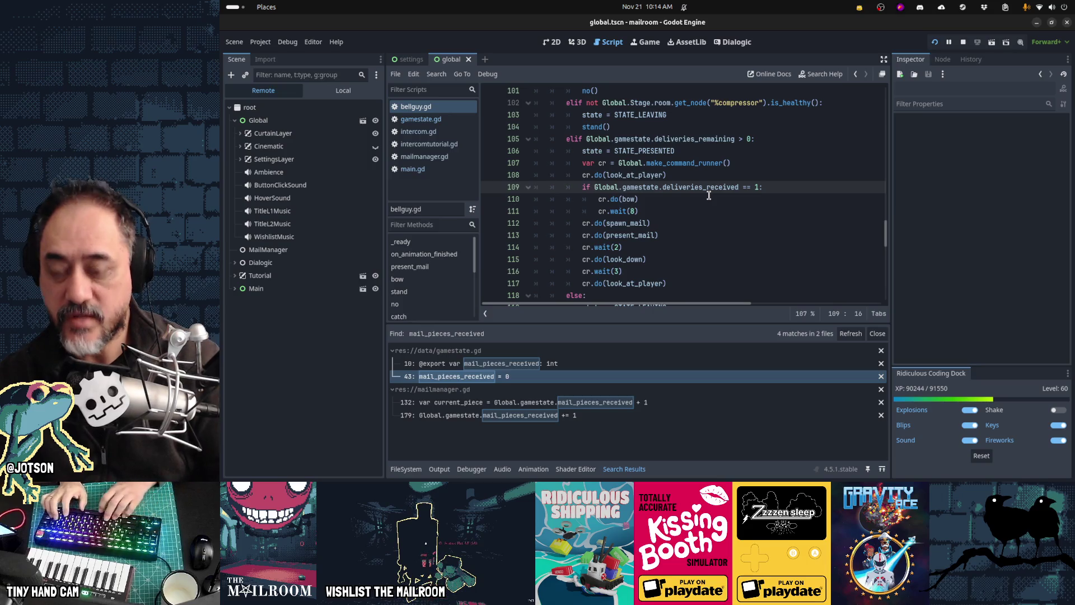
{"action": "type", "text": "Global.games"}
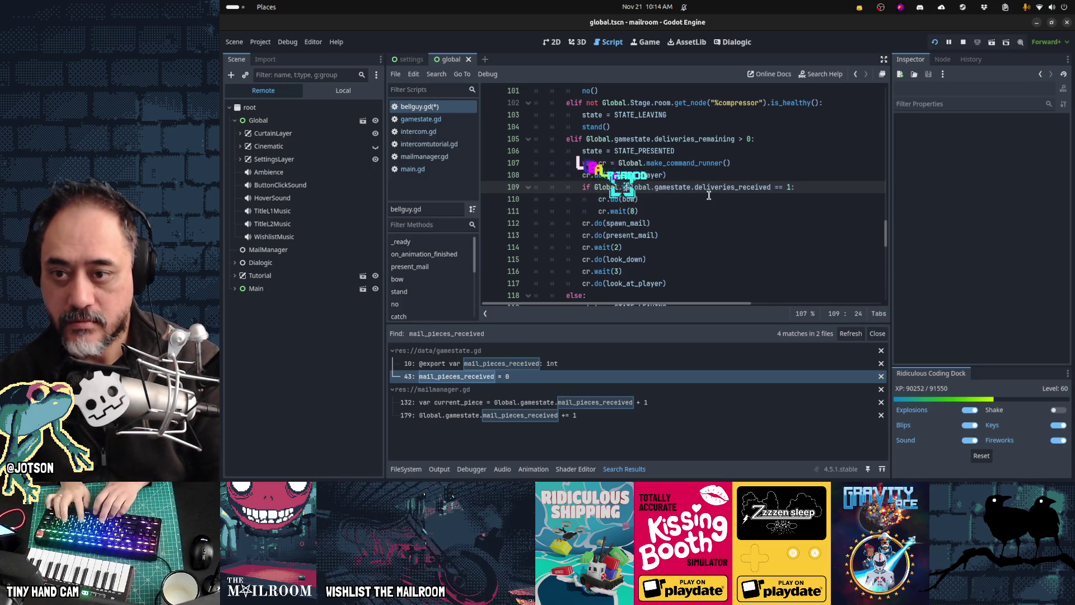
{"action": "type", "text": "tate.day == 1"}
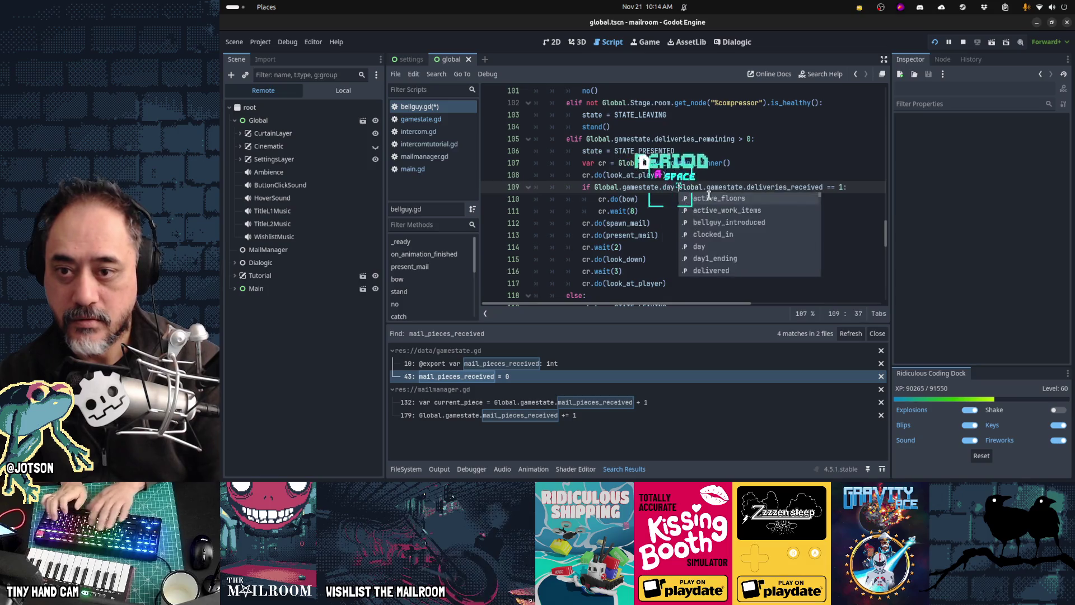
{"action": "type", "text": " and"}
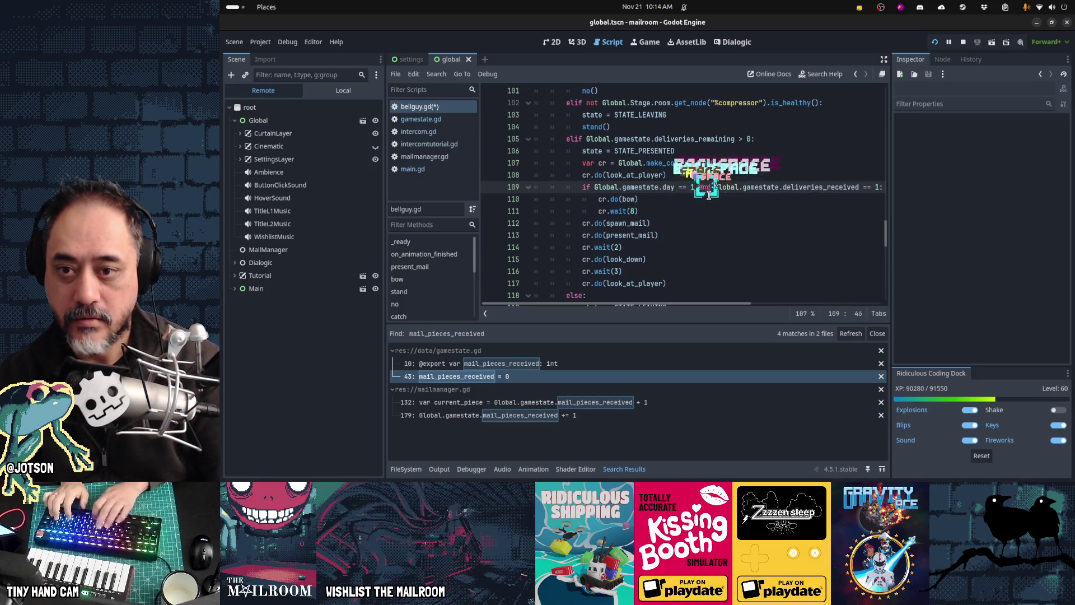
{"action": "key", "text": "Home"}
{"action": "key", "text": "ctrl+s"}
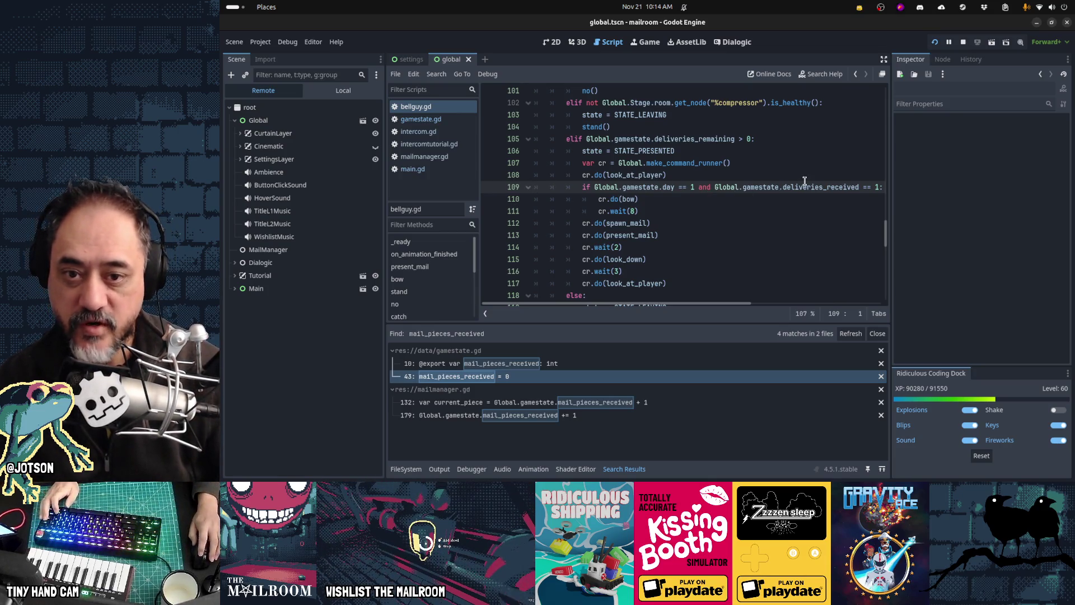
{"action": "mouse_move", "coordinate": [790, 192]}
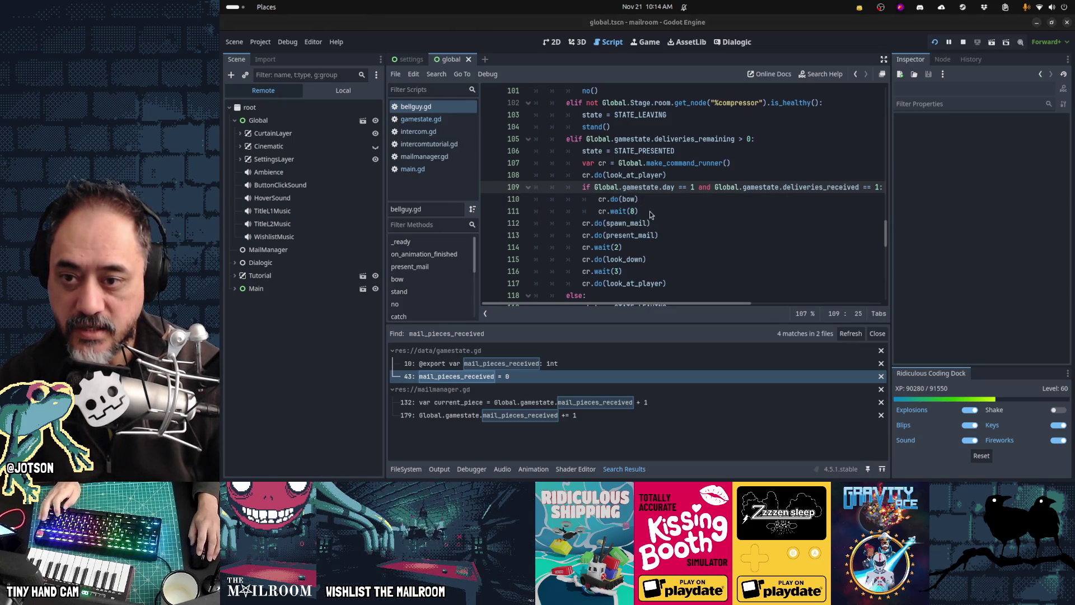
{"action": "key", "text": "ctrl+F4"}
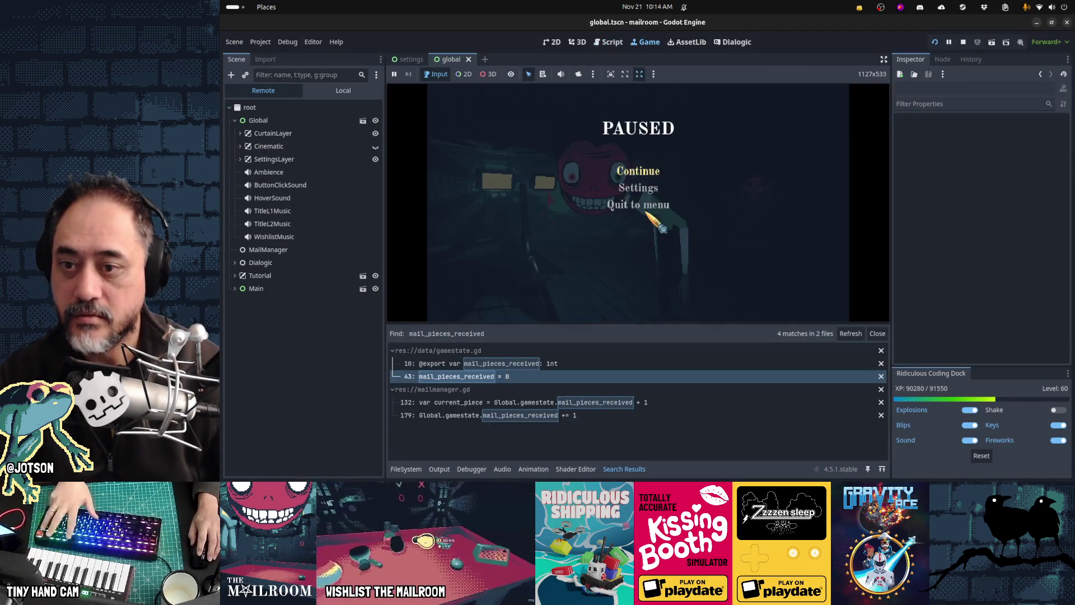
Step: Resume the game and inspect a letter lifted from the opened mail bundle
{"action": "left_click", "coordinate": [639, 172]}
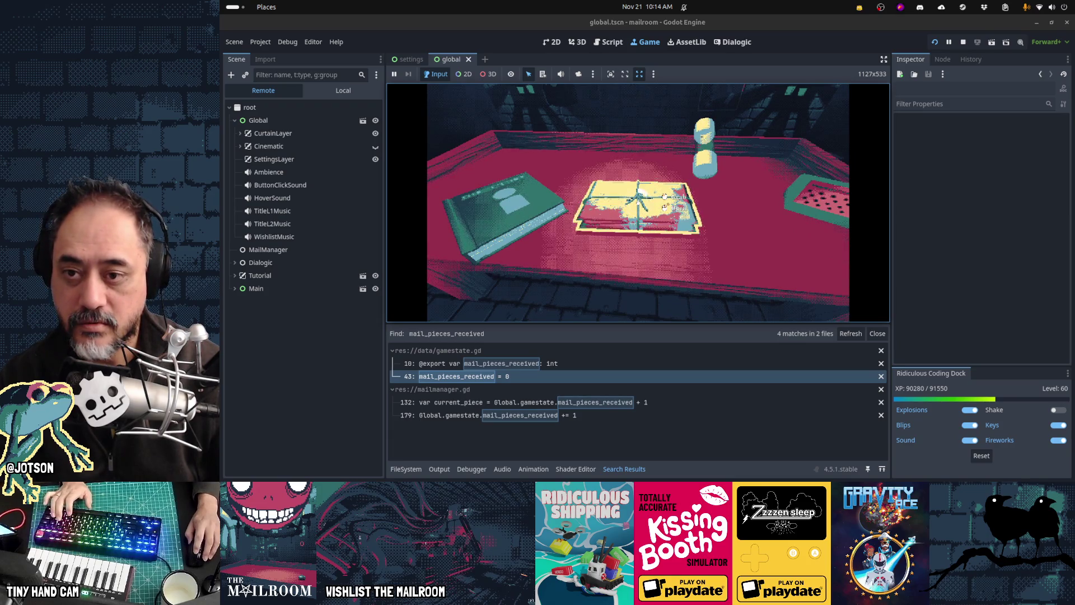
{"action": "right_click", "coordinate": [638, 204]}
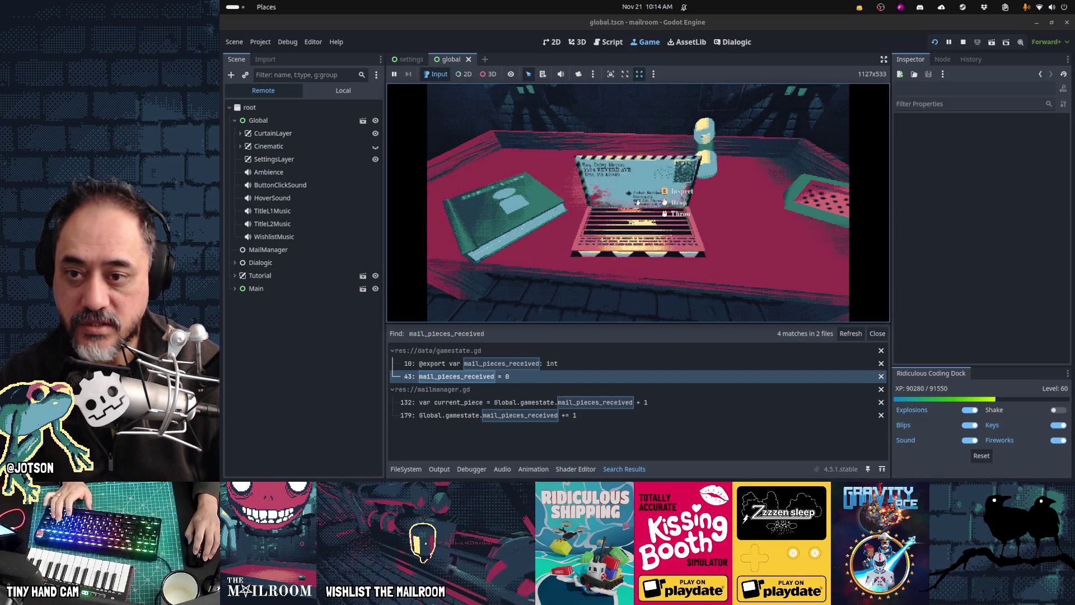
{"action": "key", "text": "e"}
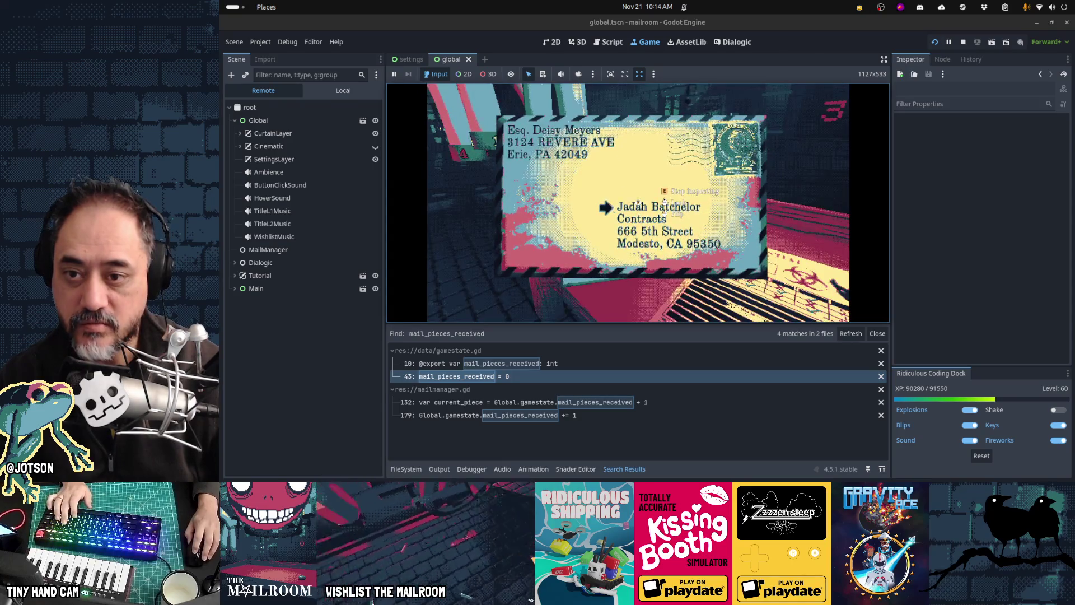
{"action": "key", "text": "e"}
{"action": "left_click", "coordinate": [639, 203]}
Step: Pick up and read the biohazard form, then examine the envelope close up
{"action": "right_click", "coordinate": [638, 203]}
{"action": "key", "text": "e"}
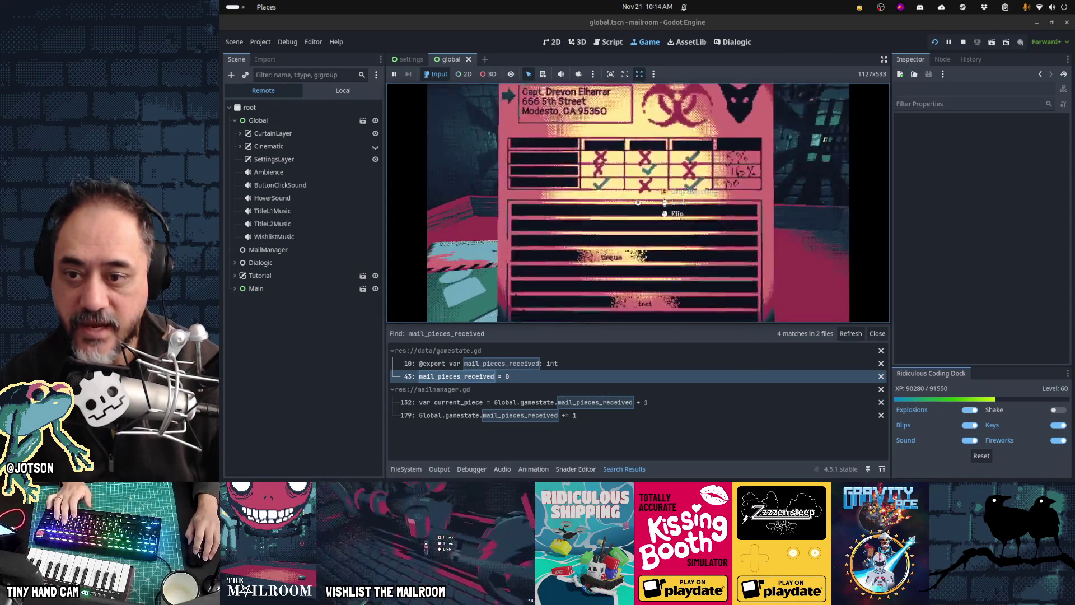
{"action": "scroll", "coordinate": [638, 203], "scroll_direction": "up", "scroll_amount": 3}
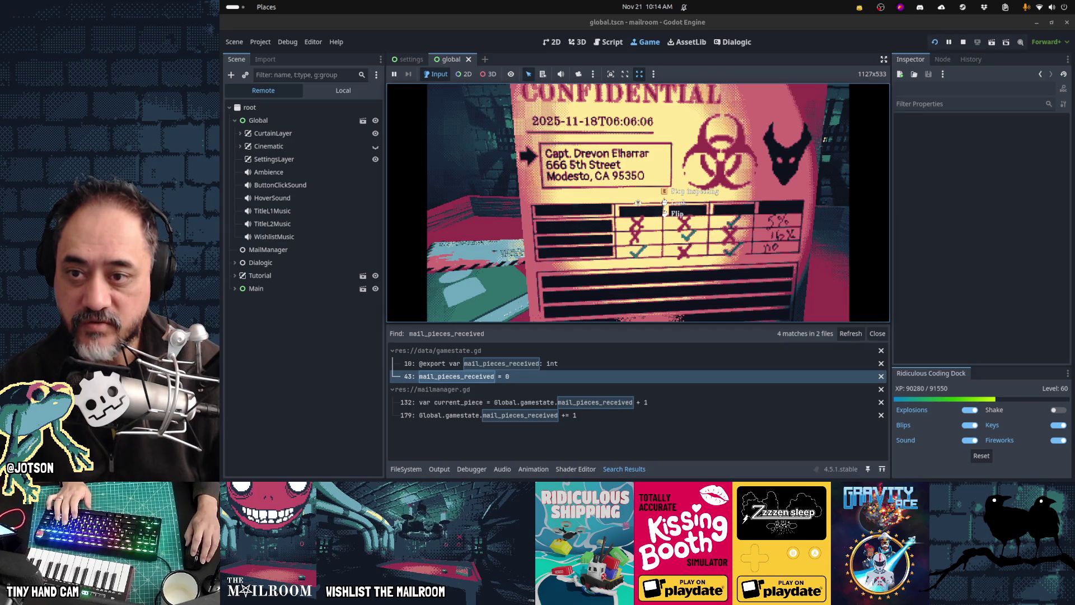
{"action": "key", "text": "e"}
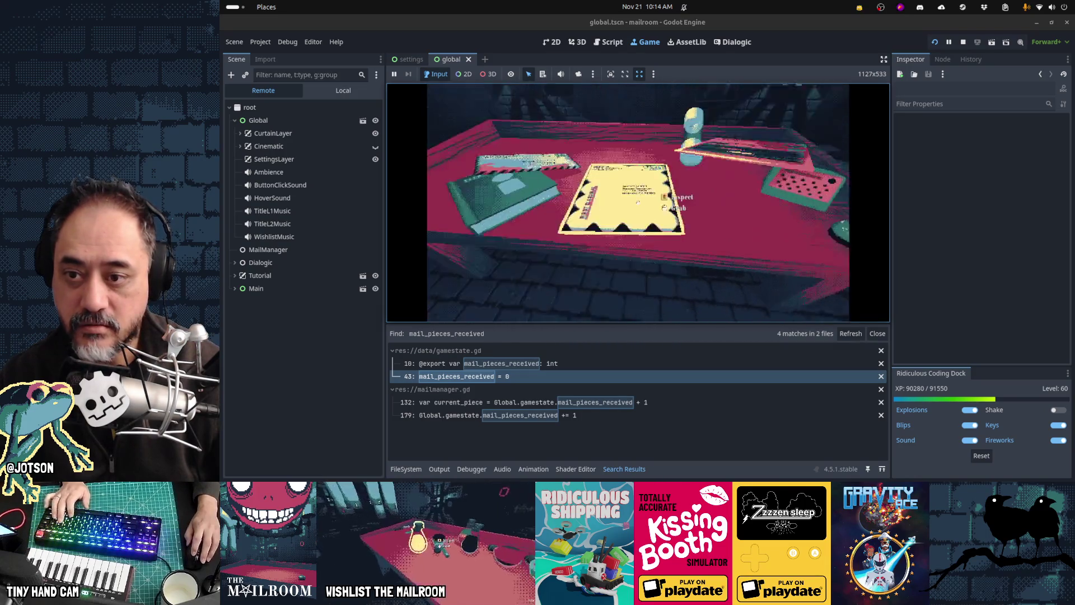
{"action": "key", "text": "e"}
{"action": "key", "text": "e"}
Step: Read the Floor 2 and Floor 3 directory pages and deliver the capsule into the floor 3 tube
{"action": "left_click", "coordinate": [649, 212]}
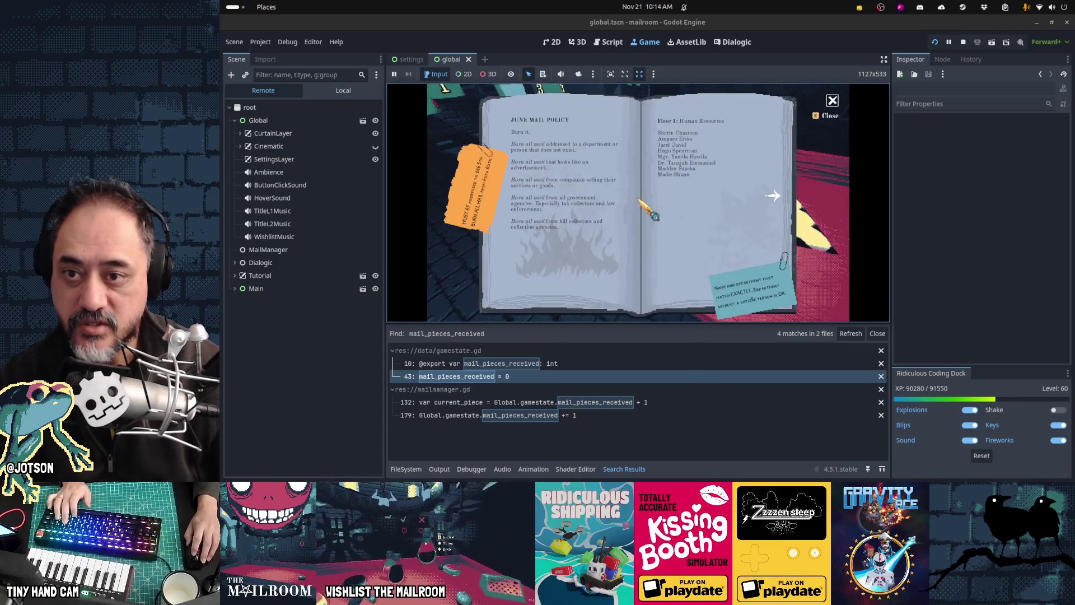
{"action": "key", "text": "Right"}
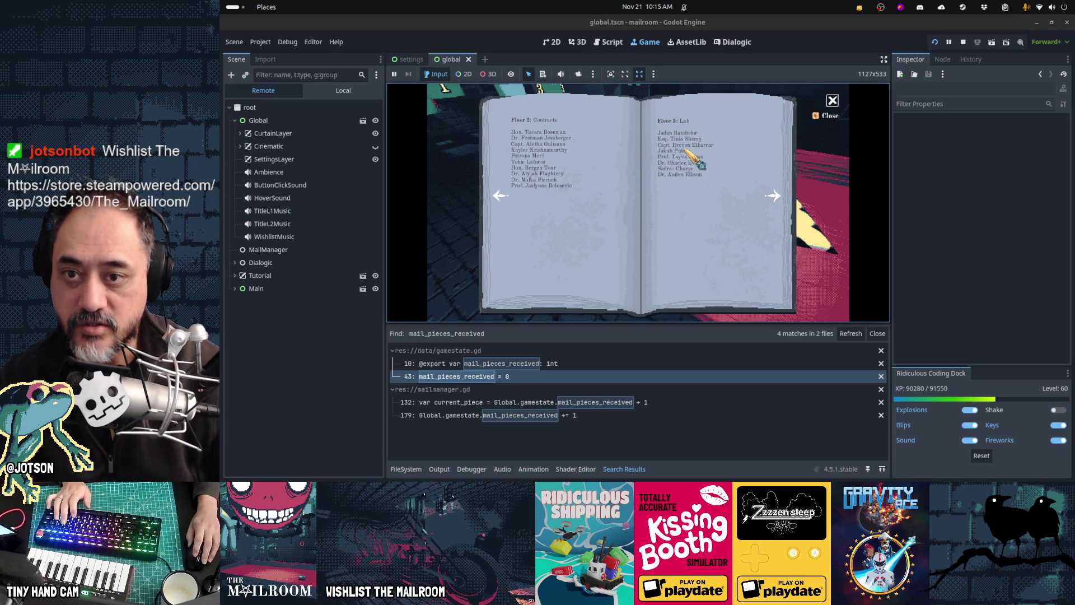
{"action": "key", "text": "e"}
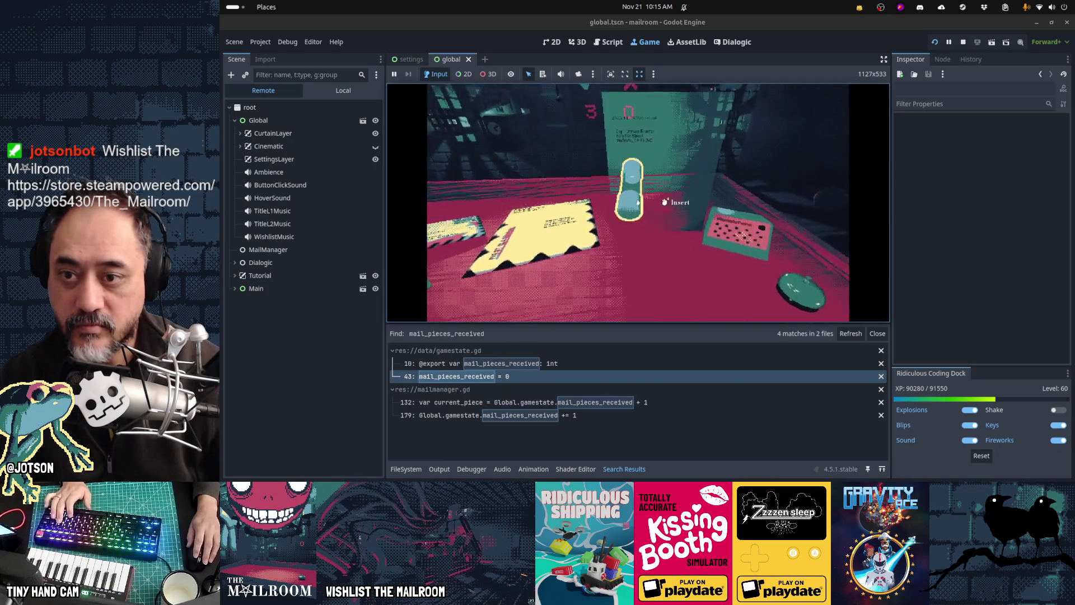
{"action": "left_click", "coordinate": [638, 202]}
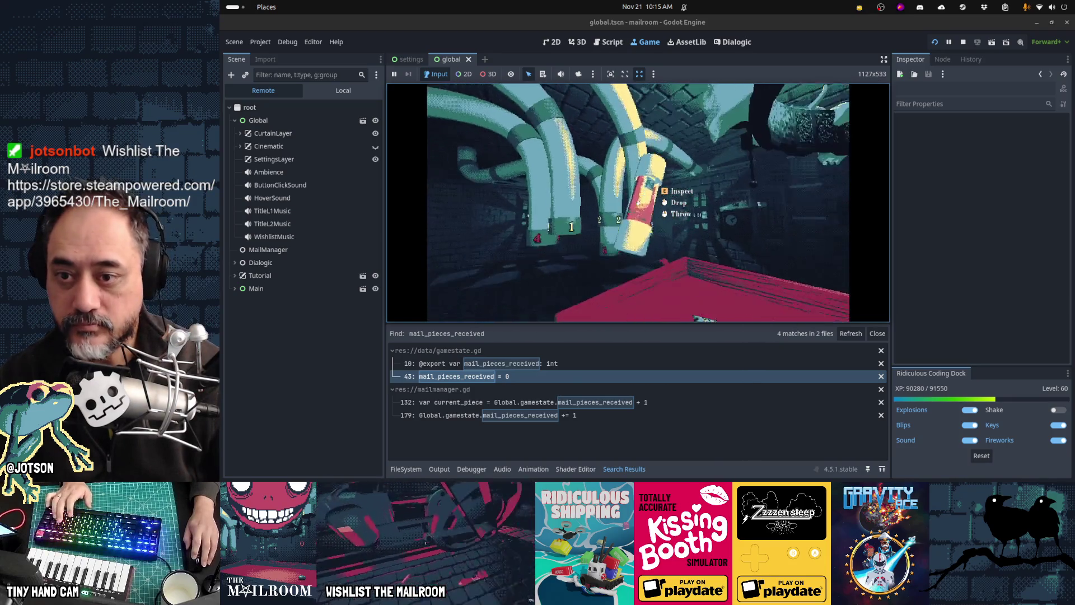
{"action": "left_click", "coordinate": [639, 203]}
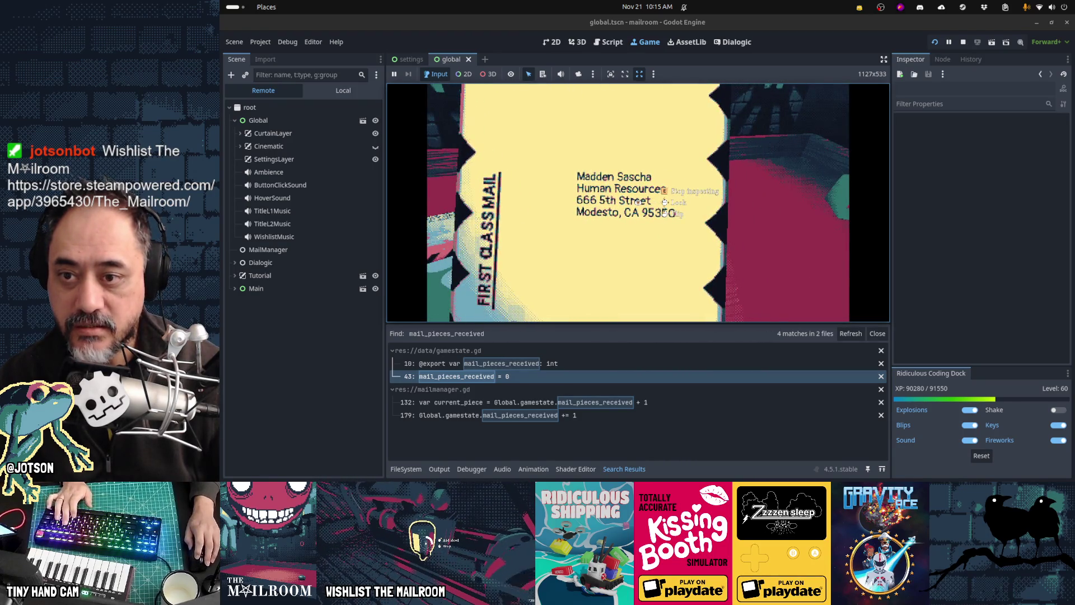
Step: Check the directory book again and drop the envelope onto the floor
{"action": "key", "text": "e"}
{"action": "left_click", "coordinate": [639, 202]}
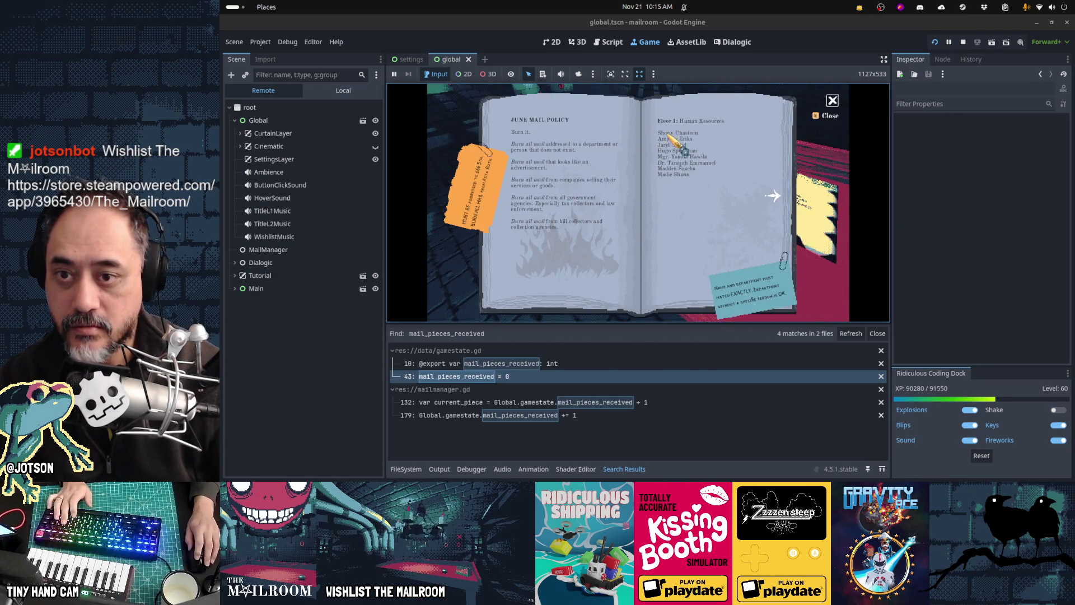
{"action": "left_click", "coordinate": [833, 101]}
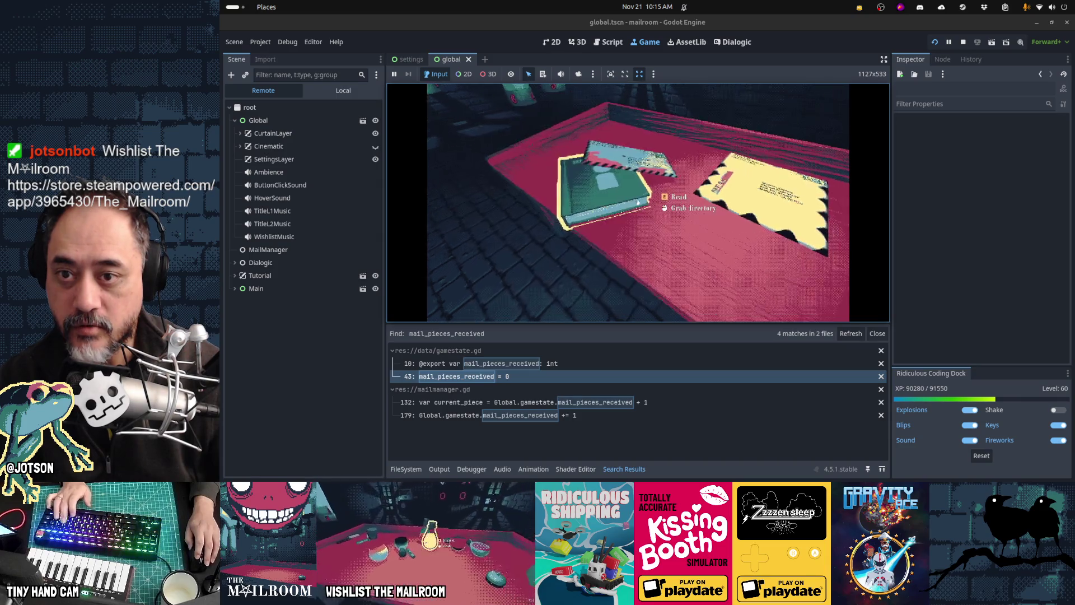
{"action": "key", "text": "e"}
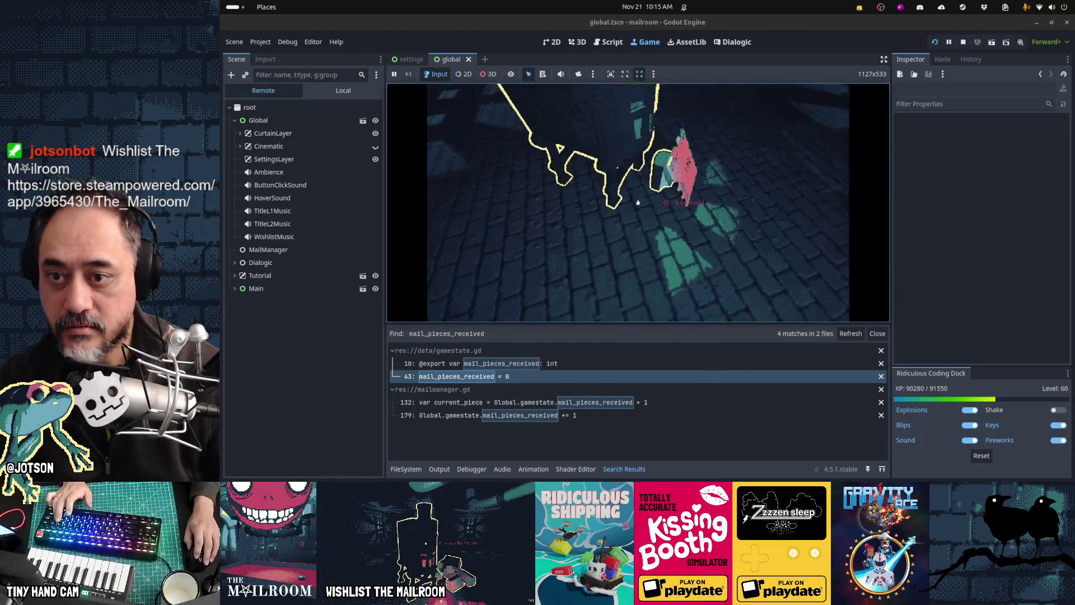
Step: Browse the directory book, then pick up the envelope and read its addresses
{"action": "mouse_move", "coordinate": [638, 203]}
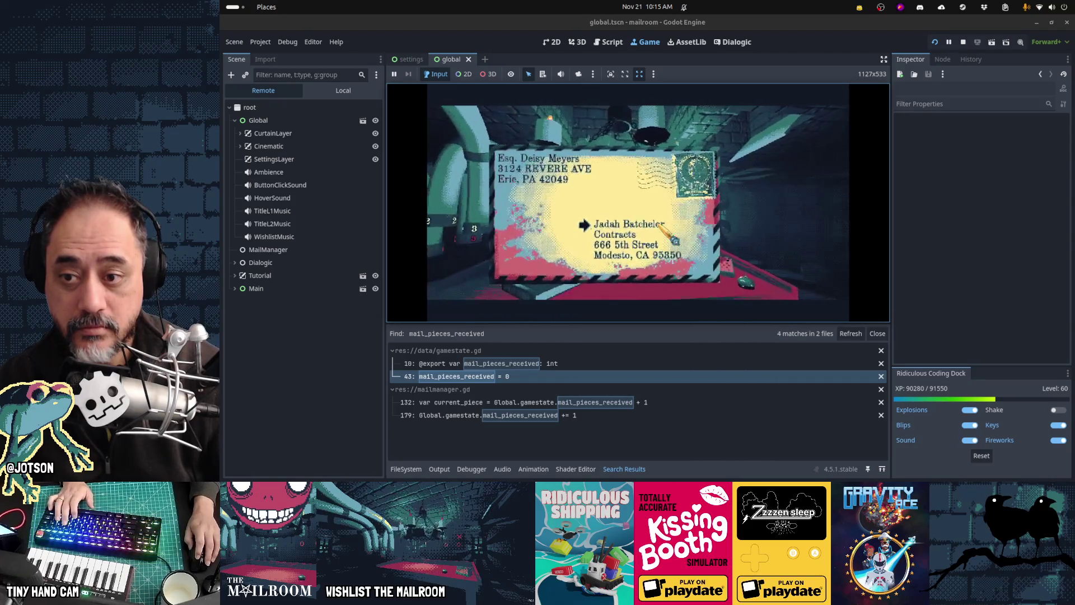
{"action": "key", "text": "e"}
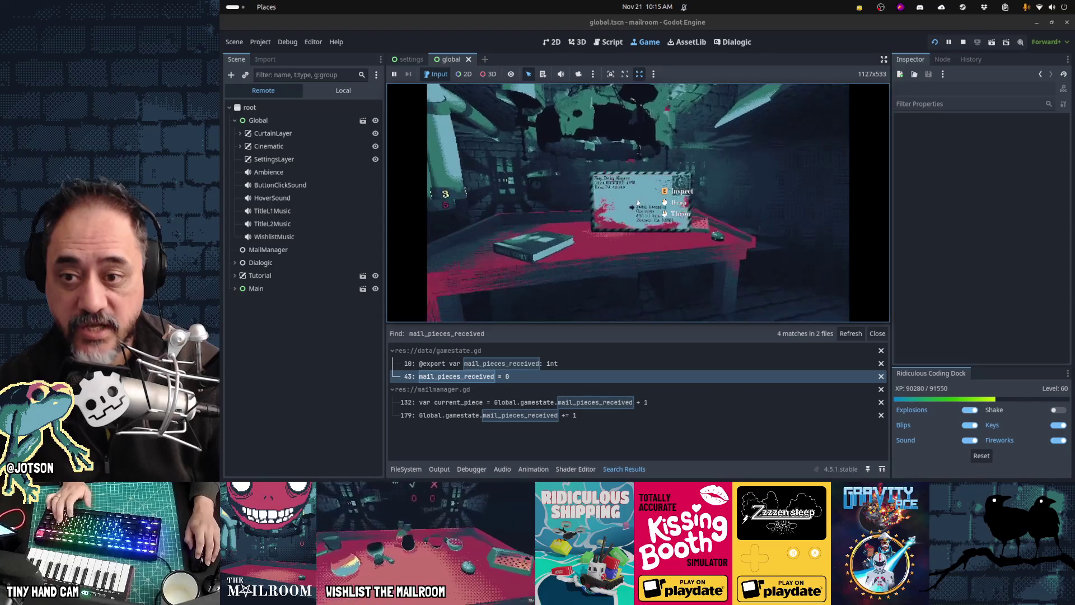
{"action": "key", "text": "Tab"}
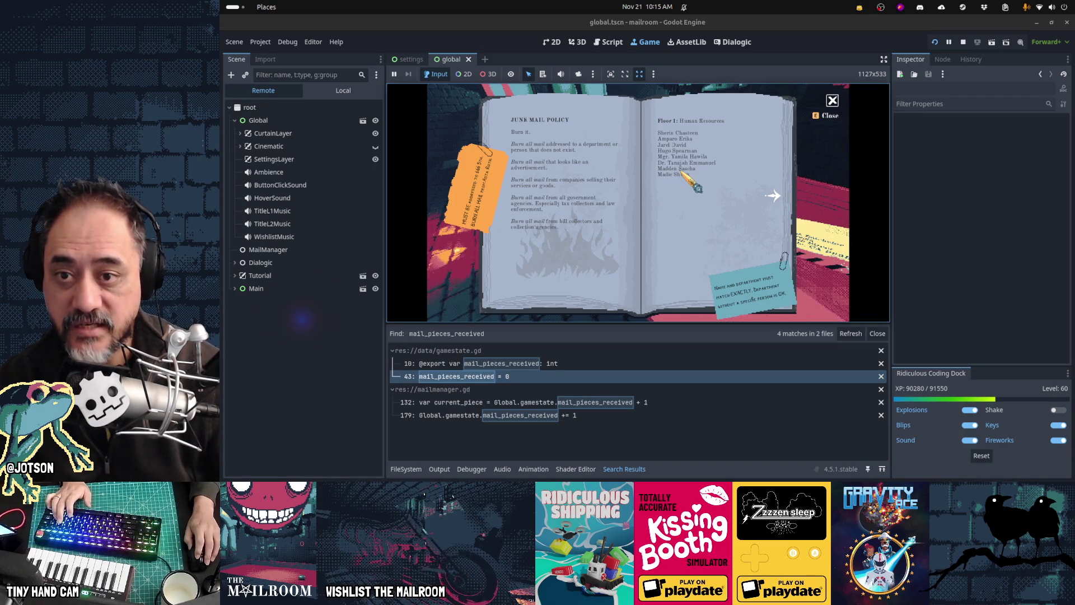
{"action": "key", "text": "e"}
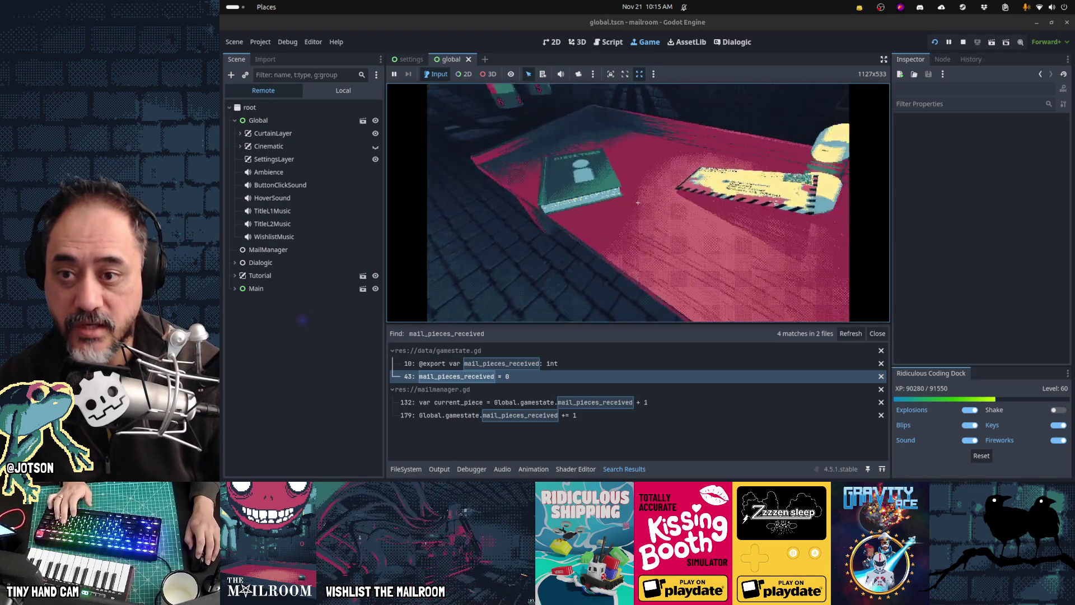
{"action": "key", "text": "e"}
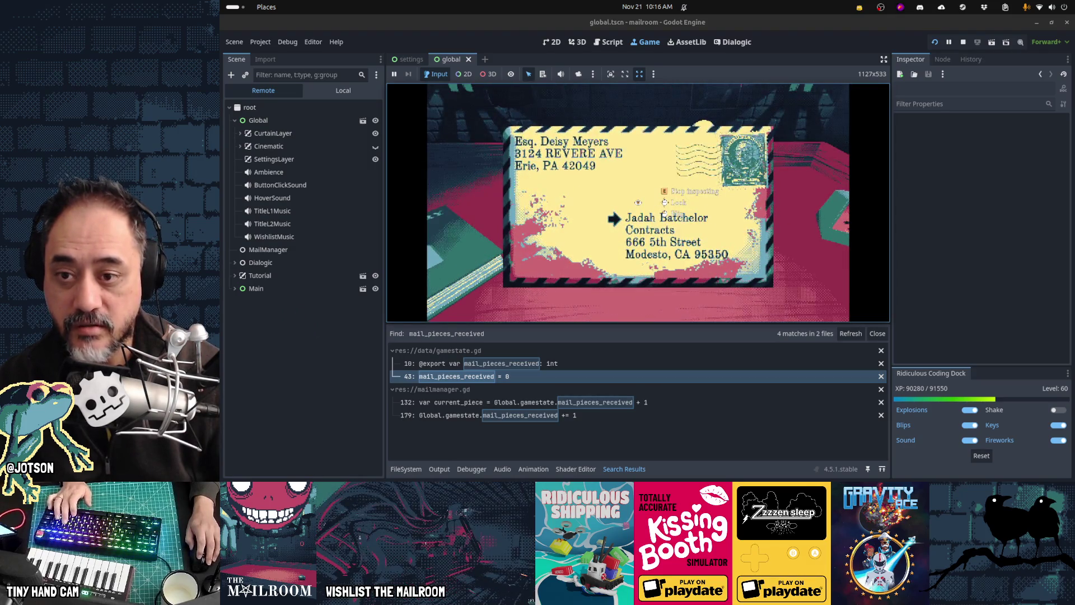
{"action": "key", "text": "e"}
{"action": "left_click", "coordinate": [638, 201]}
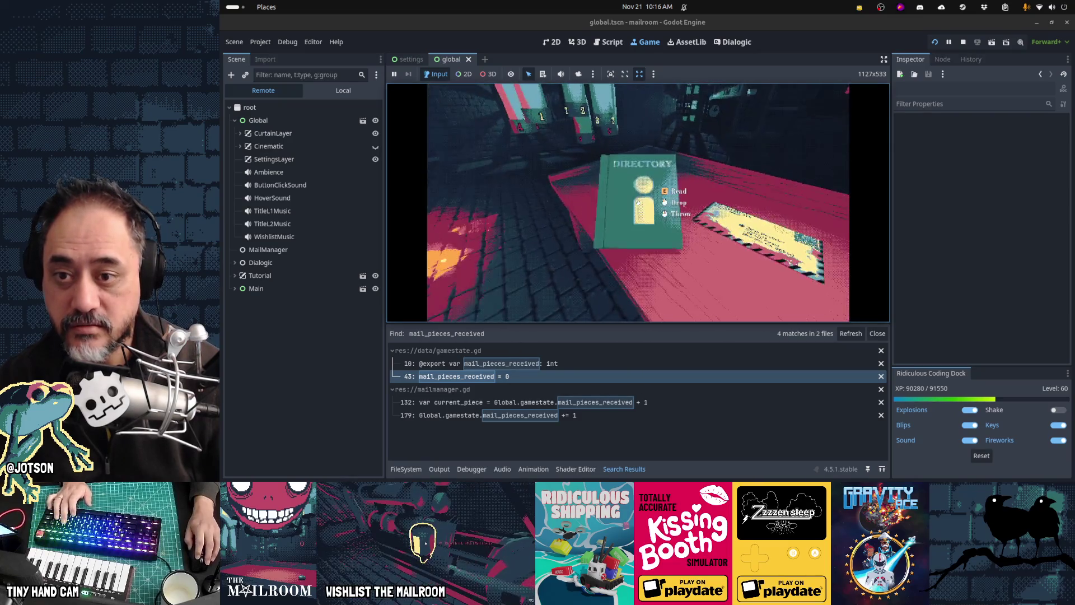
Step: Check the Floor 2 and Floor 3 directory pages, then stop the game and open mailmanager.gd
{"action": "key", "text": "e"}
{"action": "key", "text": "Right"}
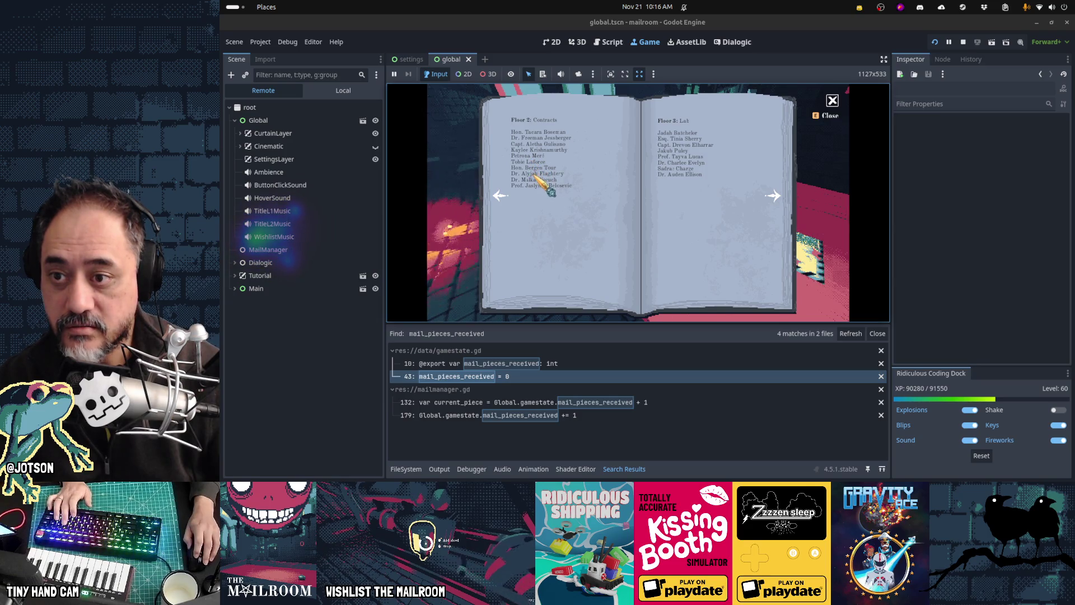
{"action": "key", "text": "e"}
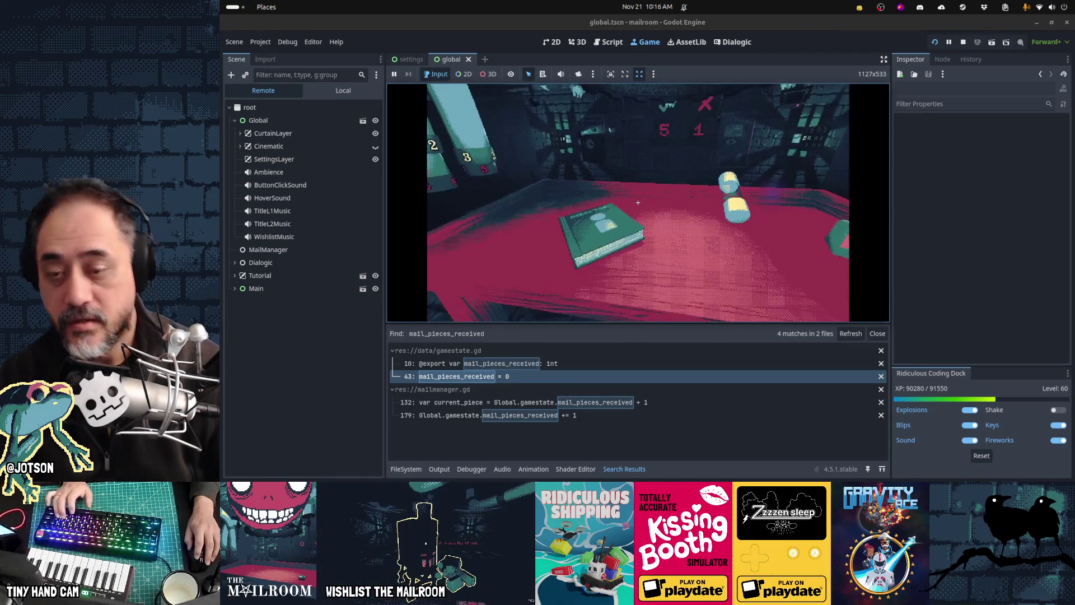
{"action": "key", "text": "F8"}
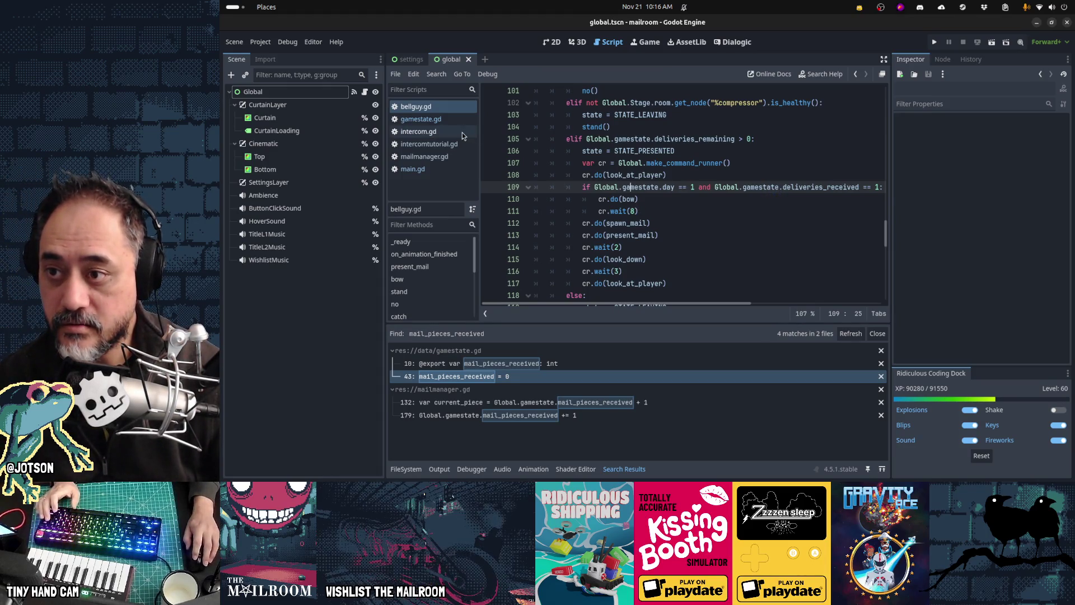
{"action": "left_click", "coordinate": [448, 156]}
{"action": "mouse_move", "coordinate": [719, 222]}
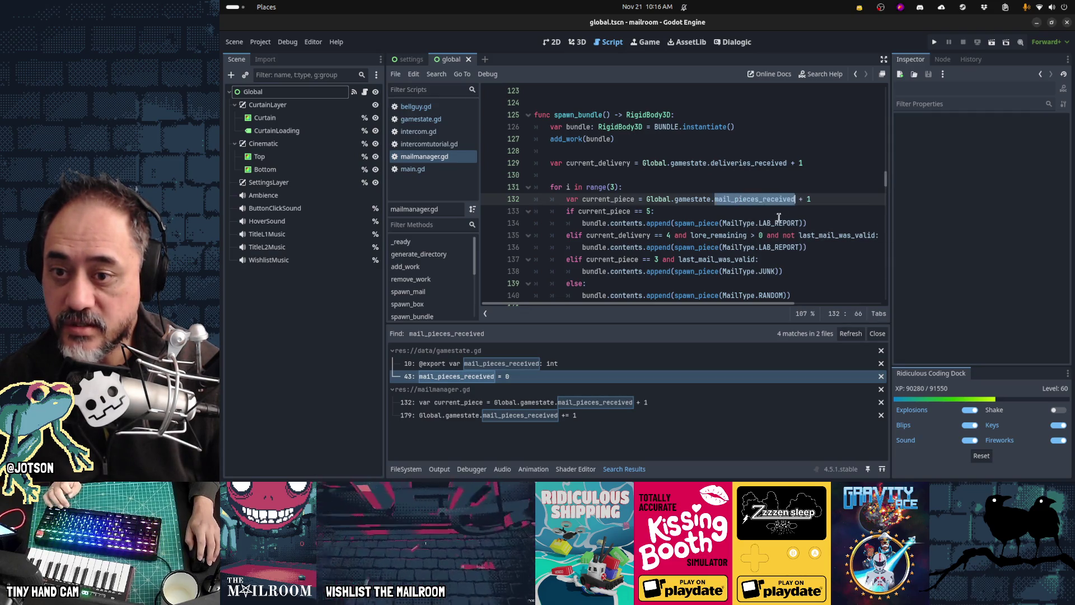
{"action": "scroll", "coordinate": [708, 256], "scroll_direction": "down", "scroll_amount": 2}
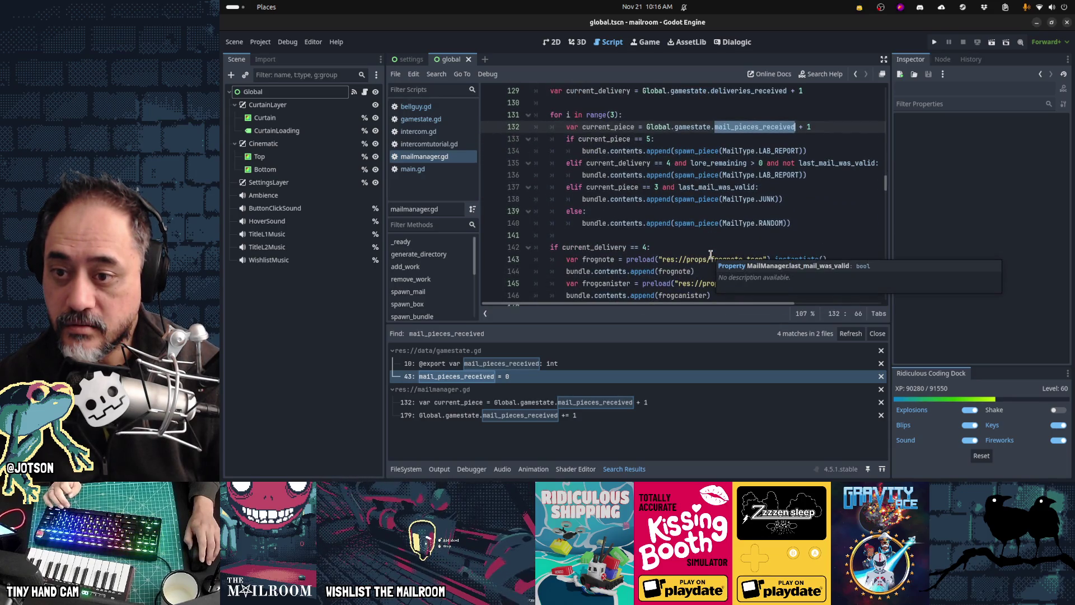
{"action": "scroll", "coordinate": [710, 255], "scroll_direction": "down", "scroll_amount": 2}
{"action": "scroll", "coordinate": [710, 255], "scroll_direction": "up", "scroll_amount": 2}
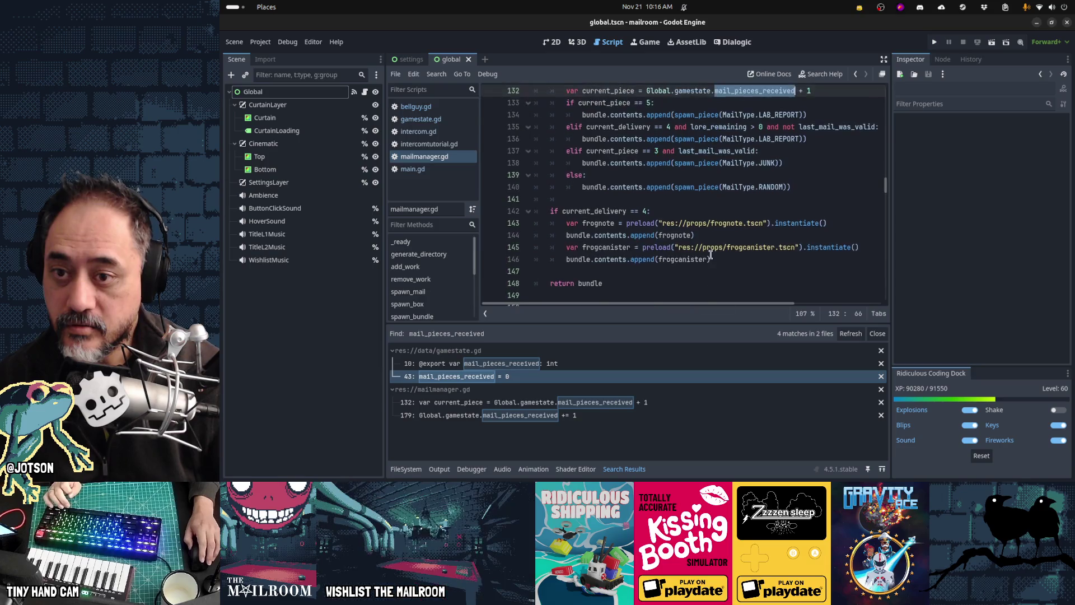
{"action": "scroll", "coordinate": [710, 255], "scroll_direction": "down", "scroll_amount": 1}
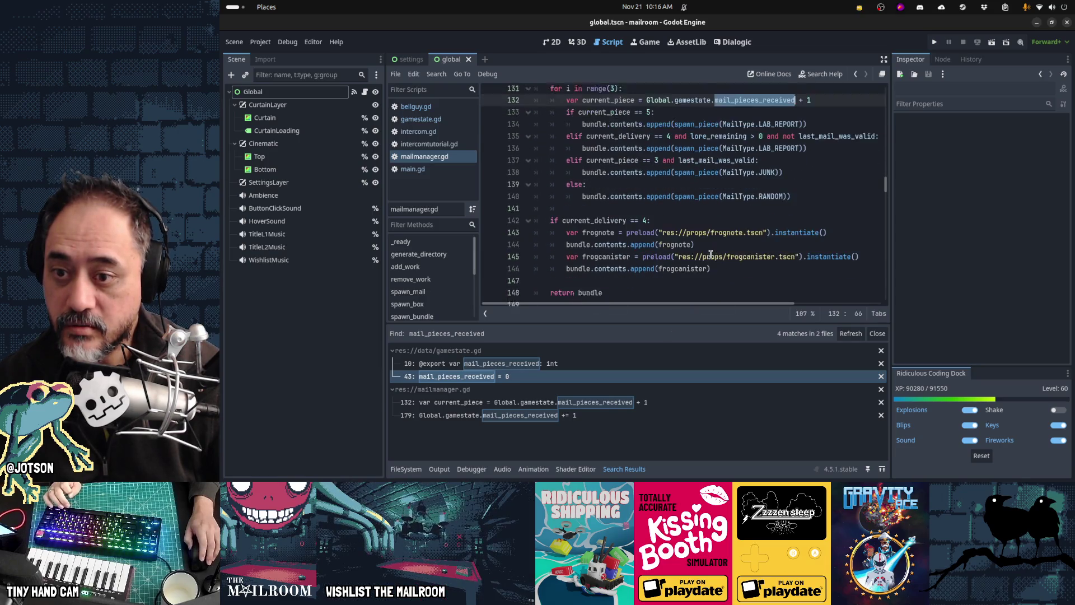
{"action": "left_click", "coordinate": [436, 118]}
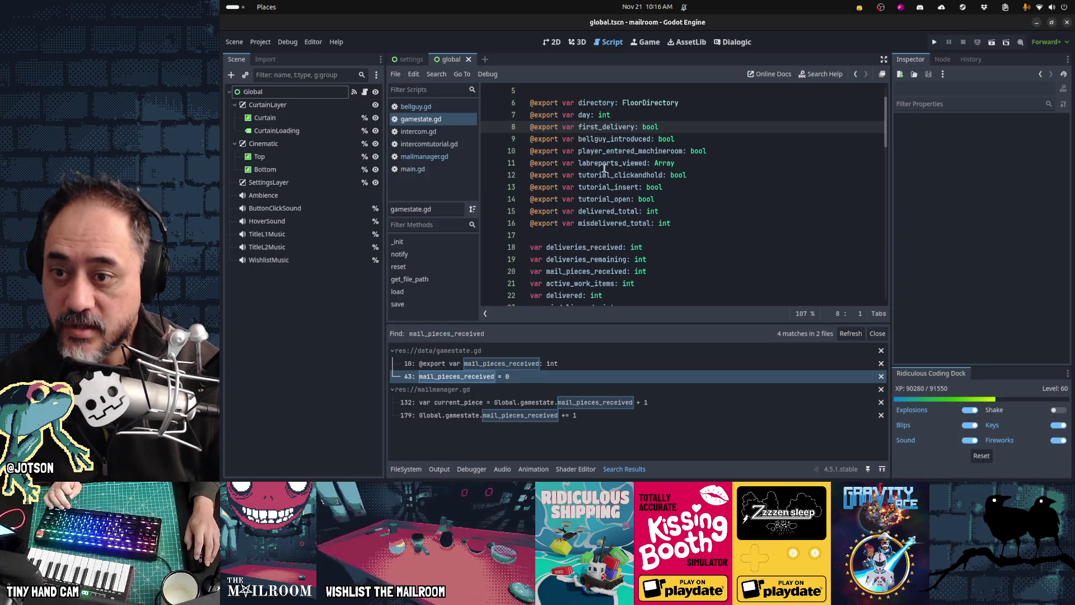
{"action": "scroll", "coordinate": [634, 250], "scroll_direction": "down", "scroll_amount": 1}
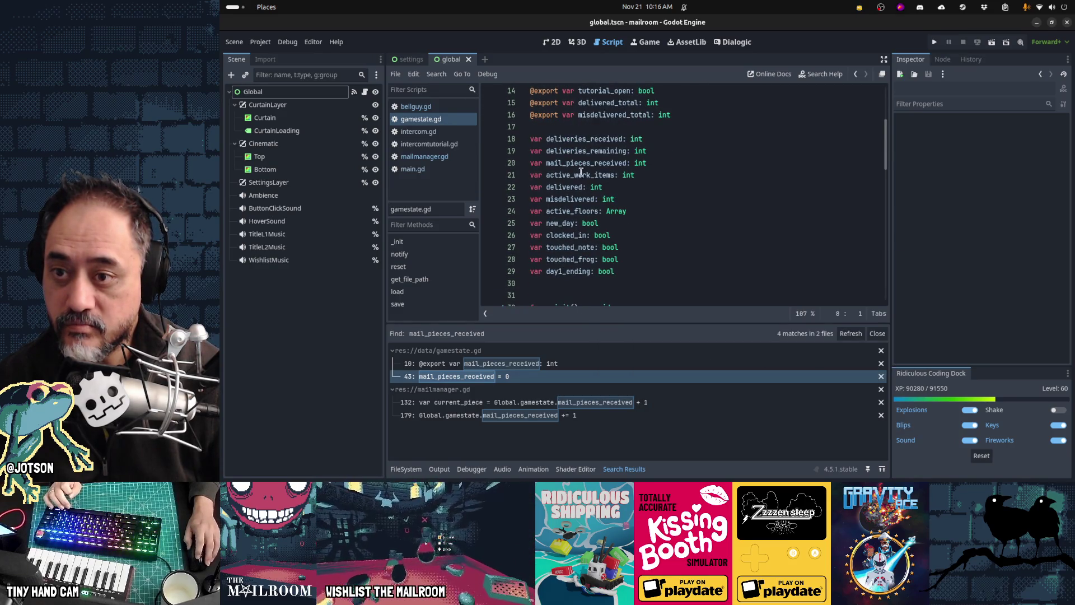
{"action": "left_click", "coordinate": [580, 163]}
{"action": "left_click", "coordinate": [435, 159]}
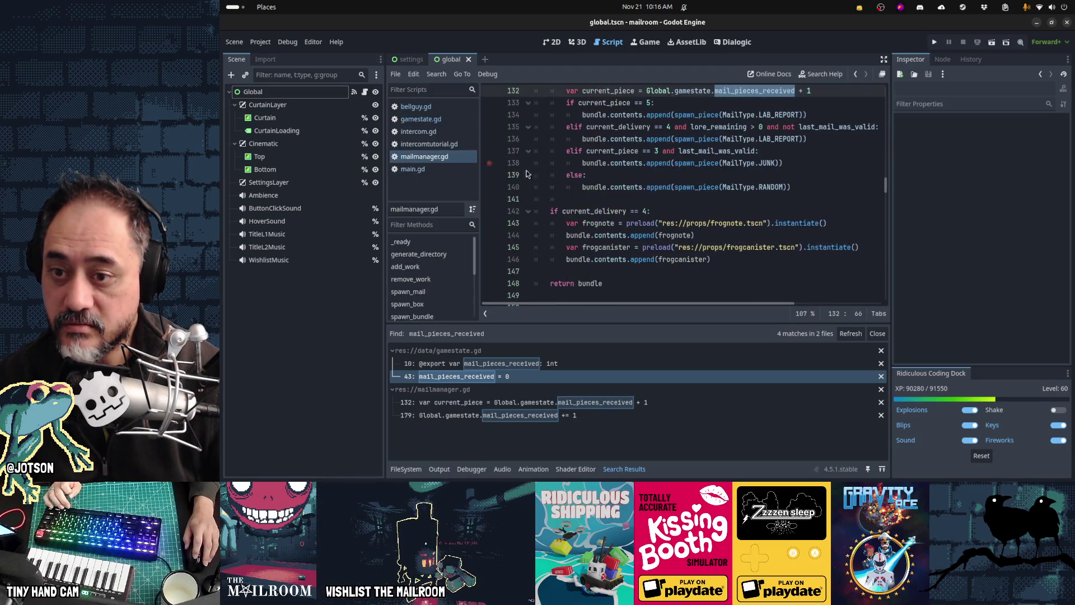
{"action": "double_click", "coordinate": [594, 210]}
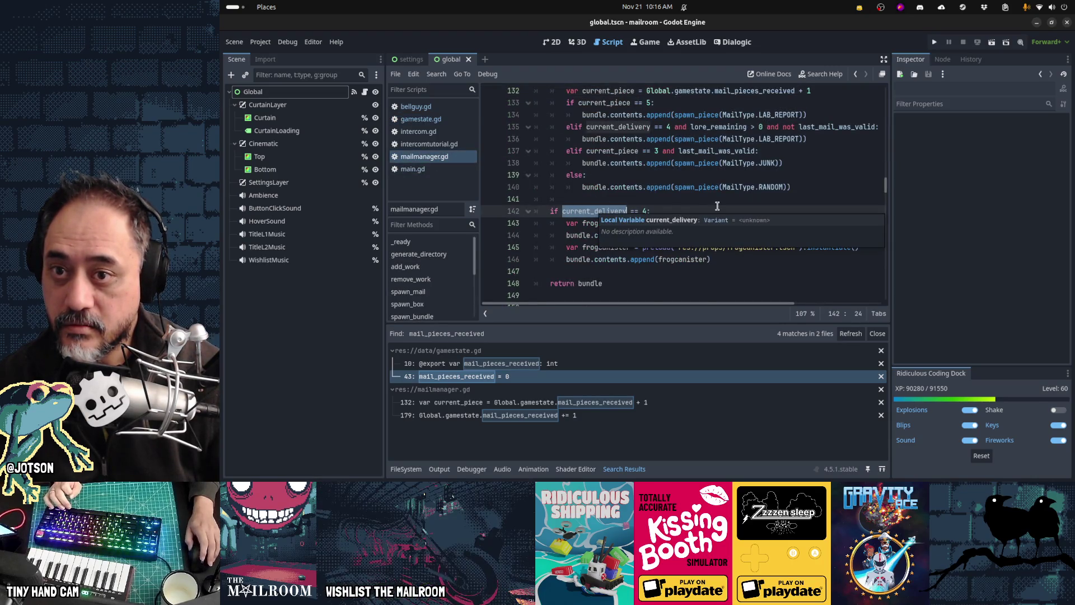
{"action": "scroll", "coordinate": [597, 129], "scroll_direction": "up", "scroll_amount": 1}
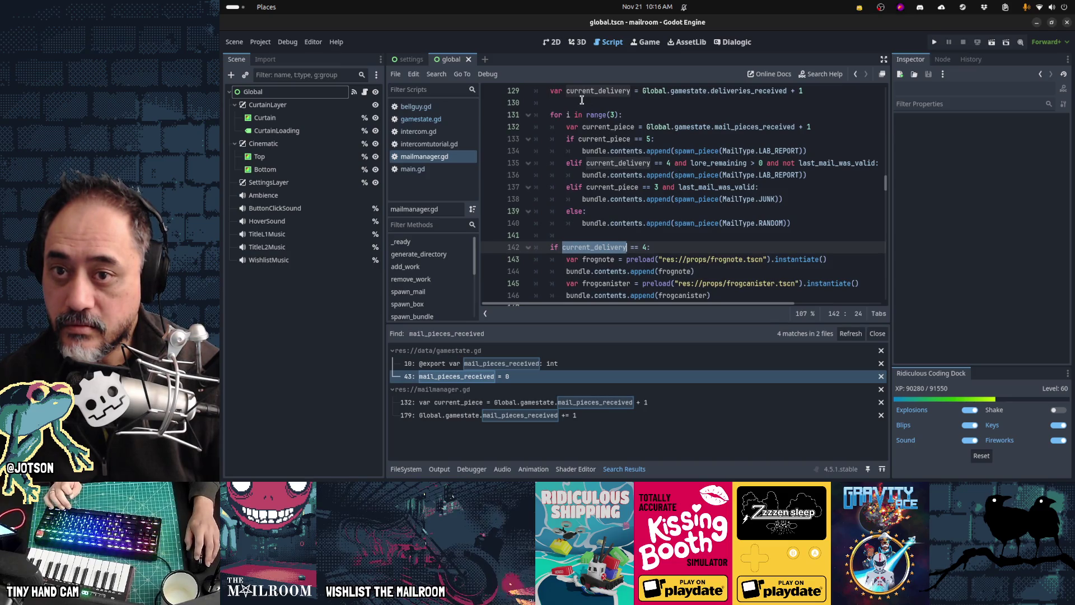
{"action": "double_click", "coordinate": [722, 92]}
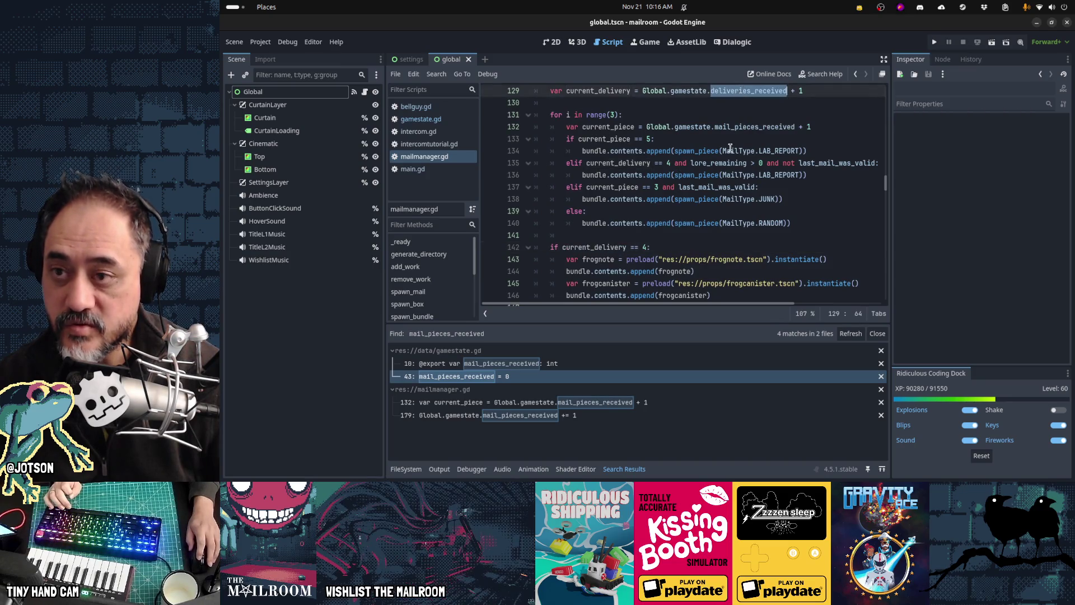
{"action": "left_click", "coordinate": [440, 120]}
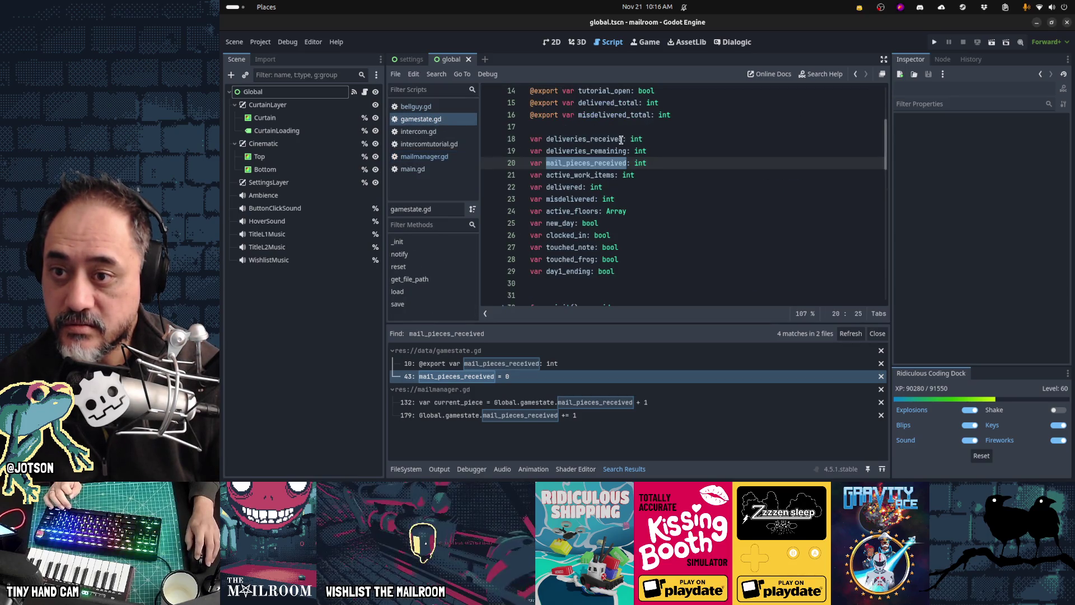
{"action": "key", "text": "alt+Left"}
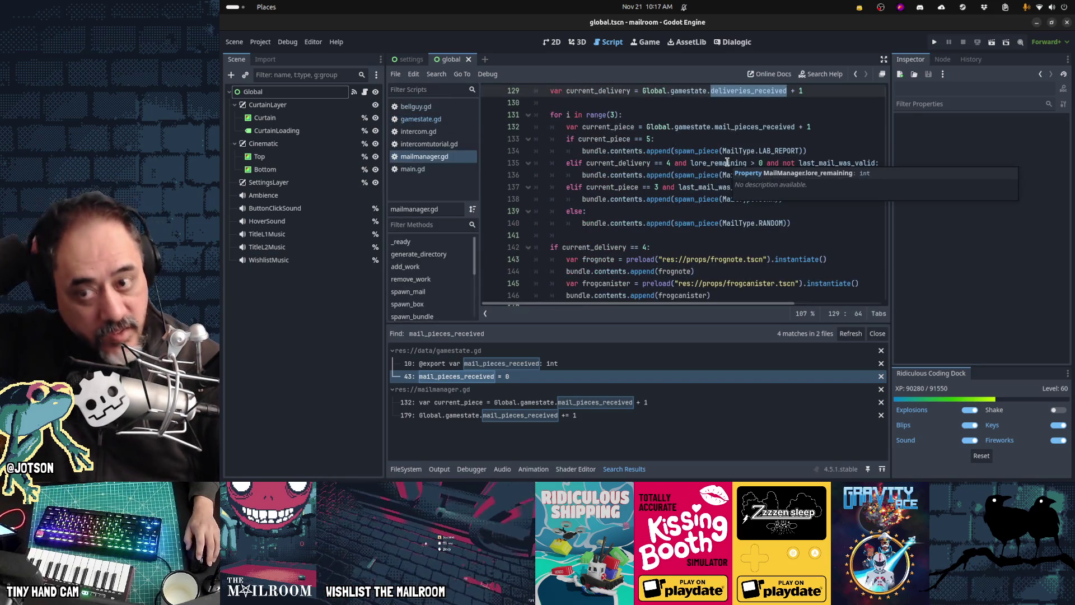
{"action": "left_click", "coordinate": [705, 221]}
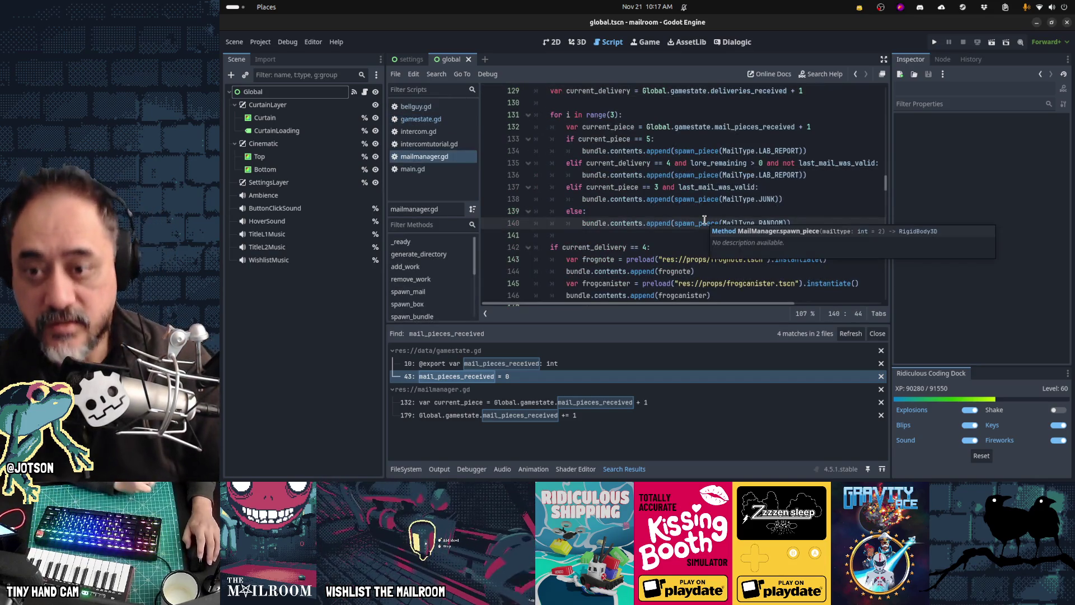
{"action": "scroll", "coordinate": [704, 220], "scroll_direction": "down", "scroll_amount": 1}
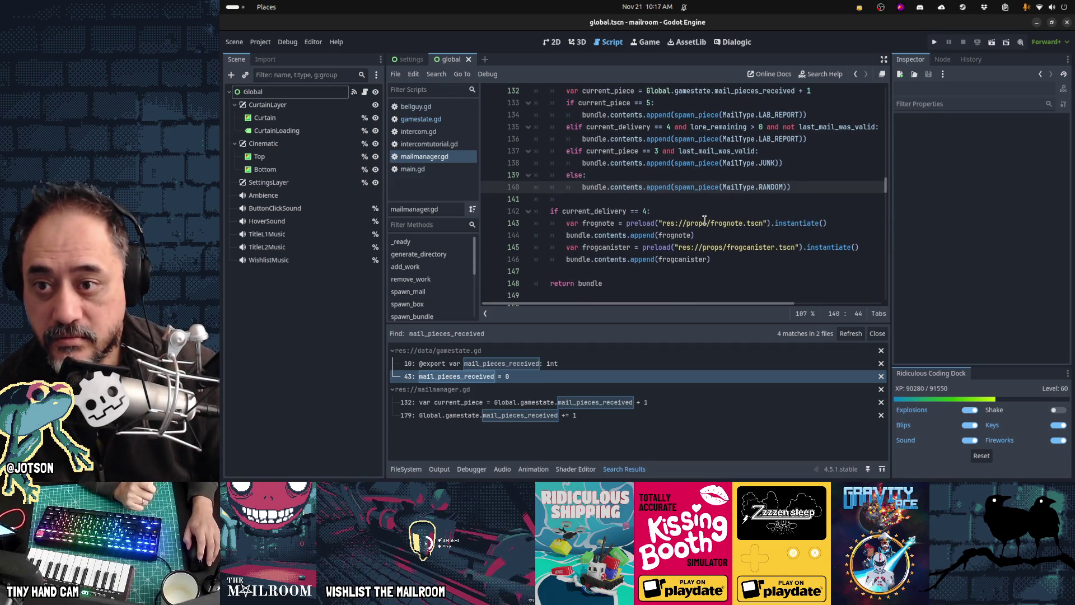
{"action": "scroll", "coordinate": [705, 220], "scroll_direction": "up", "scroll_amount": 3}
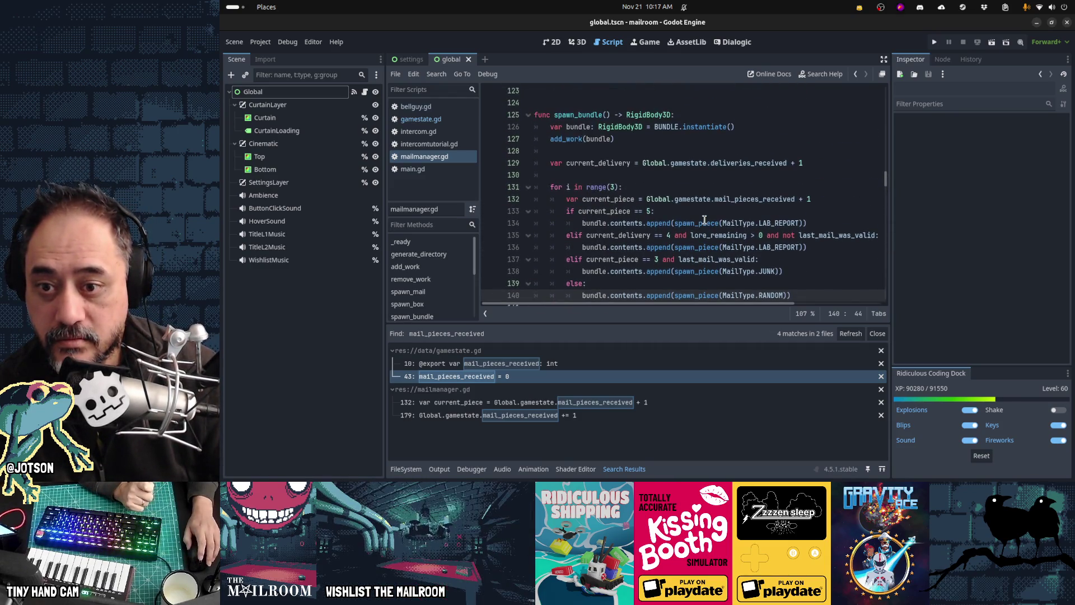
{"action": "scroll", "coordinate": [704, 220], "scroll_direction": "up", "scroll_amount": 5}
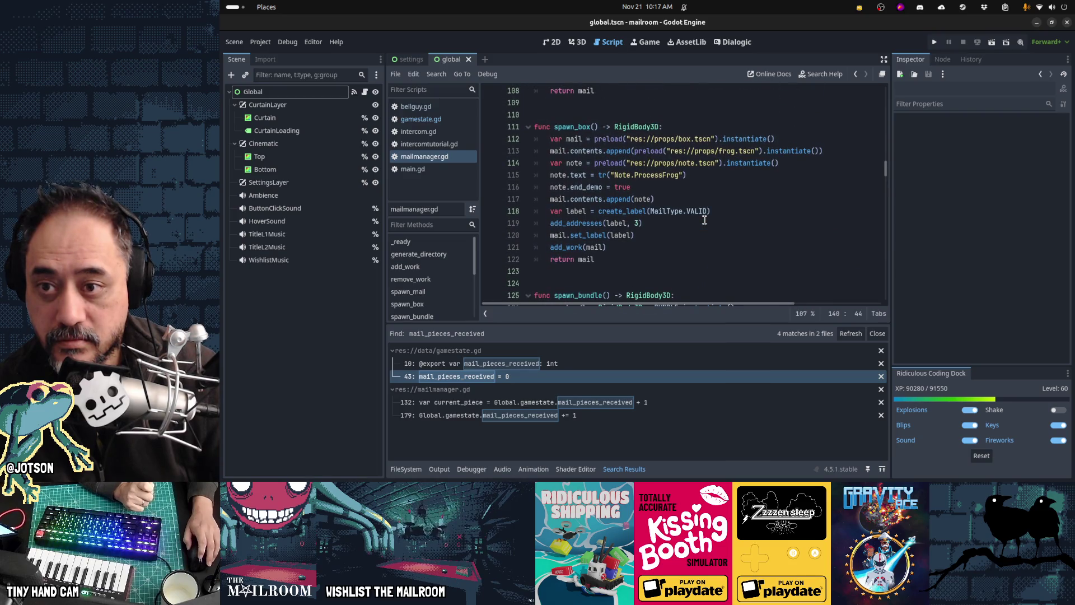
{"action": "scroll", "coordinate": [705, 219], "scroll_direction": "up", "scroll_amount": 6}
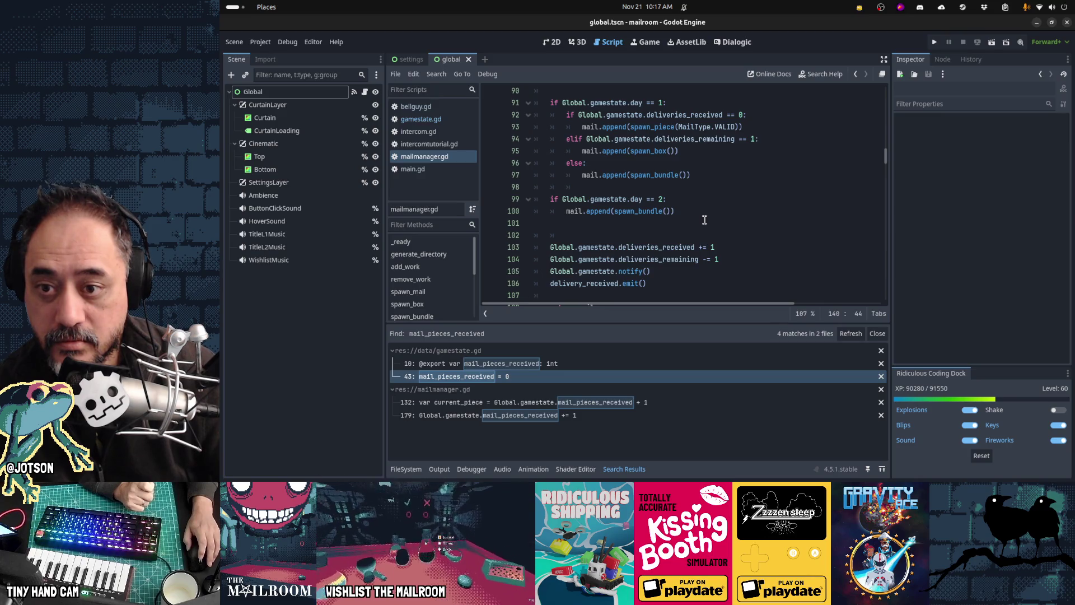
{"action": "scroll", "coordinate": [787, 249], "scroll_direction": "down", "scroll_amount": 6}
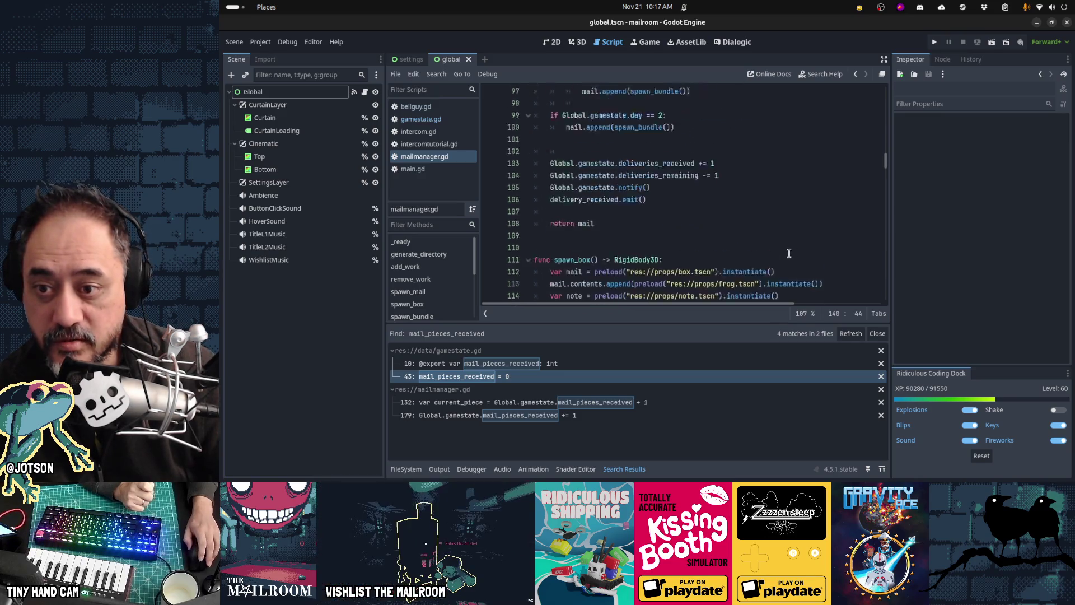
{"action": "scroll", "coordinate": [788, 253], "scroll_direction": "down", "scroll_amount": 4}
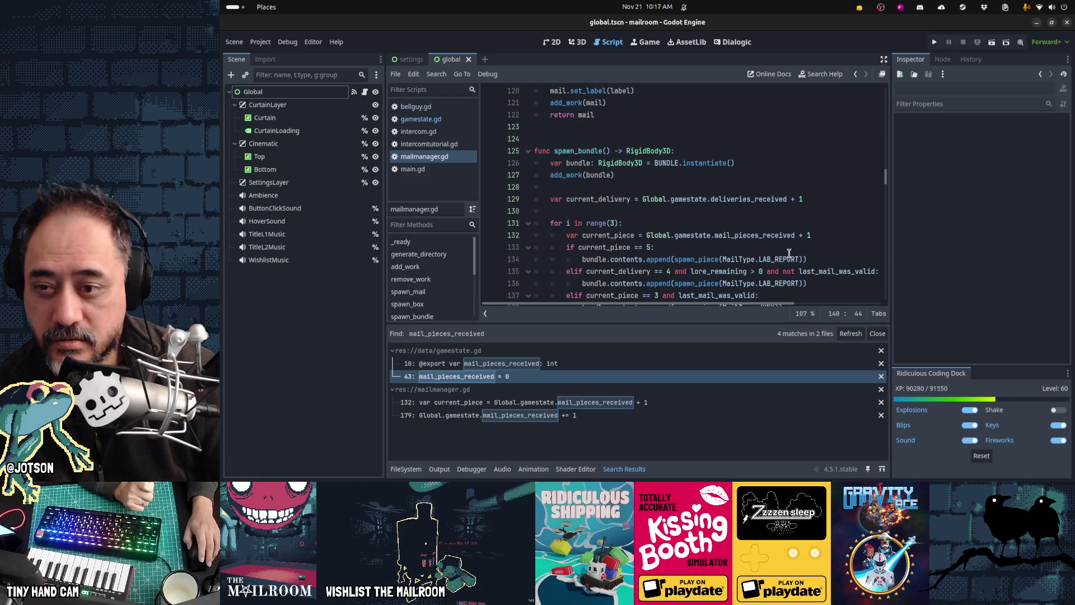
{"action": "scroll", "coordinate": [789, 253], "scroll_direction": "down", "scroll_amount": 2}
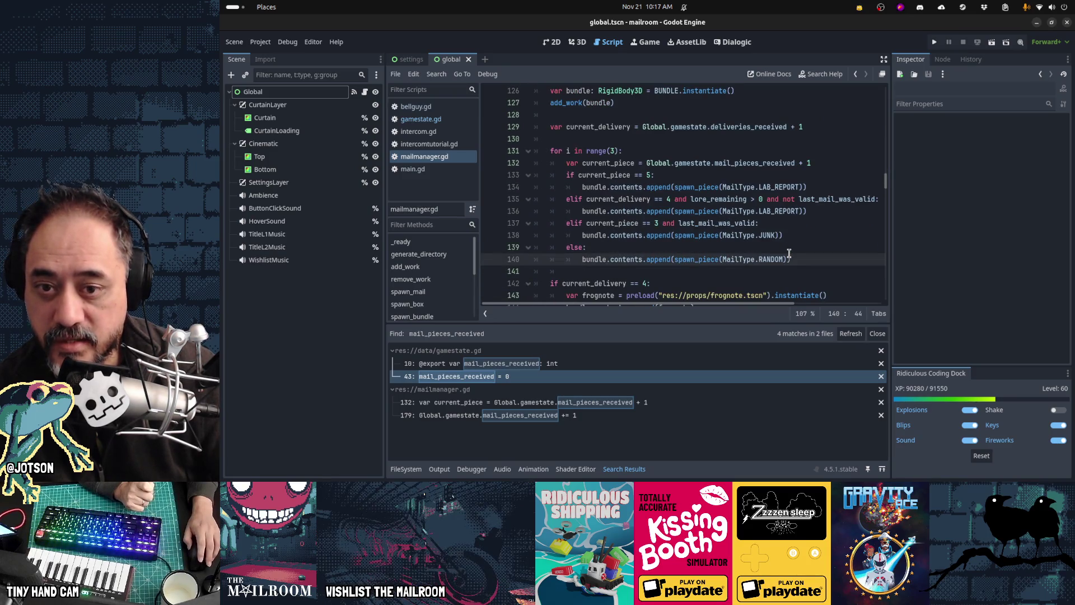
{"action": "scroll", "coordinate": [789, 253], "scroll_direction": "down", "scroll_amount": 3}
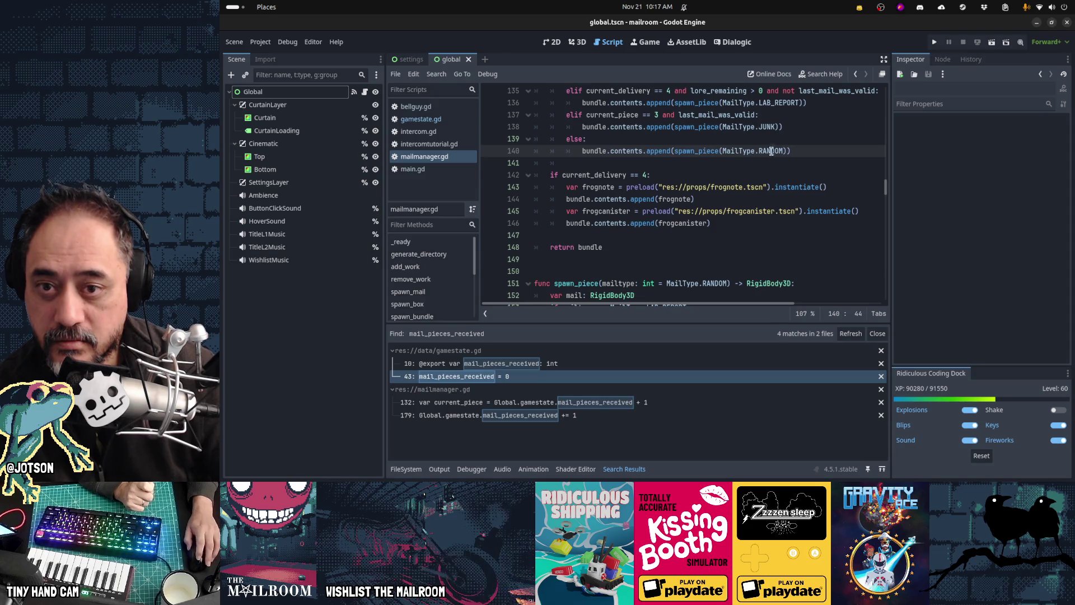
{"action": "left_click", "coordinate": [769, 126]}
{"action": "scroll", "coordinate": [745, 217], "scroll_direction": "down", "scroll_amount": 3}
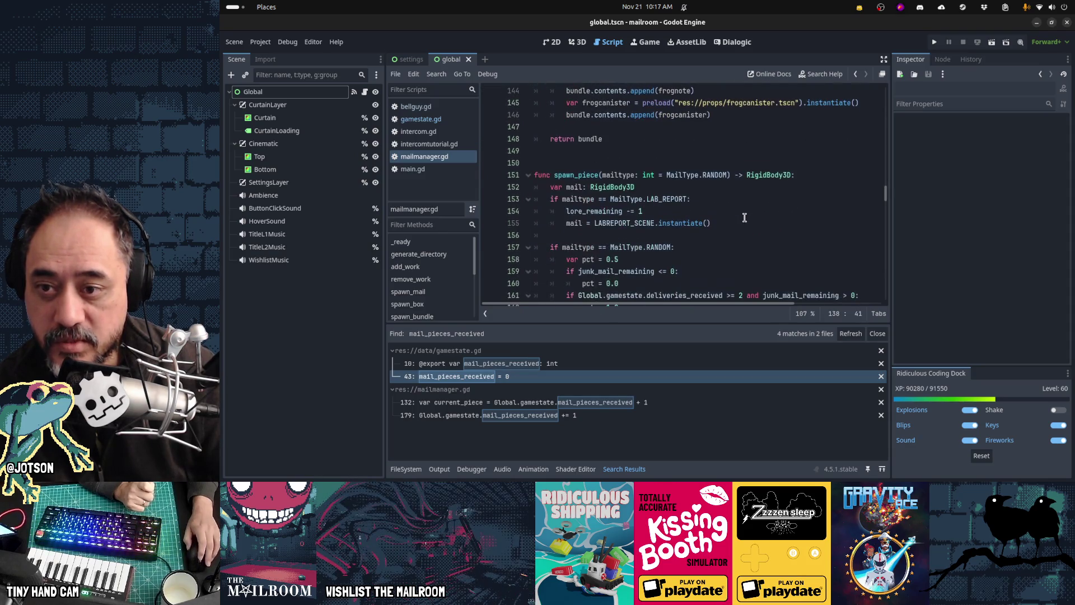
{"action": "scroll", "coordinate": [745, 217], "scroll_direction": "down", "scroll_amount": 2}
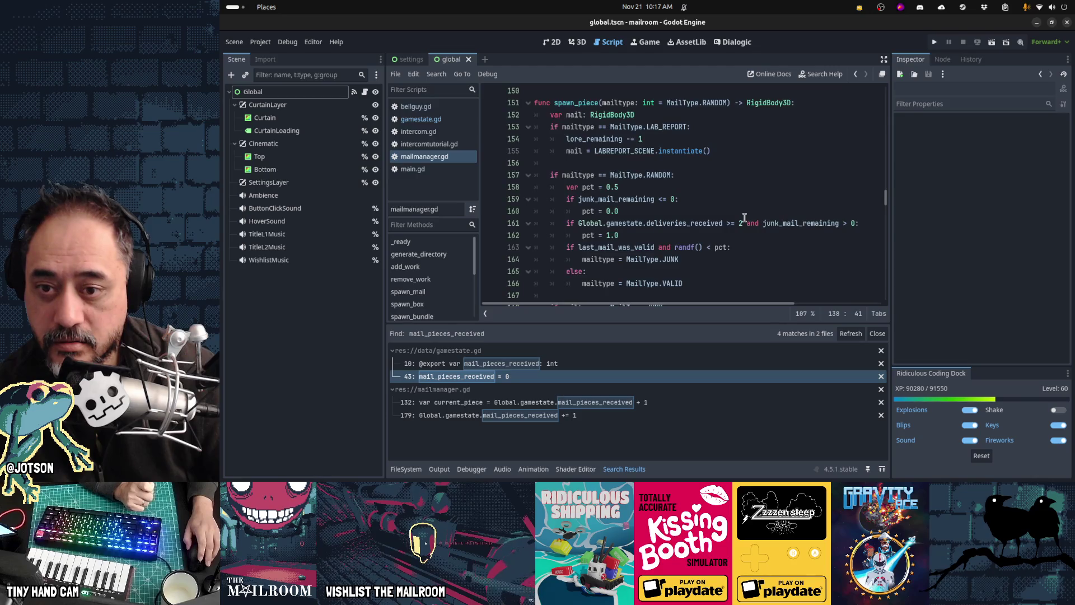
{"action": "scroll", "coordinate": [744, 218], "scroll_direction": "down", "scroll_amount": 3}
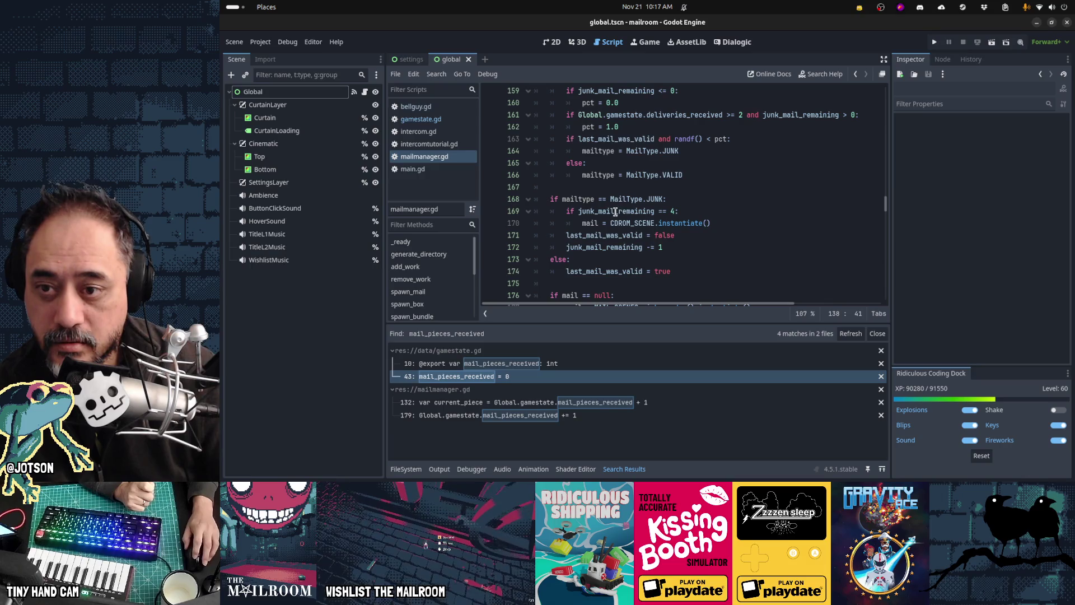
{"action": "double_click", "coordinate": [616, 211]}
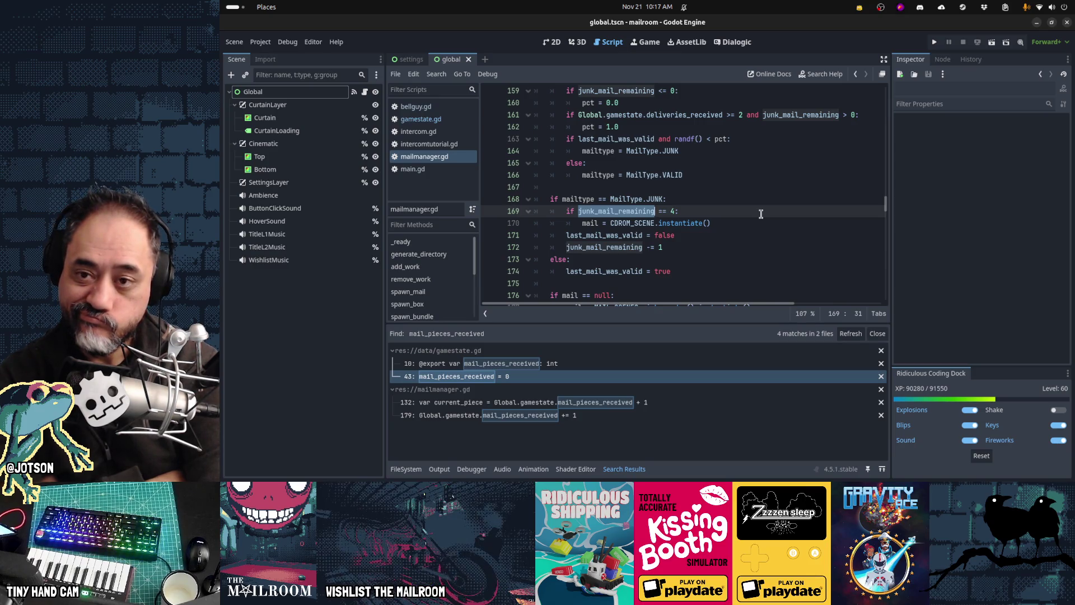
{"action": "key", "text": "Page_Up"}
{"action": "key", "text": "Page_Up"}
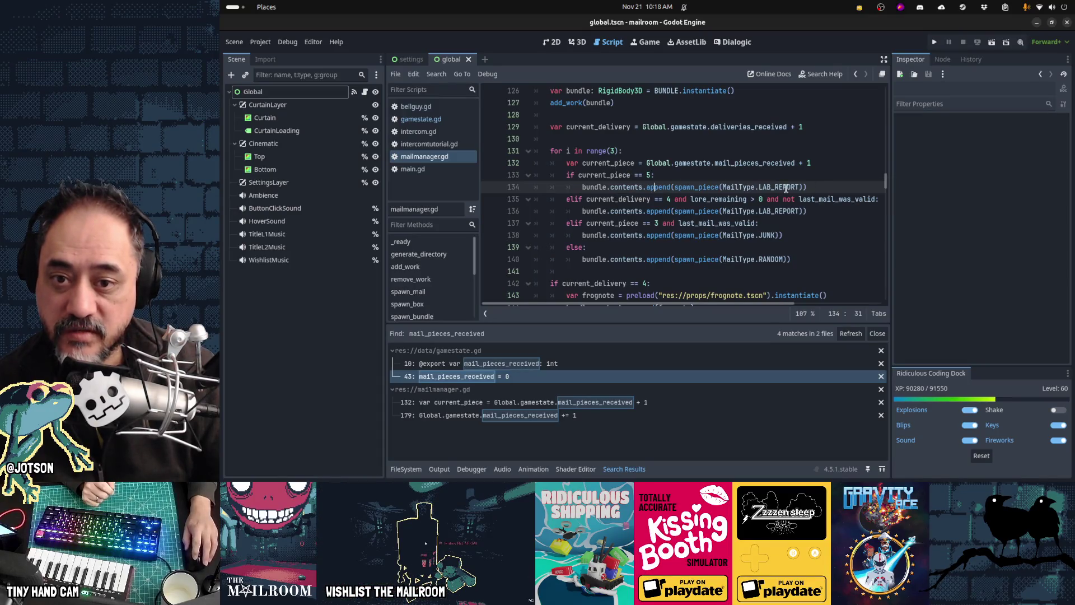
{"action": "left_click", "coordinate": [781, 235]}
{"action": "left_click", "coordinate": [782, 259]}
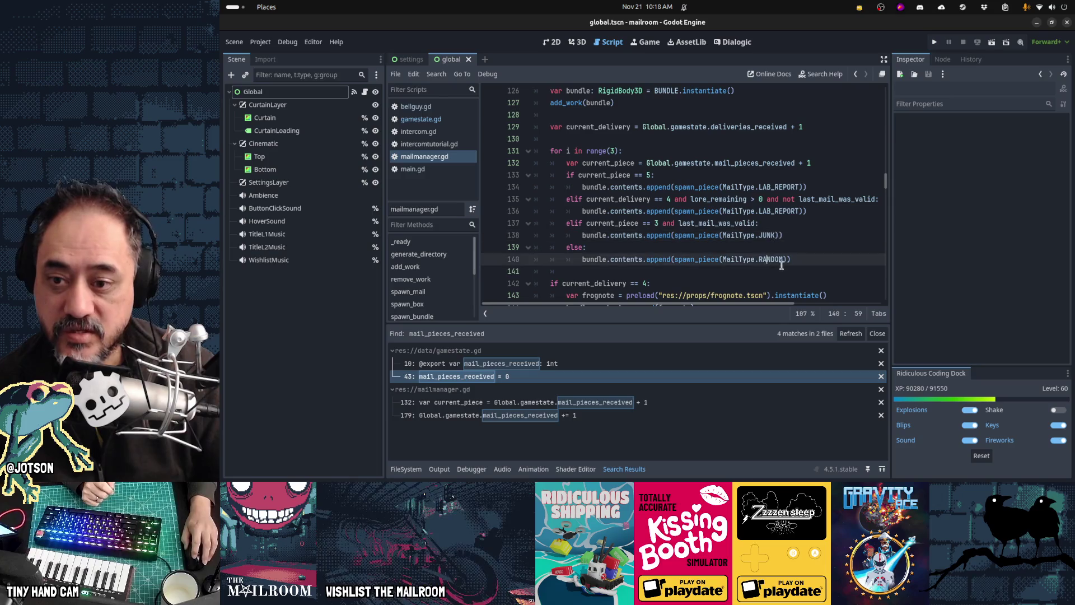
{"action": "scroll", "coordinate": [703, 264], "scroll_direction": "down", "scroll_amount": 5}
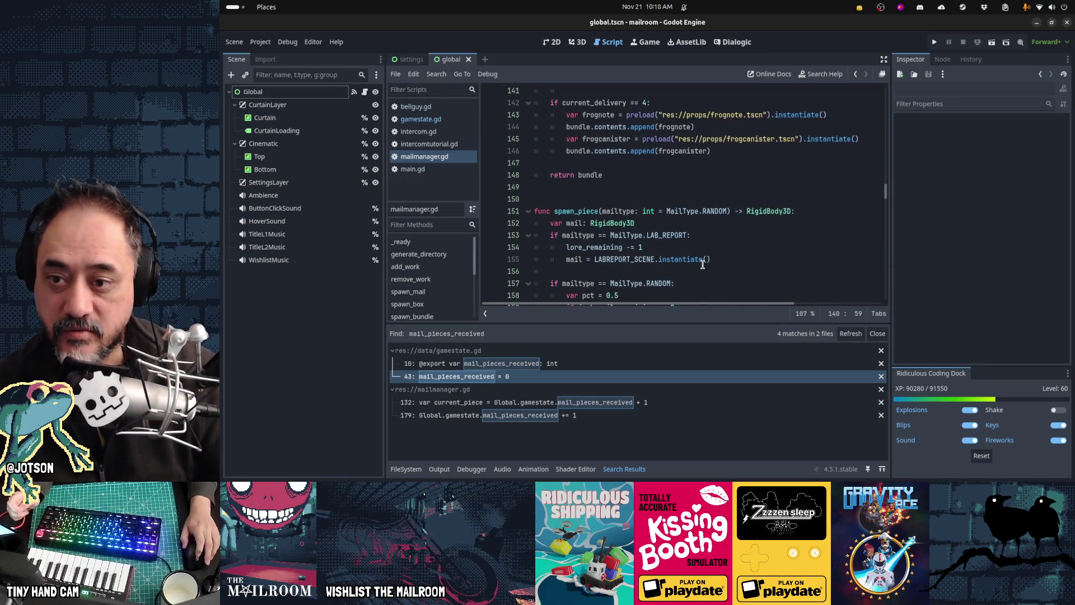
{"action": "scroll", "coordinate": [702, 264], "scroll_direction": "up", "scroll_amount": 10}
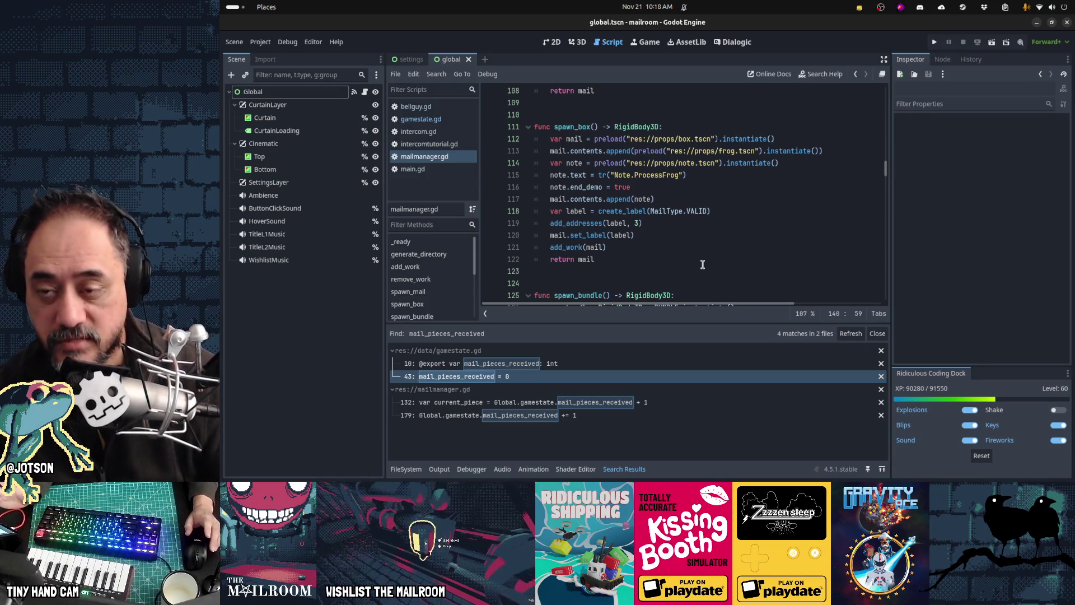
{"action": "scroll", "coordinate": [703, 264], "scroll_direction": "up", "scroll_amount": 20}
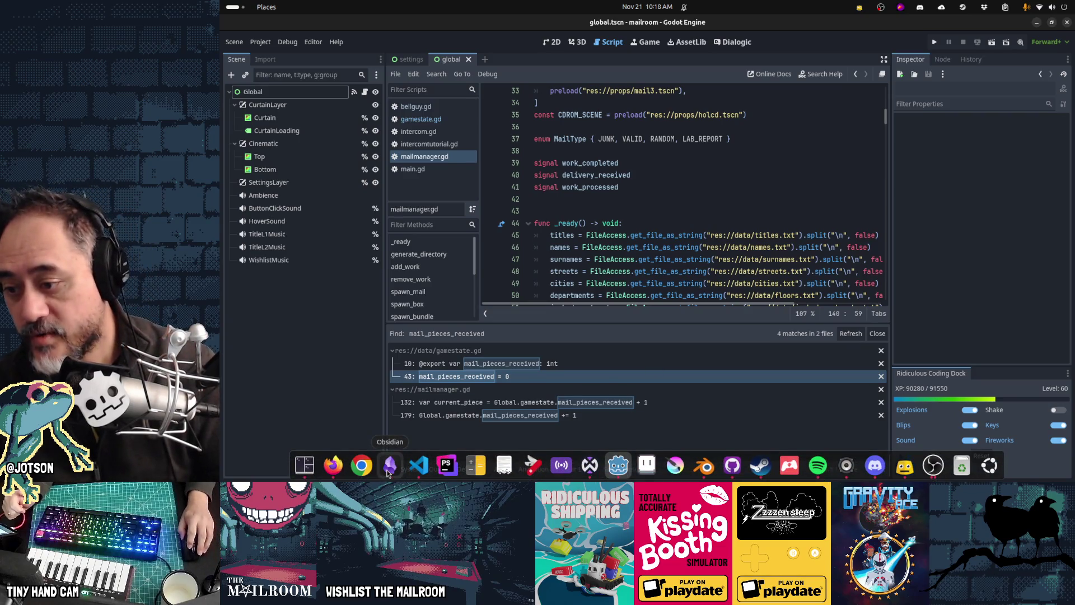
Step: Add a Day 2 card to refactor mail spawning so each demo day gets a different sequence
{"action": "left_click", "coordinate": [388, 467]}
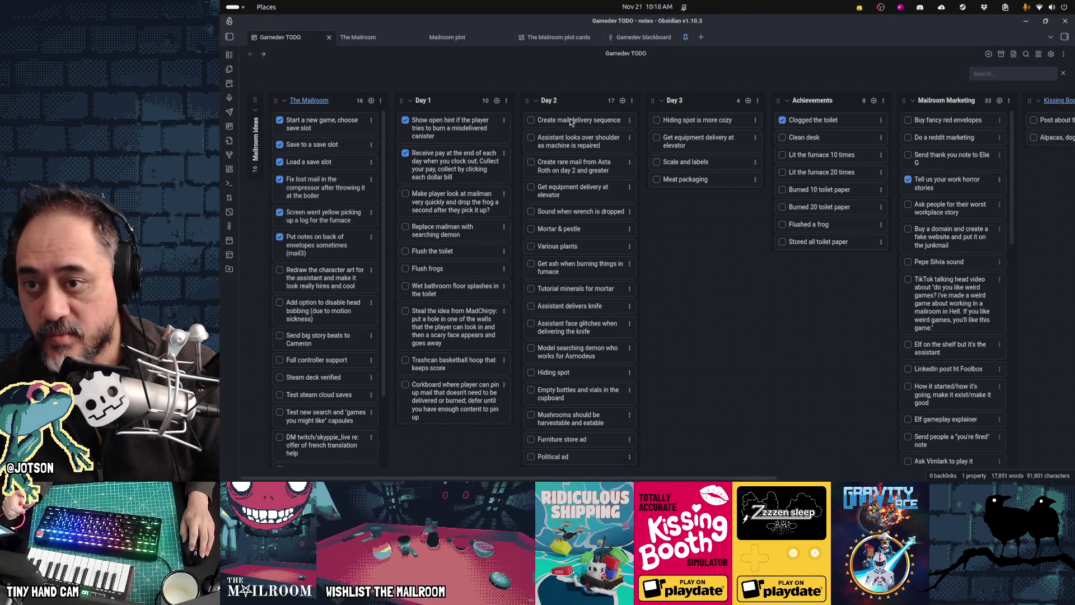
{"action": "left_click", "coordinate": [622, 101]}
{"action": "type", "text": "Refac"}
{"action": "type", "text": "tor th"}
{"action": "type", "text": "e mail spa"}
{"action": "type", "text": "w"}
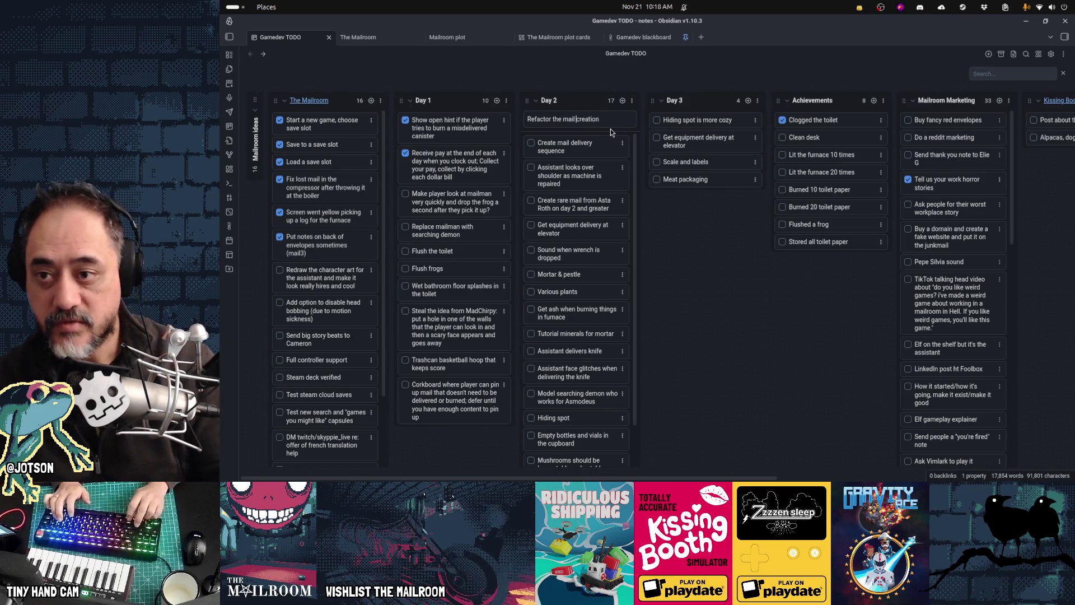
{"action": "key", "text": "ctrl+Left"}
{"action": "key", "text": "ctrl+Left"}
{"action": "key", "text": "ctrl+BackSpace"}
{"action": "key", "text": "End"}
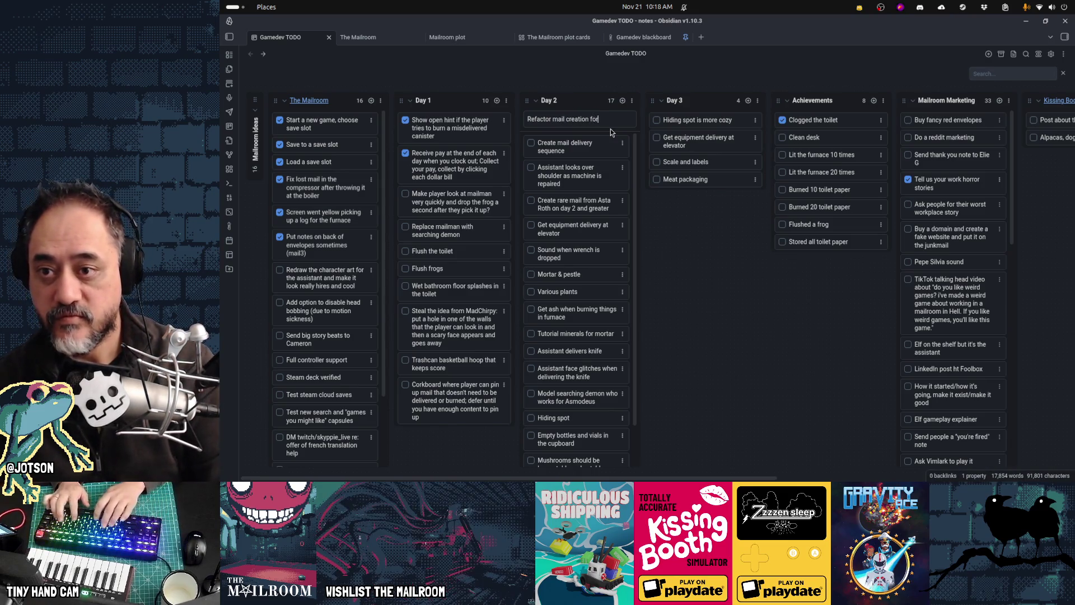
{"action": "type", "text": "emo so that we ca"}
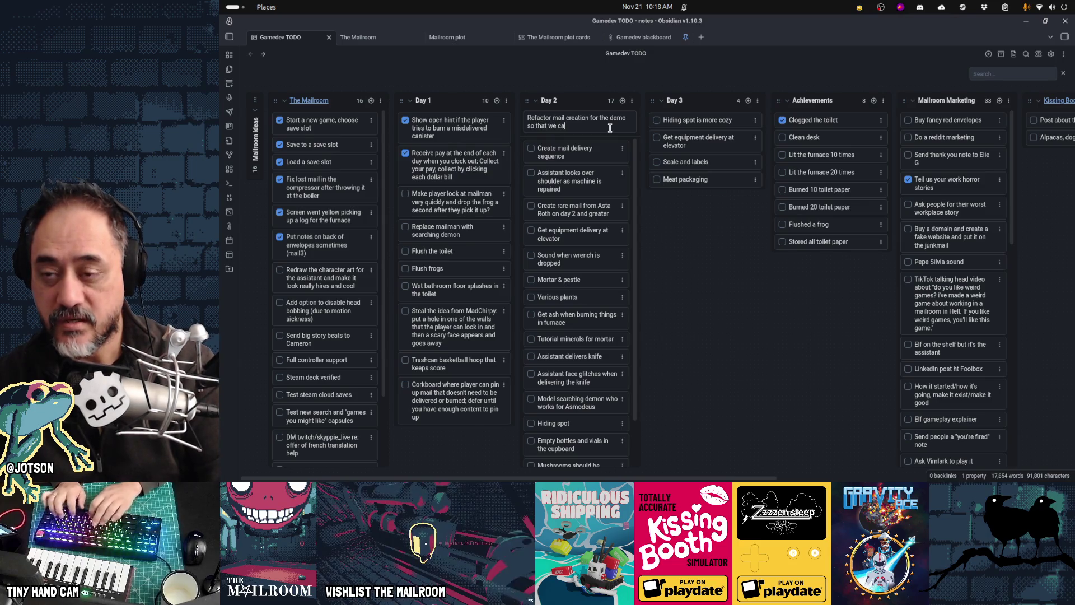
{"action": "type", "text": "n have a differe"}
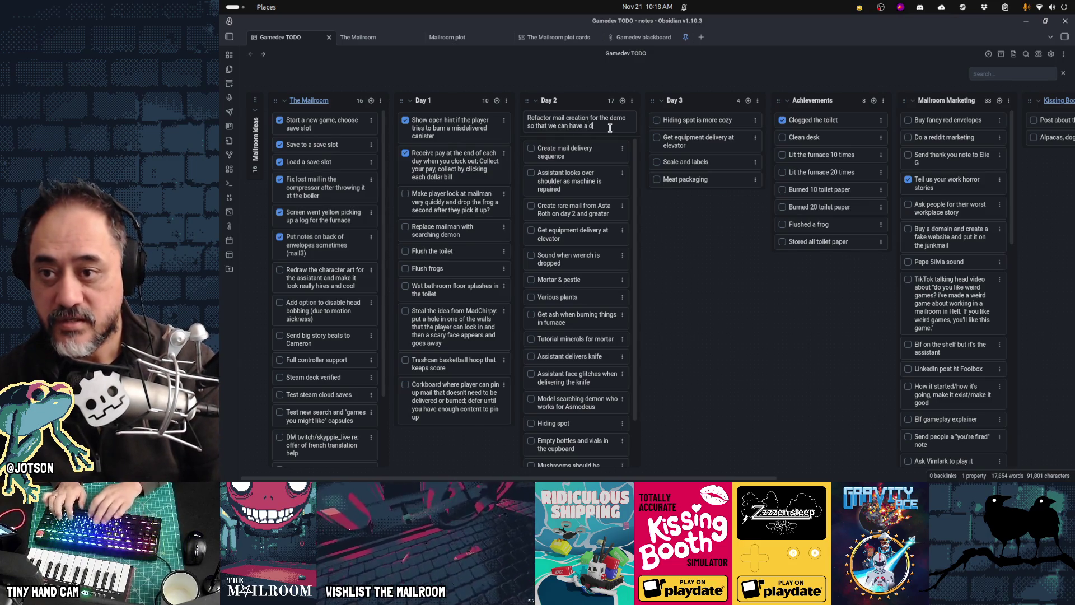
{"action": "type", "text": "nt sequen"}
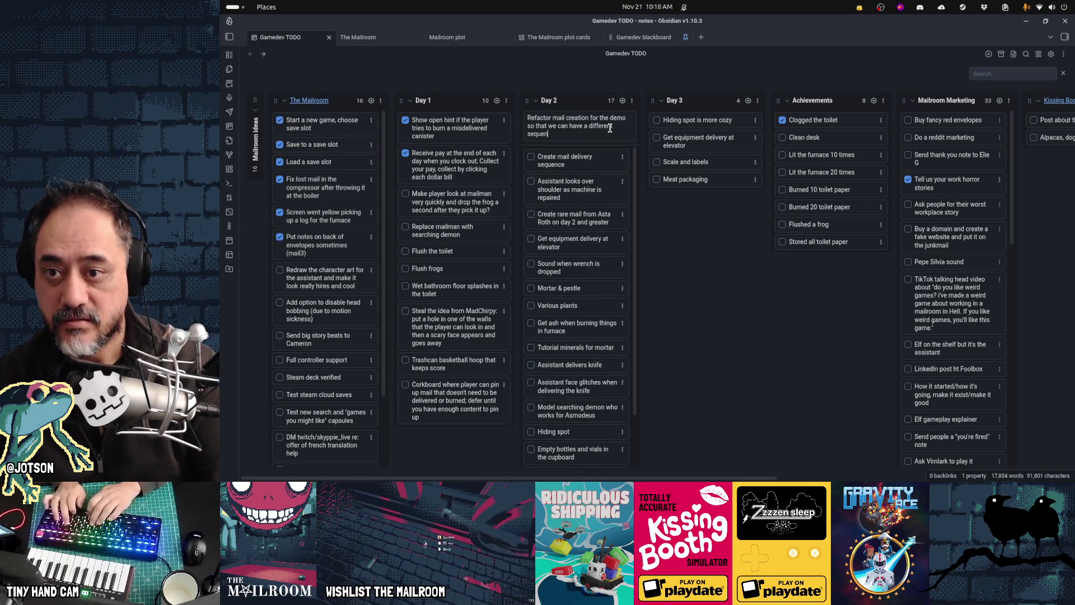
{"action": "key", "text": "BackSpace"}
{"action": "key", "text": "BackSpace"}
{"action": "key", "text": "BackSpace"}
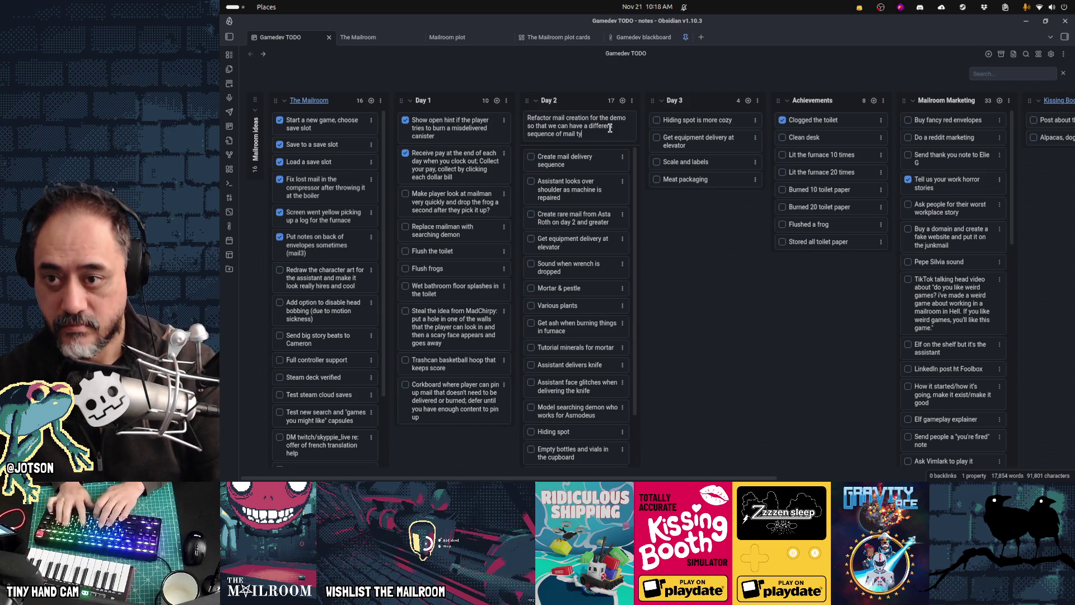
{"action": "type", "text": "2, day"}
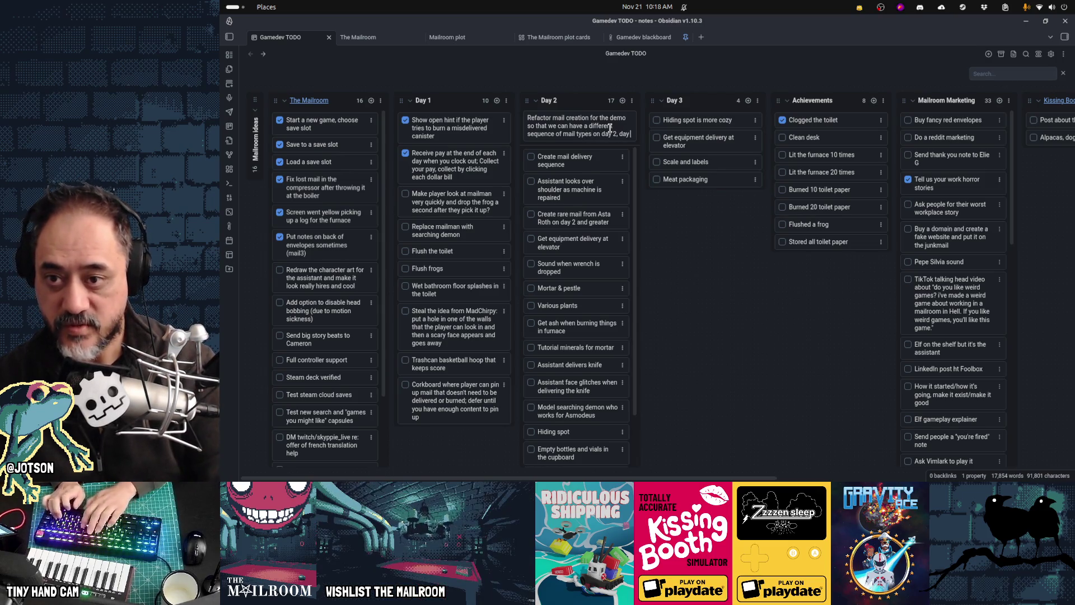
{"action": "type", "text": "3"}
{"action": "type", "text": "c."}
{"action": "key", "text": "Return"}
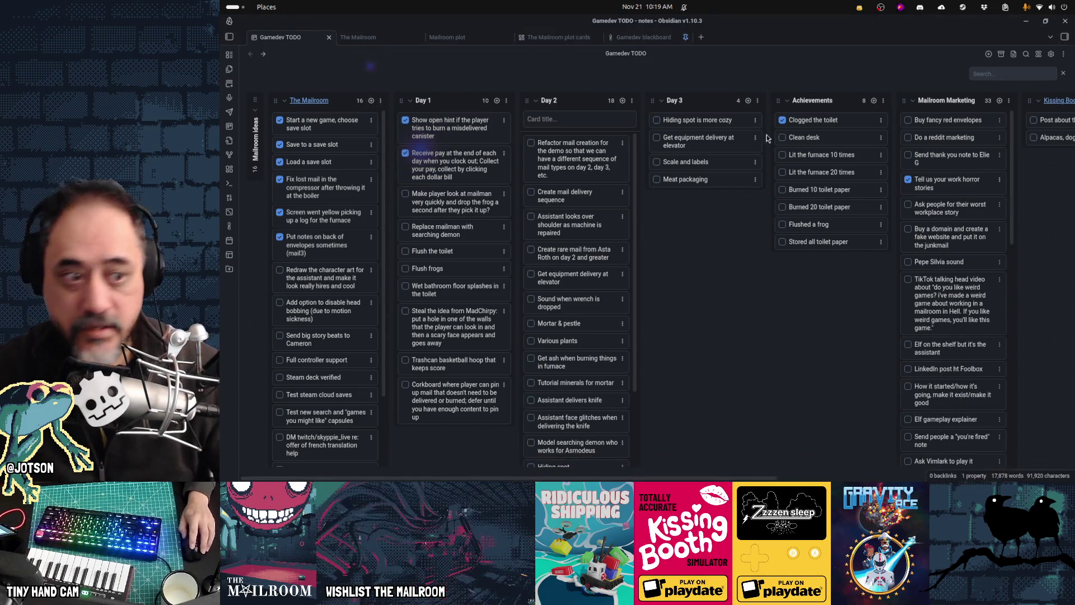
{"action": "key", "text": "alt+Tab"}
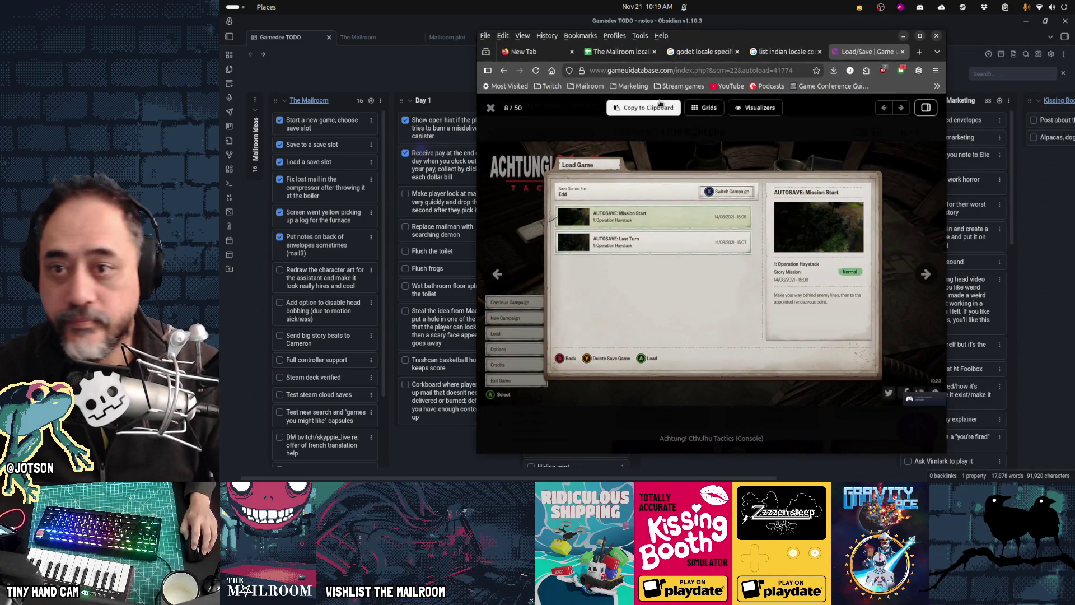
Step: Load the Twitch game development directory, maximize Firefox, and open the followed streamer's channel
{"action": "left_click", "coordinate": [548, 86]}
{"action": "left_click", "coordinate": [594, 101]}
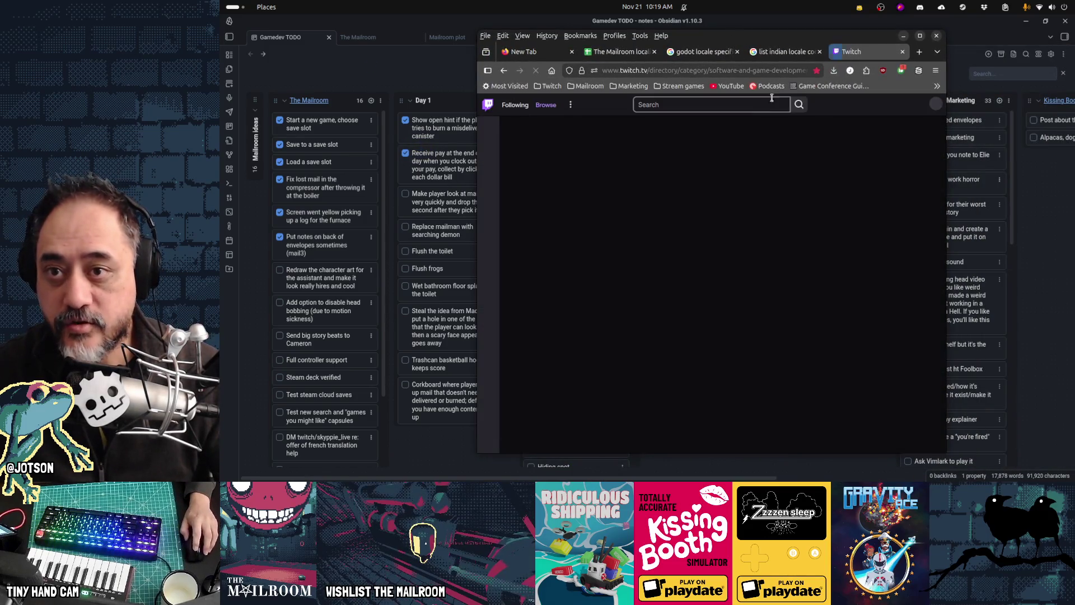
{"action": "double_click", "coordinate": [759, 45]}
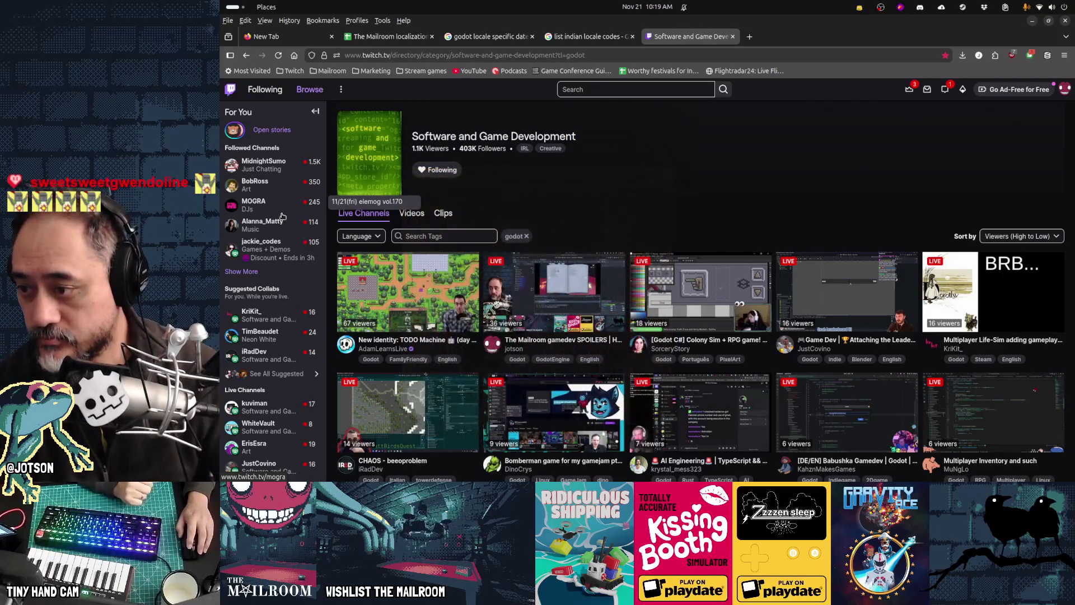
{"action": "left_click", "coordinate": [241, 272]}
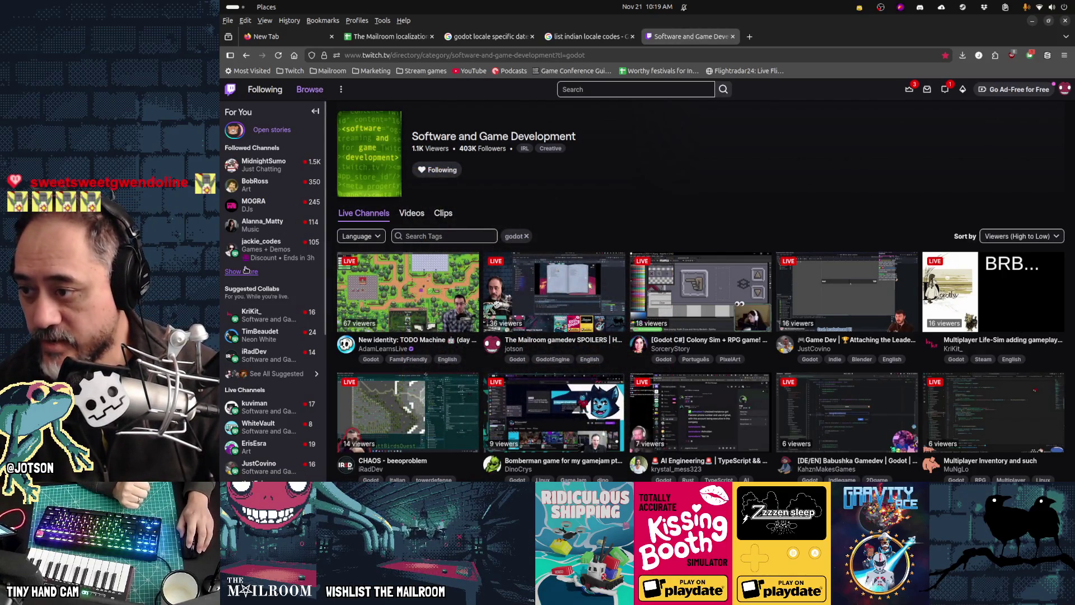
{"action": "scroll", "coordinate": [297, 280], "scroll_direction": "down", "scroll_amount": 2}
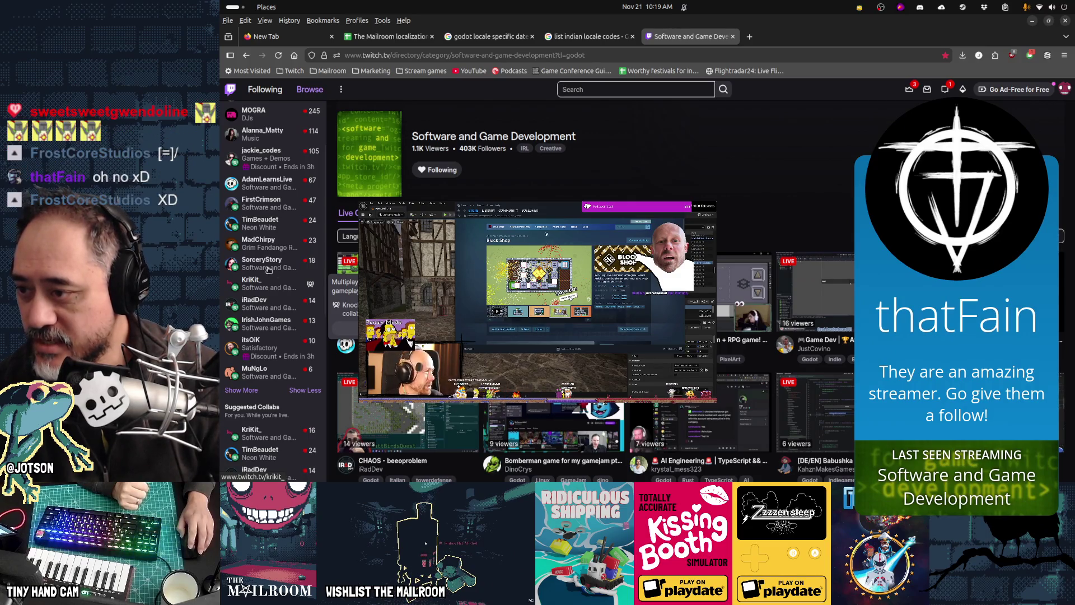
{"action": "left_click", "coordinate": [269, 242]}
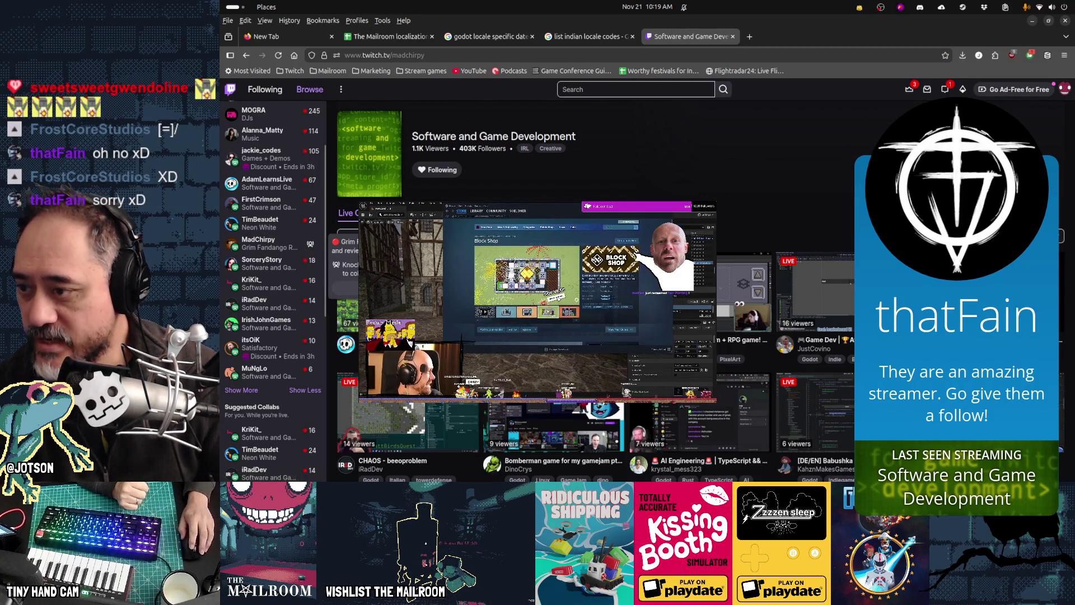
{"action": "left_click_drag", "start_coordinate": [447, 55], "coordinate": [414, 55]}
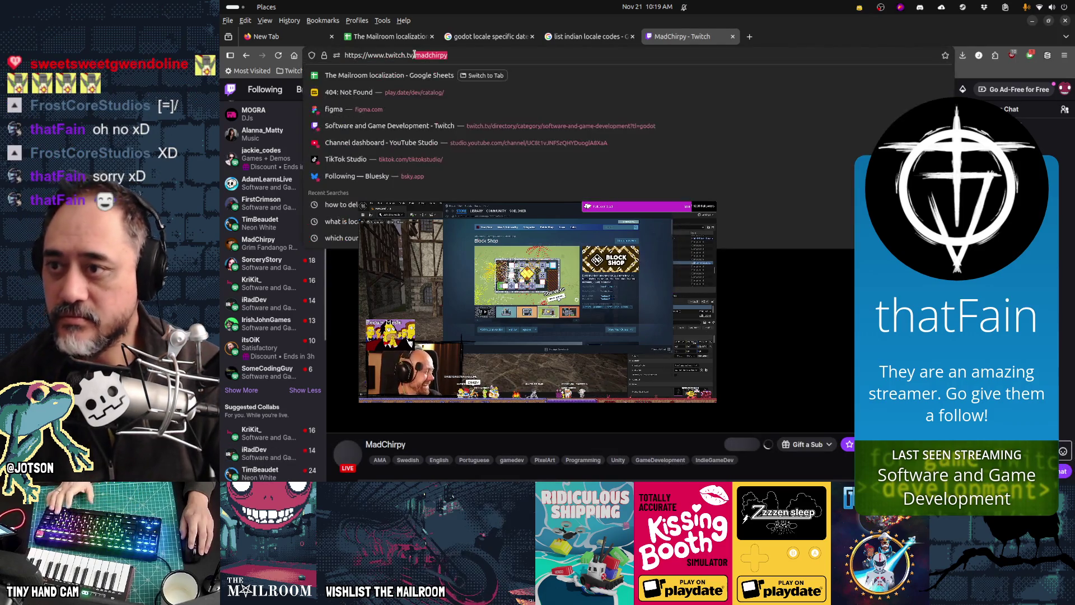
Step: Dismiss the address suggestions, bring up the Grim Fandango stream's player, and close the Spotify dock menu
{"action": "key", "text": "alt+Tab"}
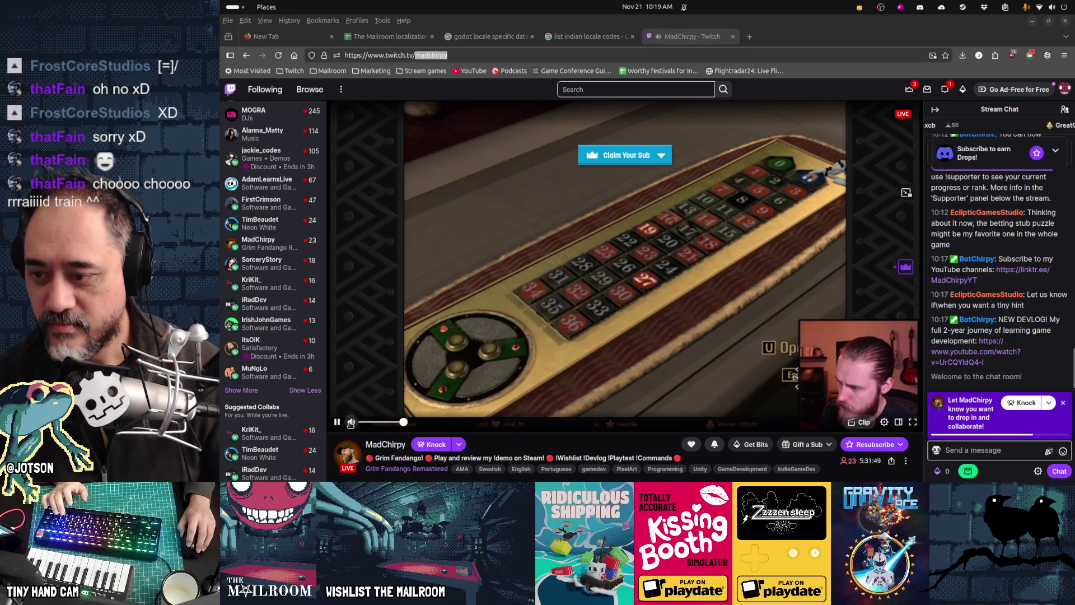
{"action": "left_click", "coordinate": [352, 423]}
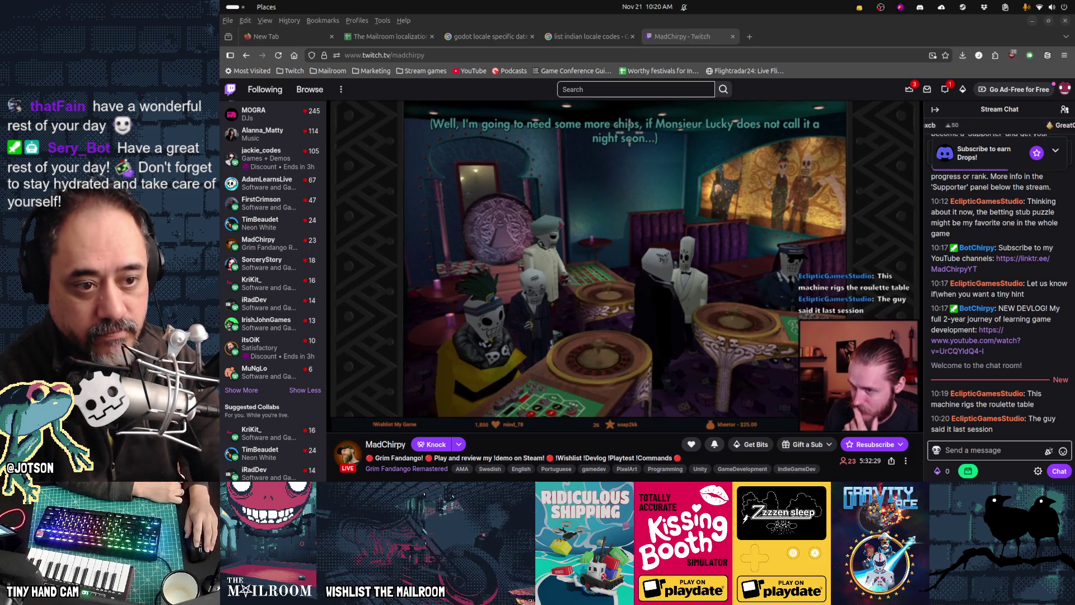
{"action": "mouse_move", "coordinate": [1025, 480]}
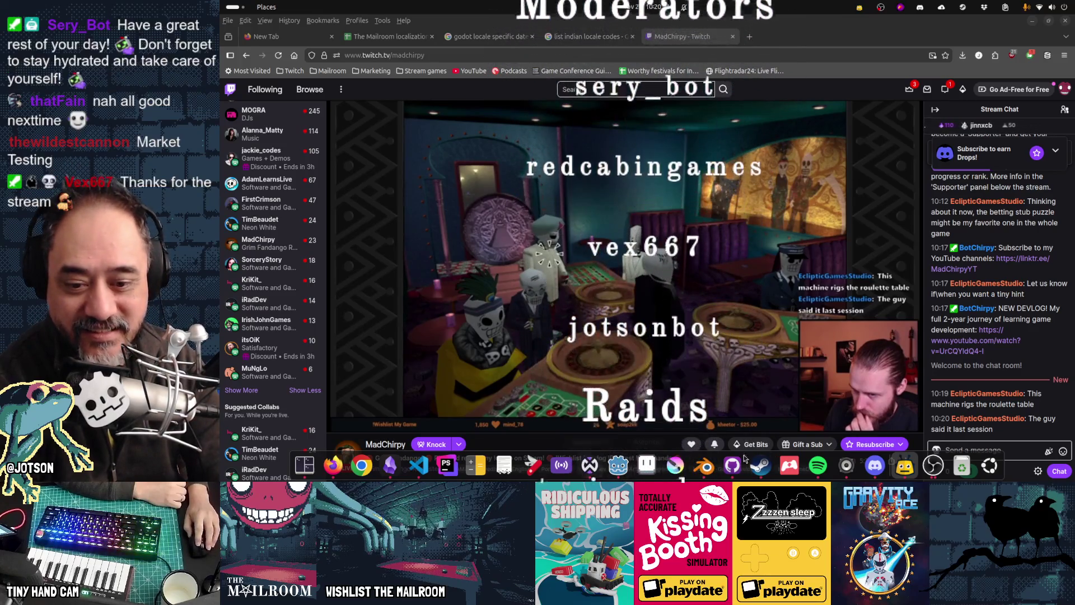
{"action": "right_click", "coordinate": [812, 474]}
{"action": "left_click", "coordinate": [813, 437]}
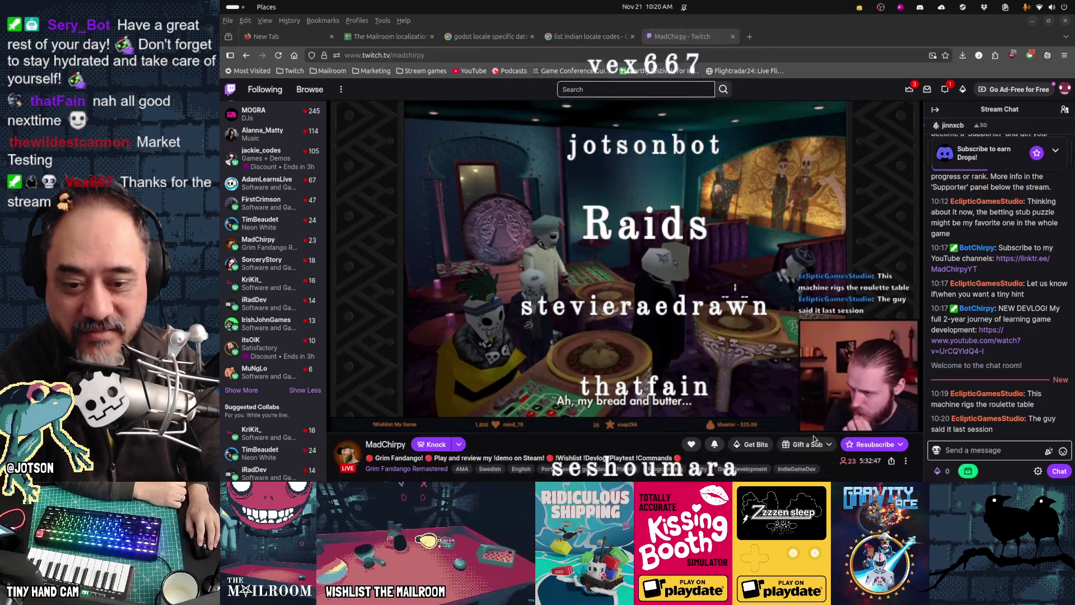